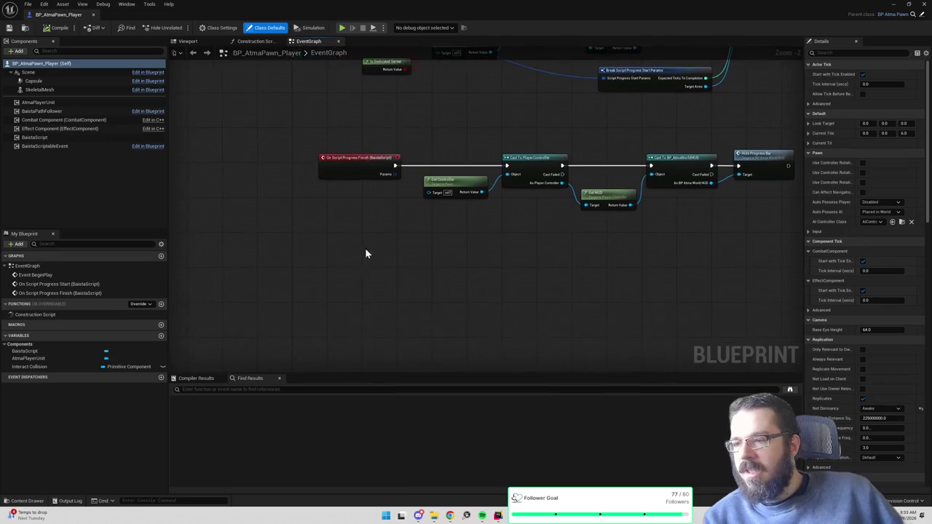
# - Place an Event OnLevelUpNotification node and pull a wire from its exec output
pyautogui.rightClick(352, 263)
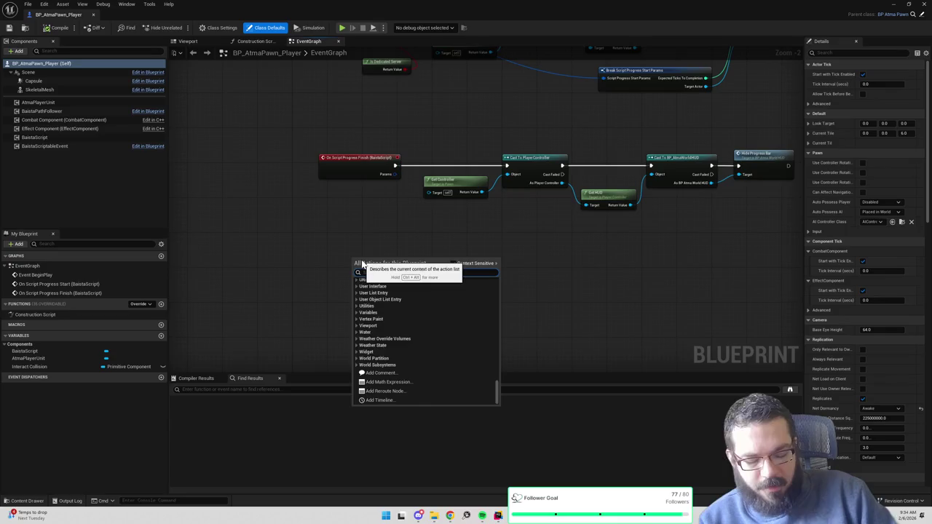
pyautogui.write('multi')
pyautogui.press('BackSpace')
pyautogui.press('BackSpace')
pyautogui.press('BackSpace')
pyautogui.write('onlevelup')
pyautogui.press('Return')
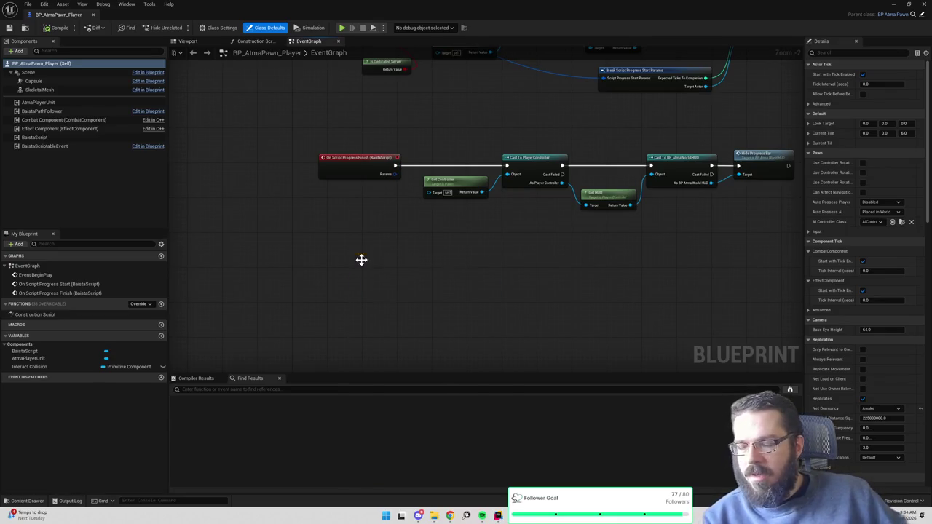
pyautogui.scroll(2, 418, 240)
pyautogui.moveTo(394, 227); pyautogui.dragTo(418, 230)
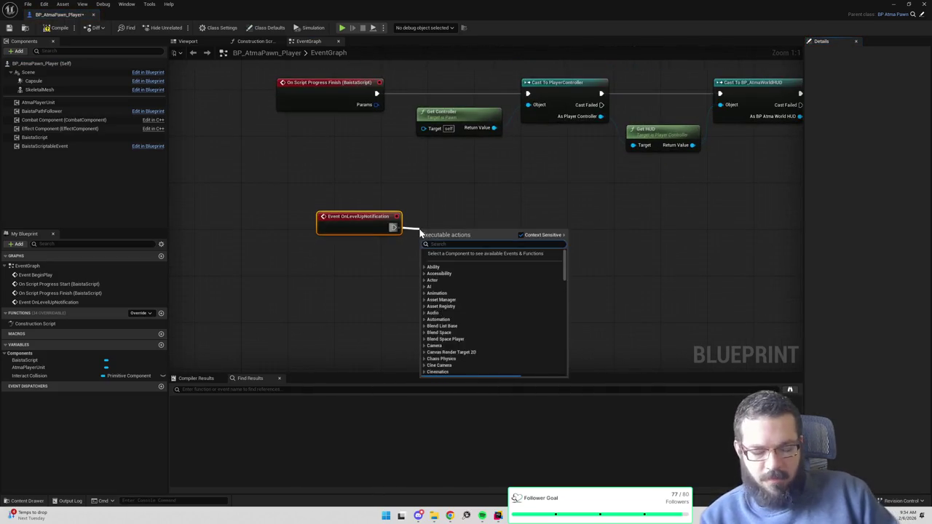
# - Add Is Dedicated Server and a Branch after the level-up event, aligned beside it
pyautogui.rightClick(393, 267)
pyautogui.write('dedicate')
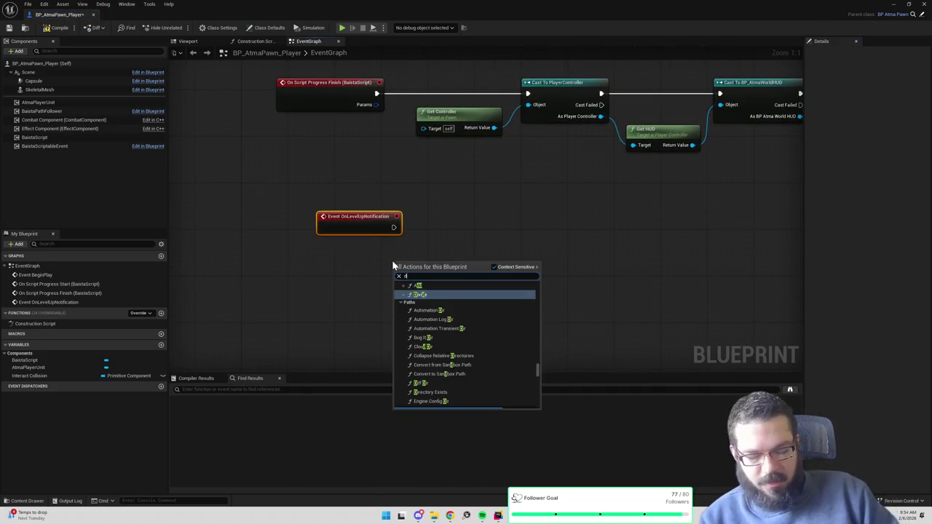
pyautogui.press('Return')
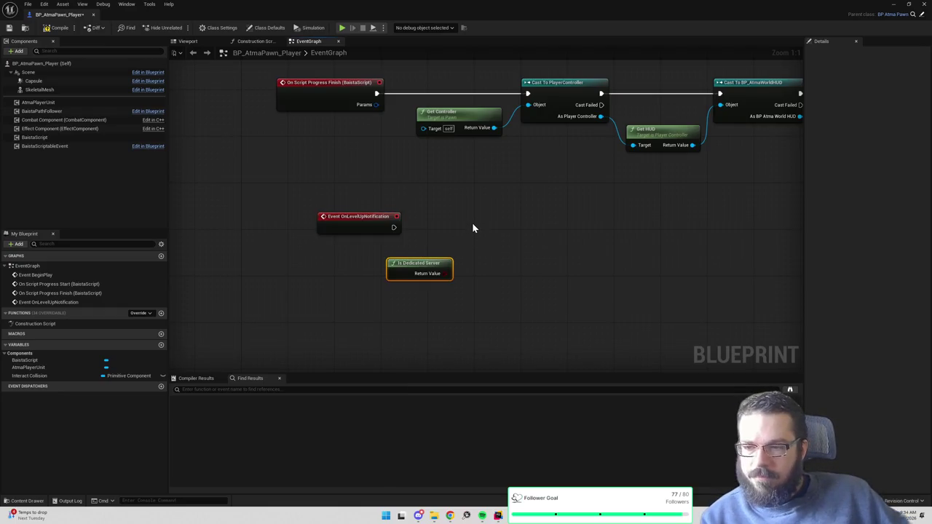
pyautogui.click(471, 228)
pyautogui.moveTo(393, 228)
pyautogui.mouseDown()
pyautogui.moveTo(479, 240)
pyautogui.moveTo(497, 225)
pyautogui.mouseUp()
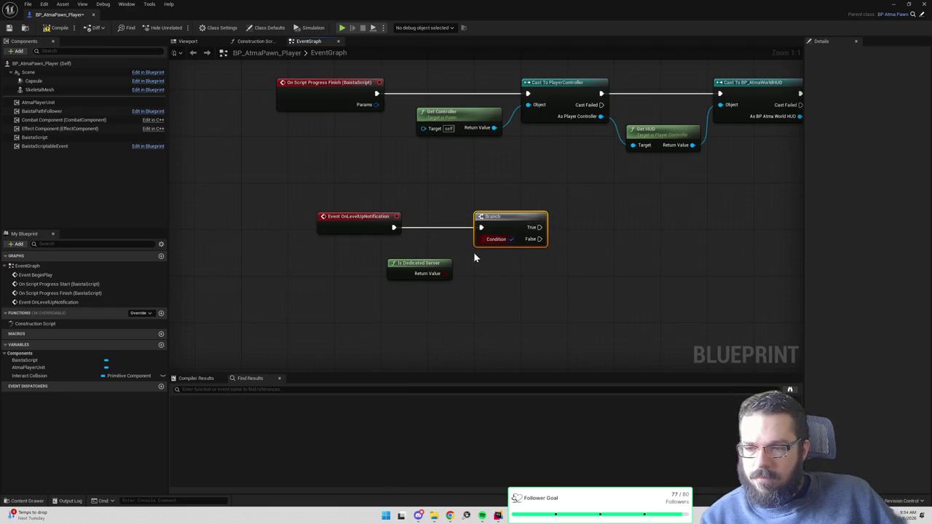
pyautogui.moveTo(447, 266); pyautogui.dragTo(466, 251)
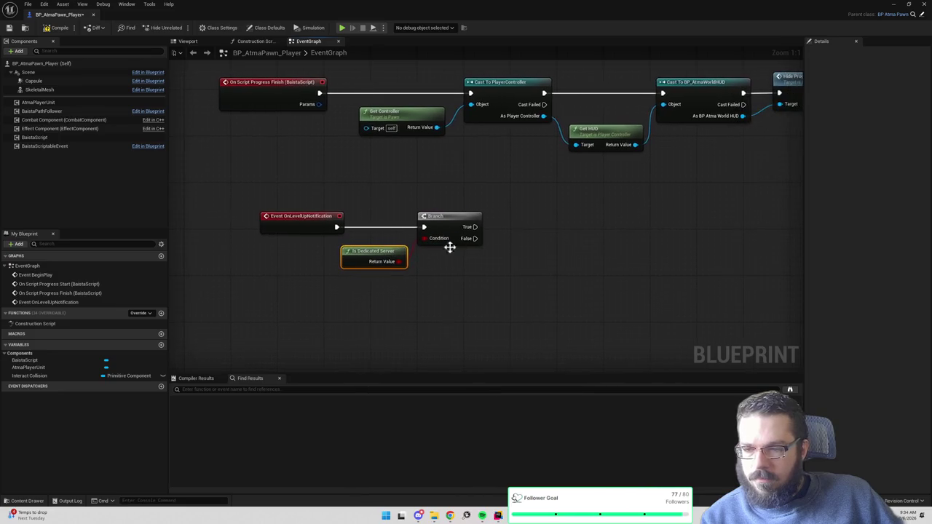
# - Add a Spawn System at Location node wired from the Branch True output
pyautogui.rightClick(517, 245)
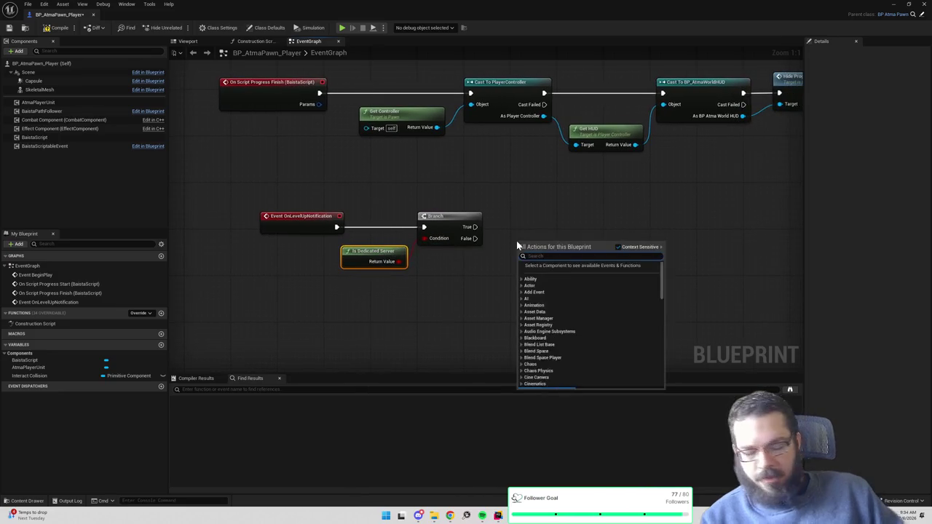
pyautogui.write('play niagara')
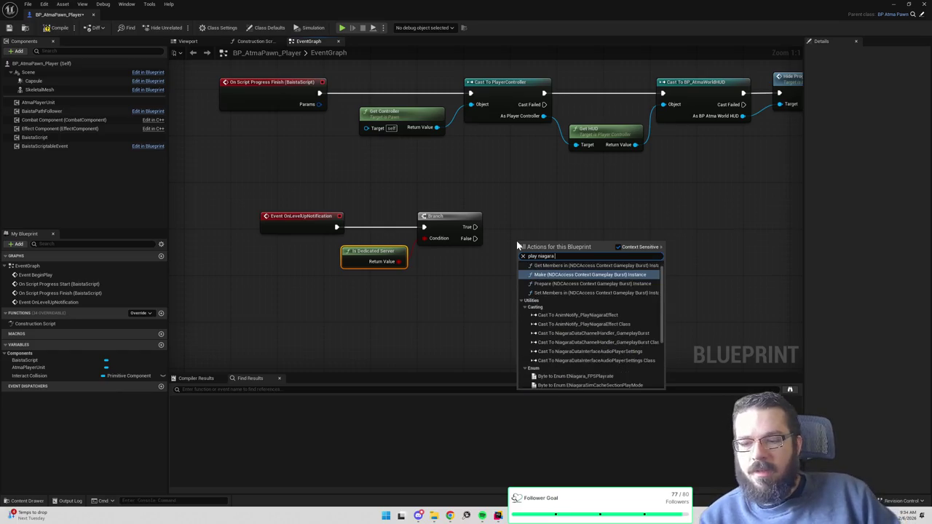
pyautogui.write(' effe')
pyautogui.press('BackSpace')
pyautogui.press('BackSpace')
pyautogui.press('BackSpace')
pyautogui.write('system')
pyautogui.press('Escape')
pyautogui.rightClick(547, 210)
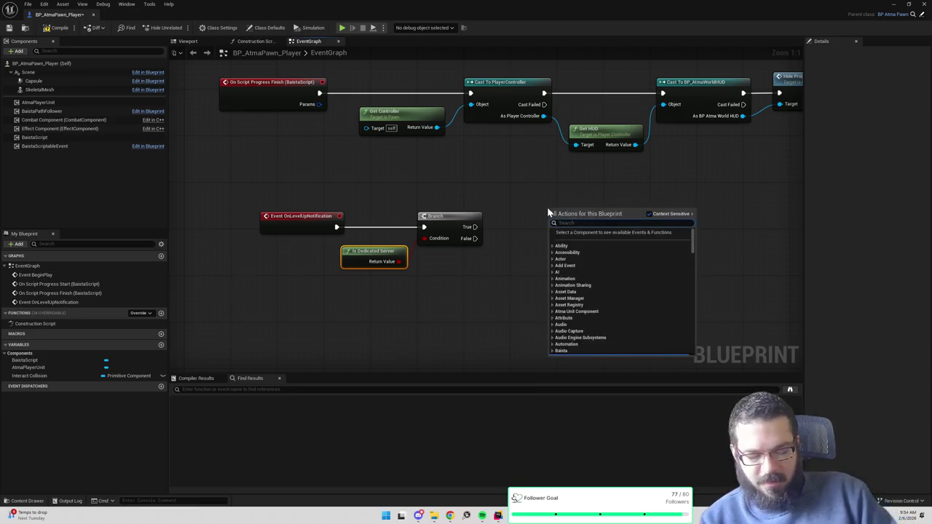
pyautogui.write('niagara system')
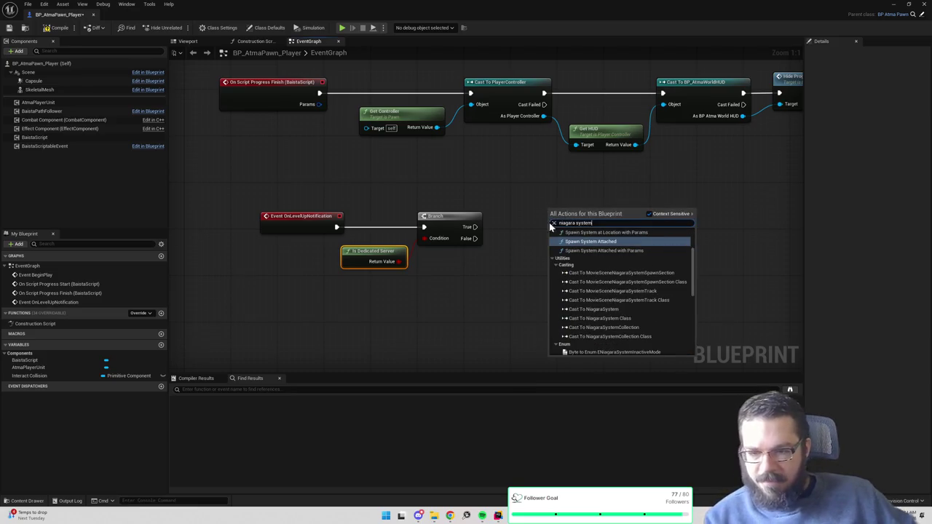
pyautogui.scroll(1, 592, 273)
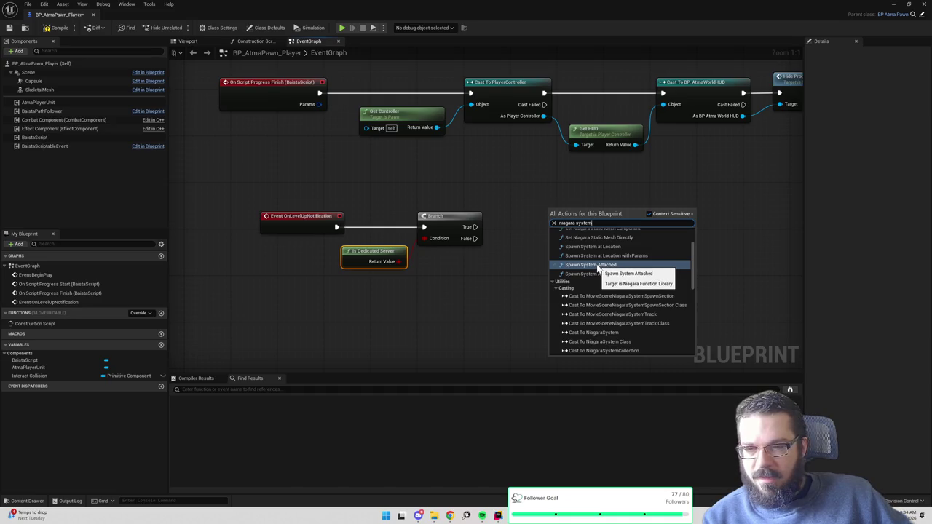
pyautogui.click(592, 247)
pyautogui.moveTo(474, 226); pyautogui.dragTo(587, 228)
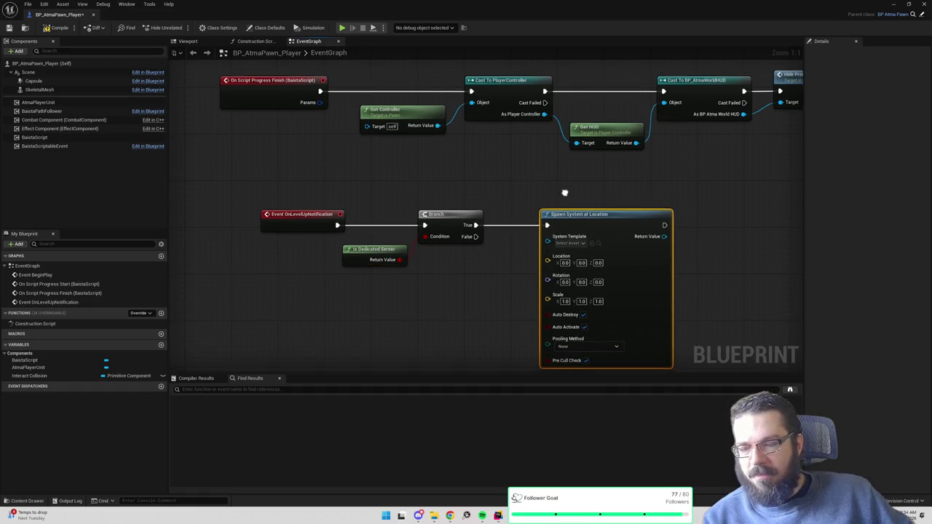
# - Set the template to NS_LevelUp, feed it Get Actor Location, save, and drive it from Branch False
pyautogui.click(580, 230)
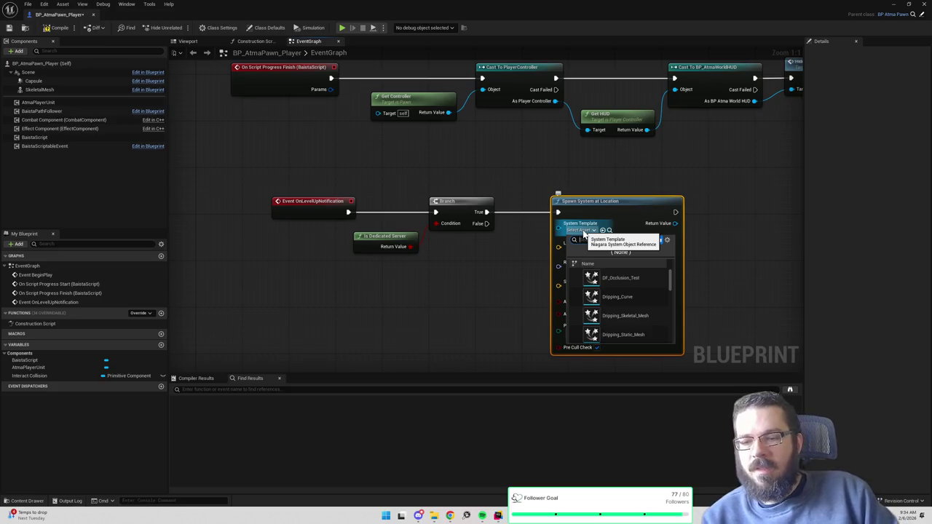
pyautogui.write('levelup')
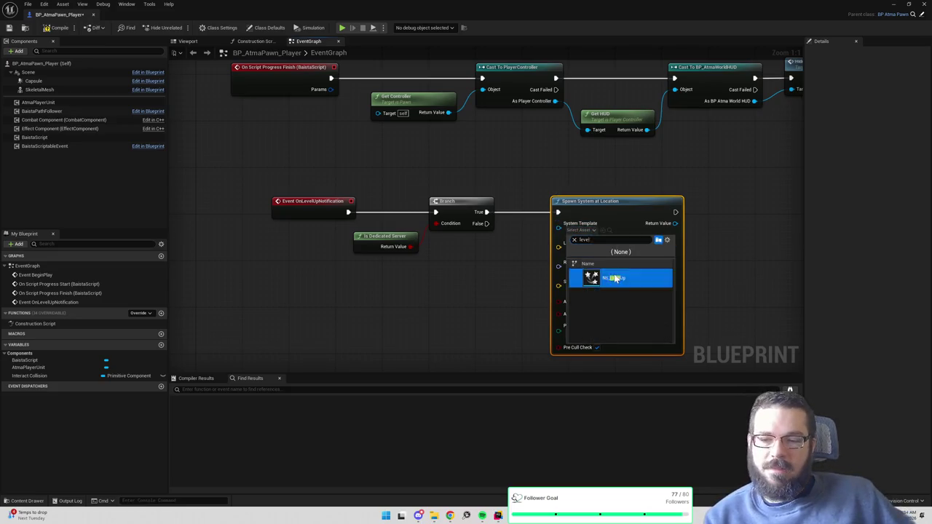
pyautogui.press('Return')
pyautogui.rightClick(464, 257)
pyautogui.write('get actor locati')
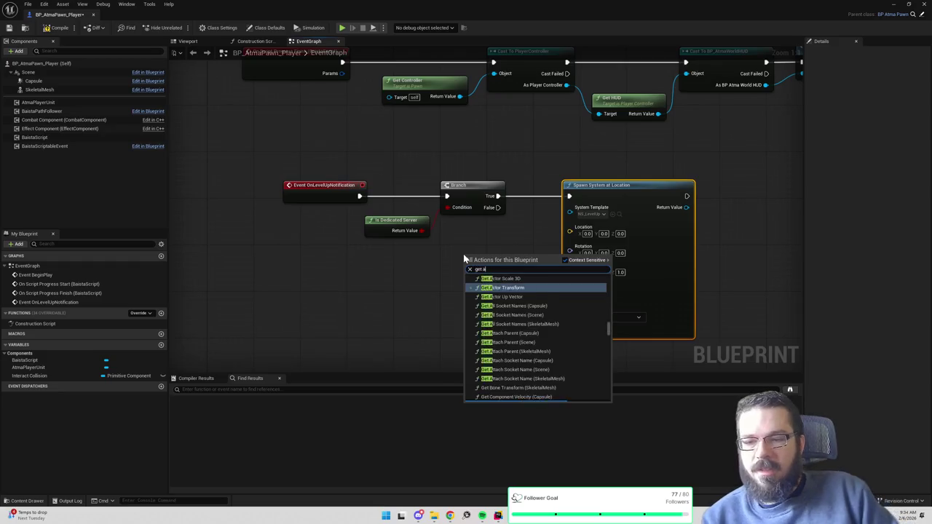
pyautogui.press('Return')
pyautogui.moveTo(532, 257)
pyautogui.mouseDown()
pyautogui.moveTo(512, 257)
pyautogui.moveTo(537, 268)
pyautogui.moveTo(569, 231)
pyautogui.mouseUp()
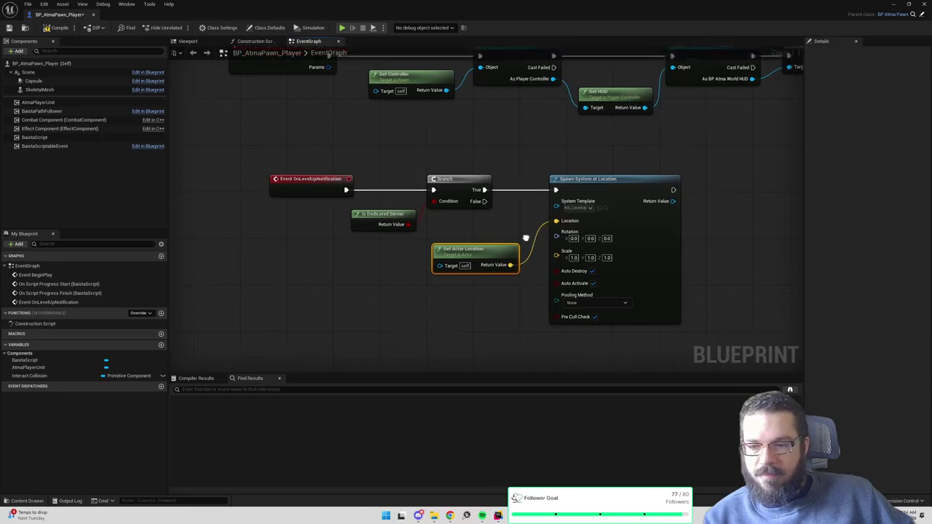
pyautogui.hotkey('ctrl', 's')
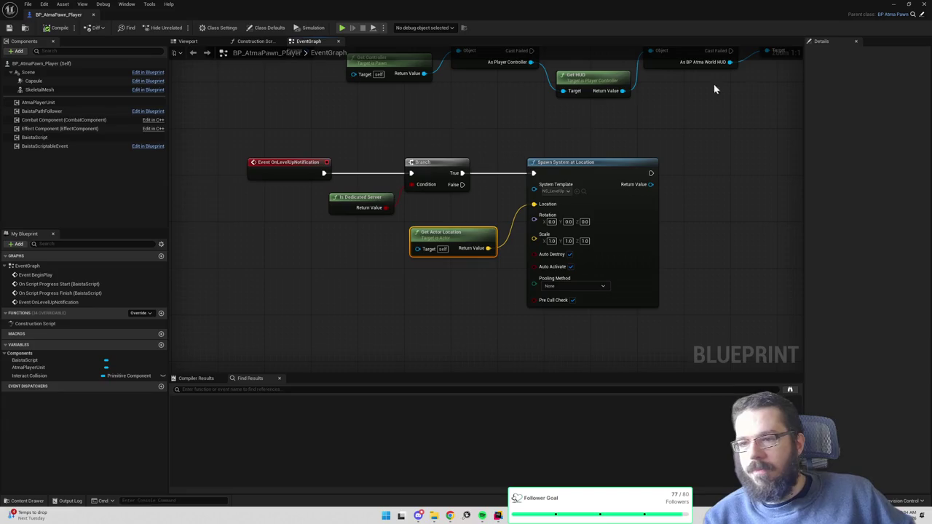
pyautogui.moveTo(461, 175)
pyautogui.mouseDown()
pyautogui.moveTo(490, 185)
pyautogui.moveTo(535, 174)
pyautogui.mouseUp()
# - Save BP_AtmaPawn_Player and run a play-in-editor test, checking the skills panel before stopping
pyautogui.click(14, 28)
pyautogui.click(892, 6)
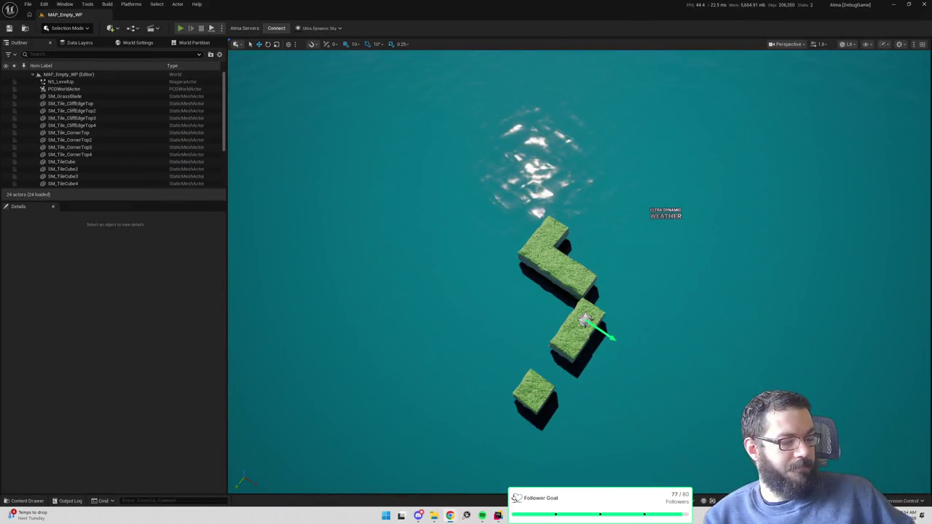
pyautogui.click(180, 28)
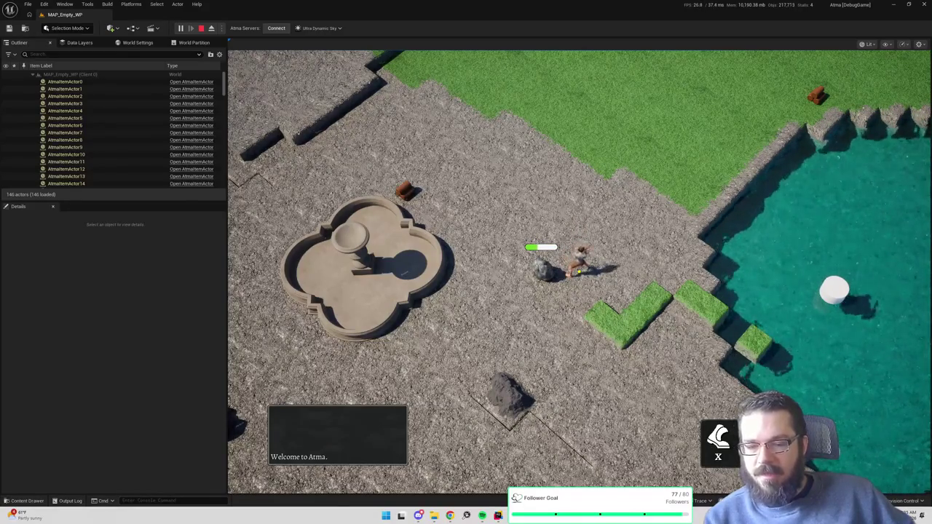
pyautogui.press('k')
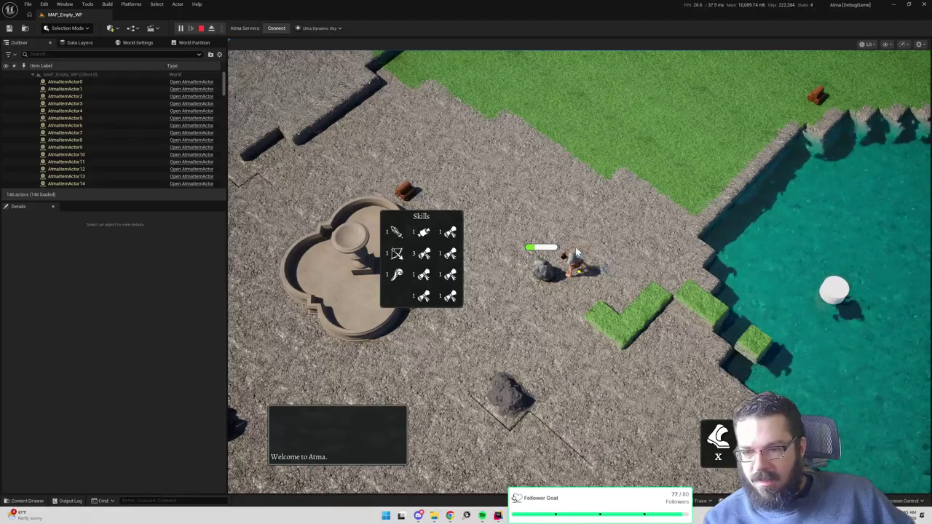
pyautogui.press('Escape')
pyautogui.hotkey('ctrl', 'space')
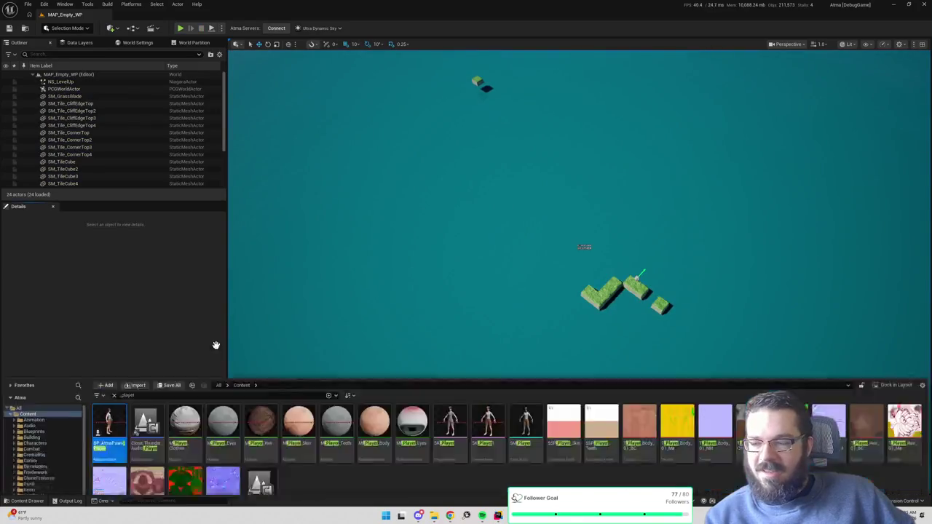
# - In BP_AtmaPawn_Player, add Z 100 to the actor location before the spawn Location input
pyautogui.doubleClick(109, 313)
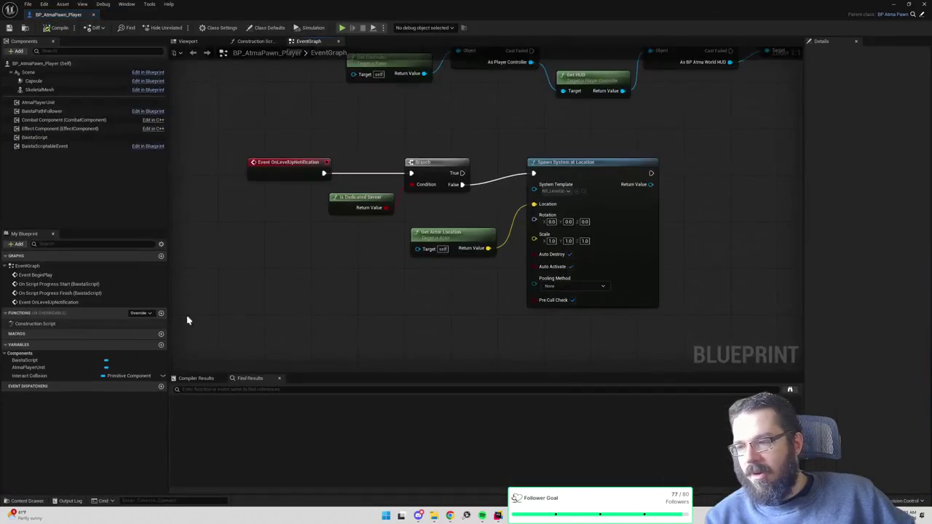
pyautogui.moveTo(474, 240)
pyautogui.mouseDown()
pyautogui.moveTo(431, 241)
pyautogui.moveTo(461, 258)
pyautogui.moveTo(467, 251)
pyautogui.moveTo(453, 266)
pyautogui.mouseUp()
pyautogui.write('+')
pyautogui.press('Return')
pyautogui.click(476, 241)
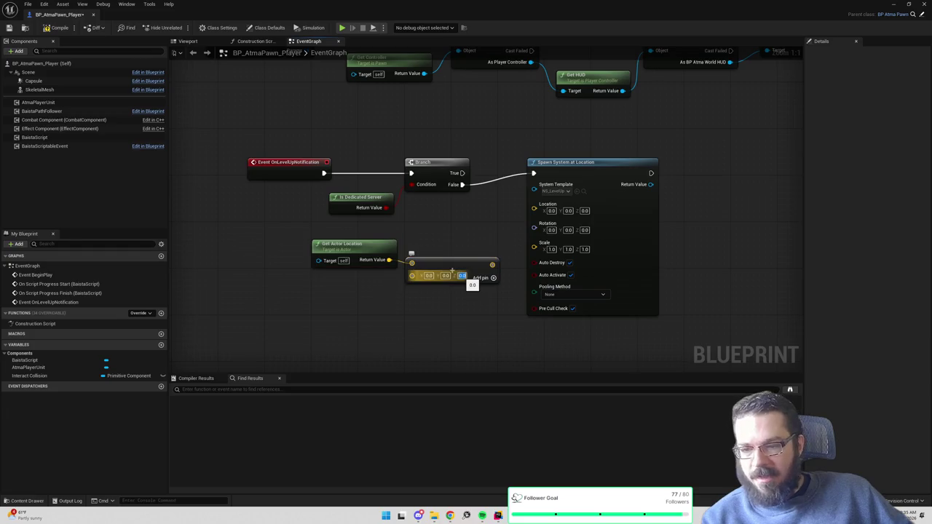
pyautogui.write('100')
pyautogui.press('Return')
pyautogui.moveTo(497, 264); pyautogui.dragTo(534, 208)
# - Search the Content Drawer for 'level' to find NS_LevelUp
pyautogui.hotkey('ctrl', 'space')
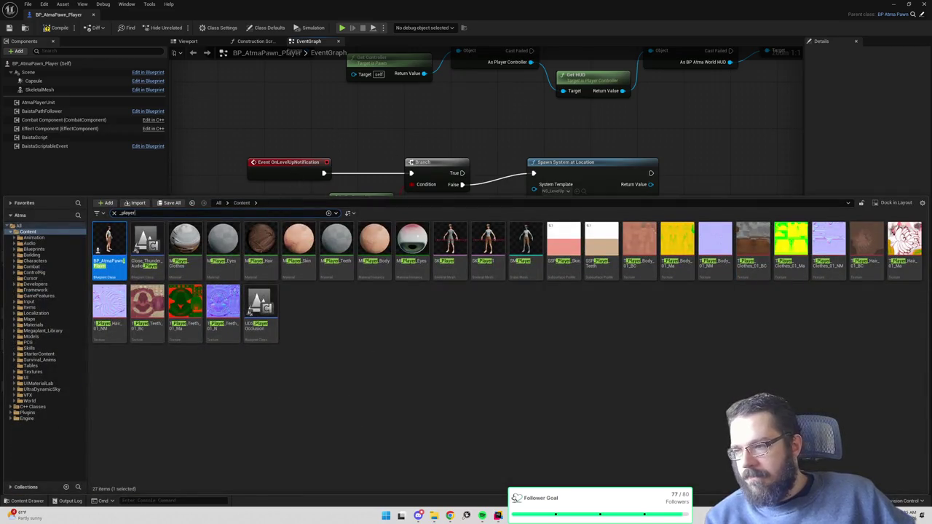
pyautogui.write('level')
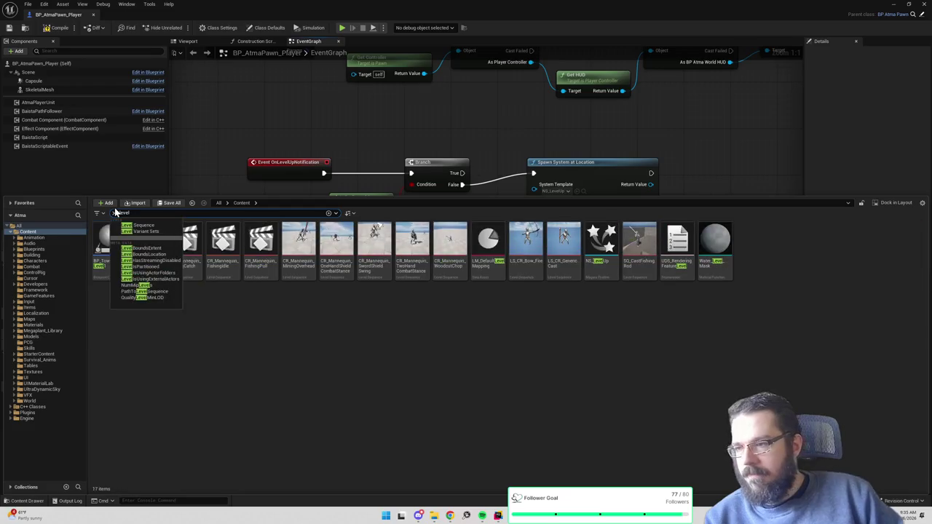
pyautogui.click(337, 362)
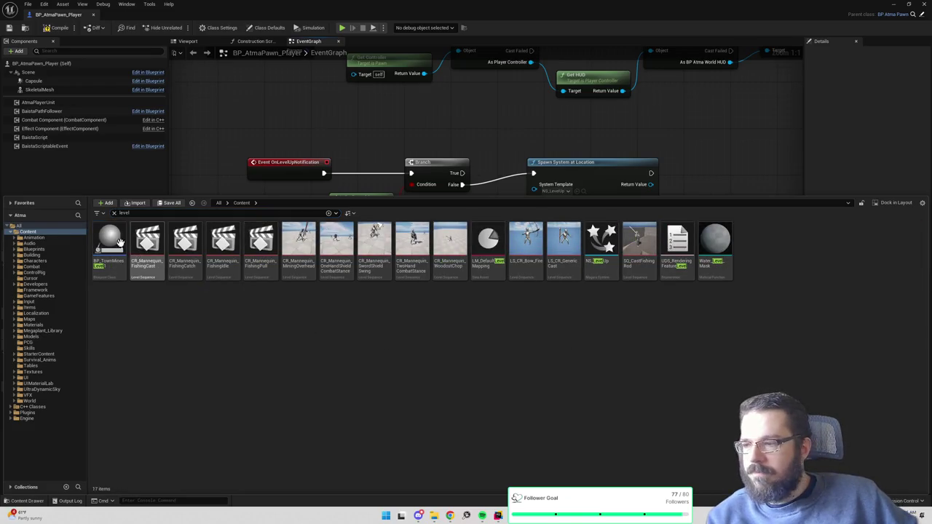
# - In NS_LevelUp, set ConfettiBurst lifetime to 4–6 seconds and sprite size to 6–8
pyautogui.doubleClick(605, 270)
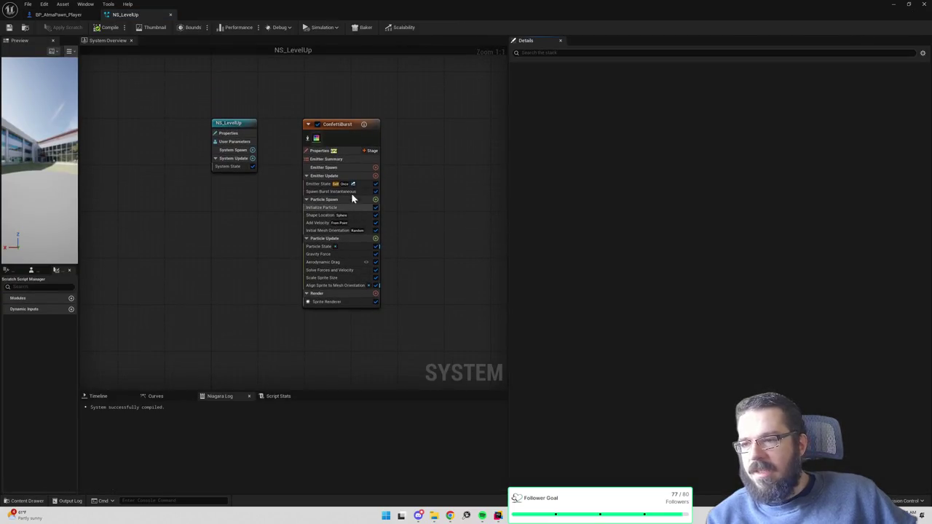
pyautogui.click(339, 125)
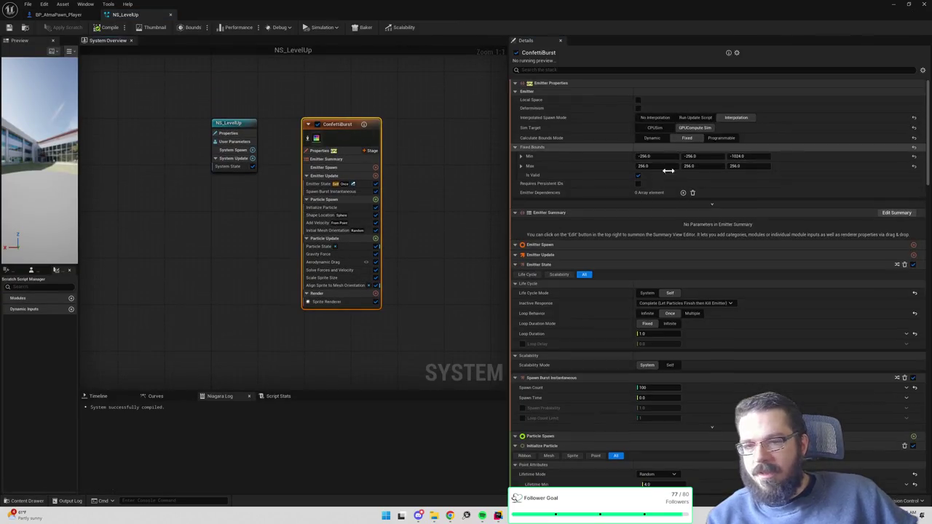
pyautogui.scroll(-2, 611, 319)
pyautogui.click(648, 334)
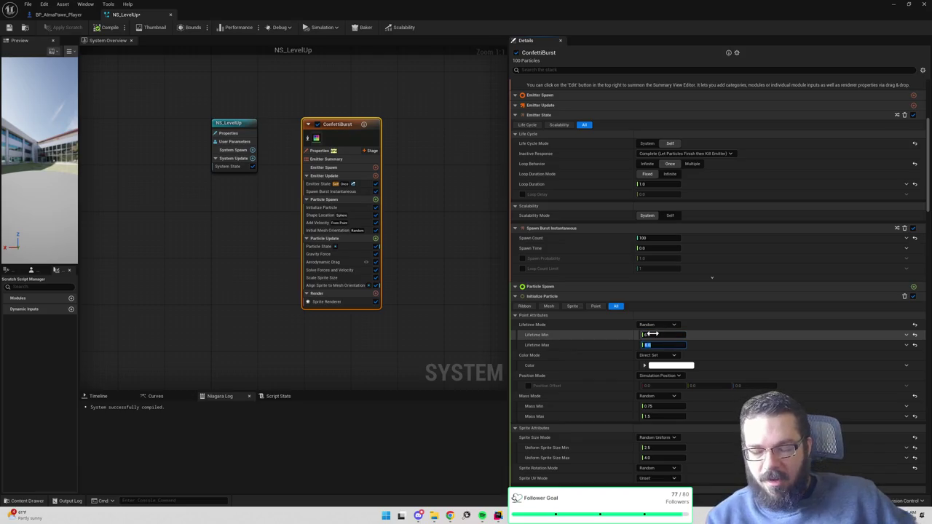
pyautogui.click(484, 331)
pyautogui.click(360, 127)
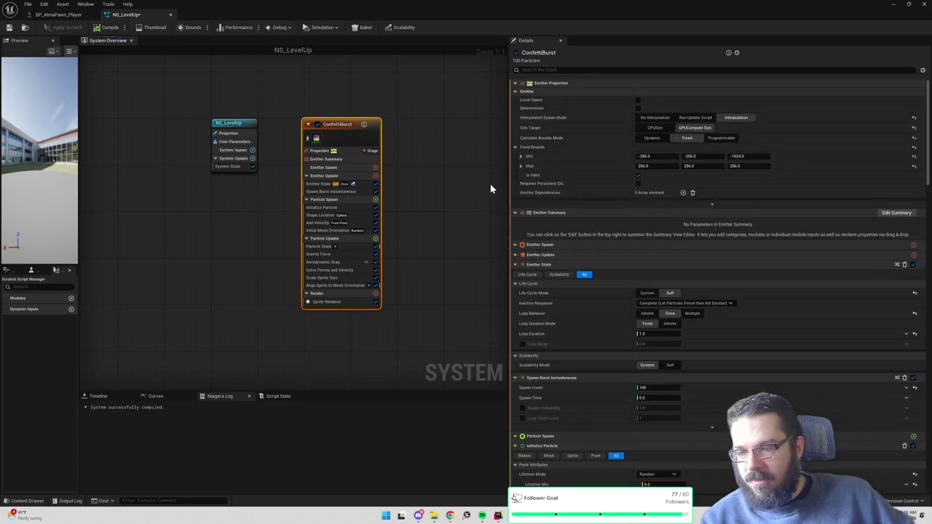
pyautogui.scroll(-5, 581, 323)
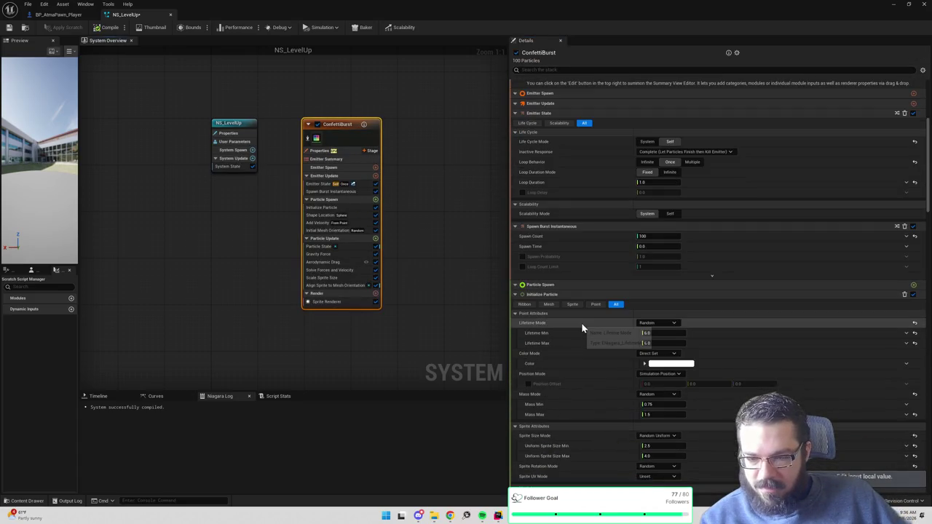
pyautogui.scroll(-2, 587, 343)
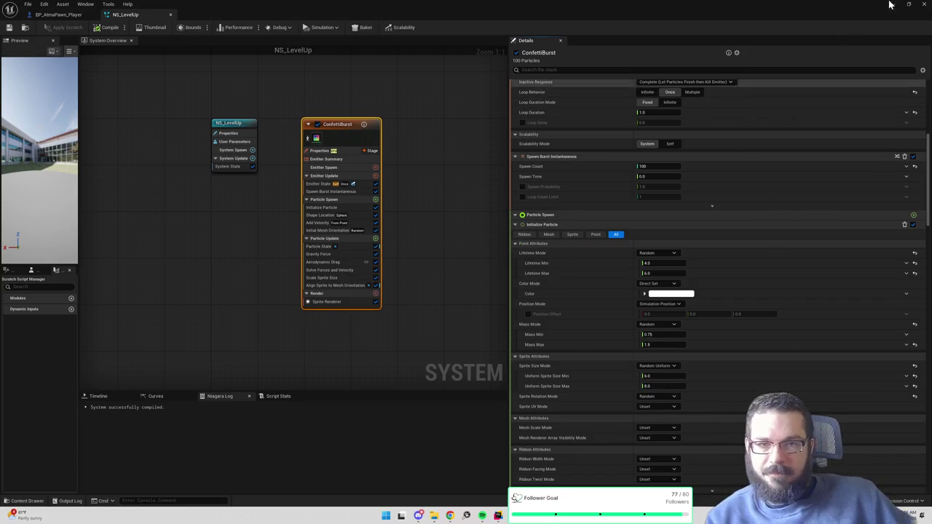
pyautogui.hotkey('alt', 'Tab')
pyautogui.moveTo(416, 147)
pyautogui.mouseDown()
pyautogui.moveTo(408, 83)
pyautogui.moveTo(532, 204)
pyautogui.mouseUp()
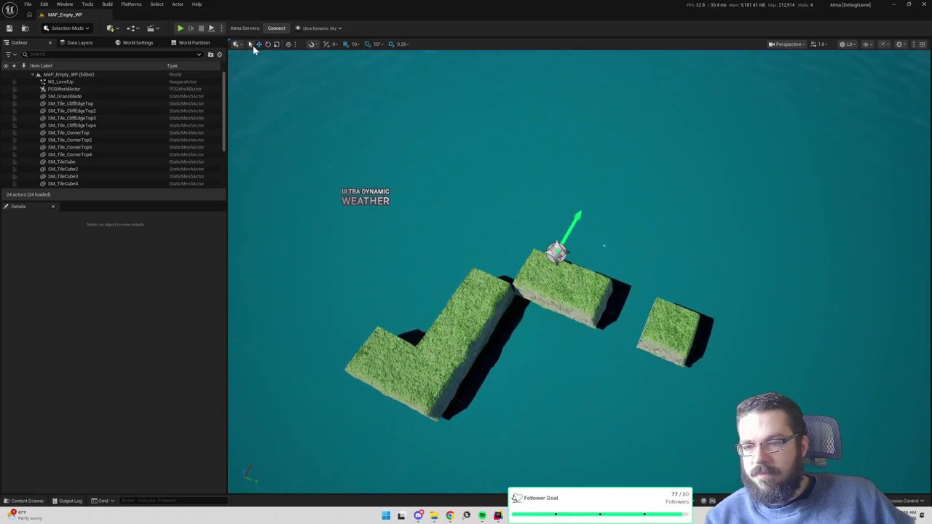
pyautogui.click(182, 28)
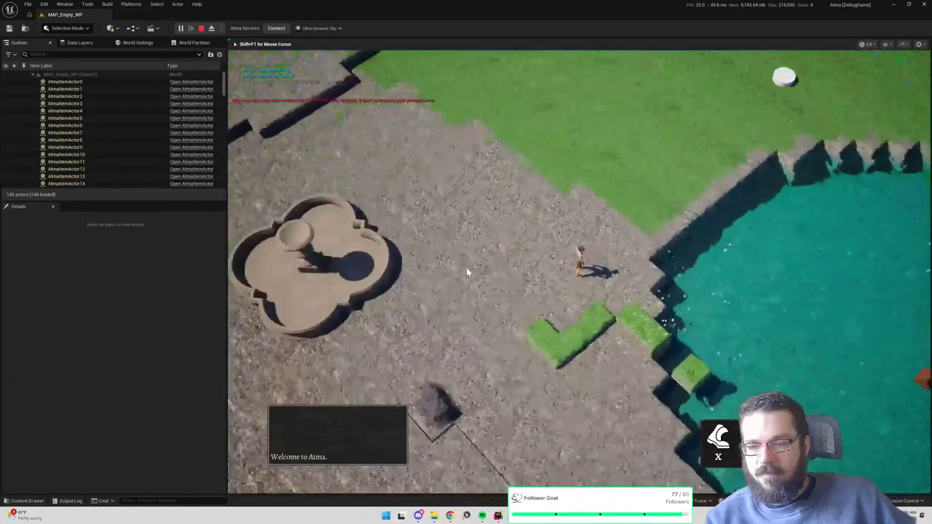
pyautogui.click(481, 305)
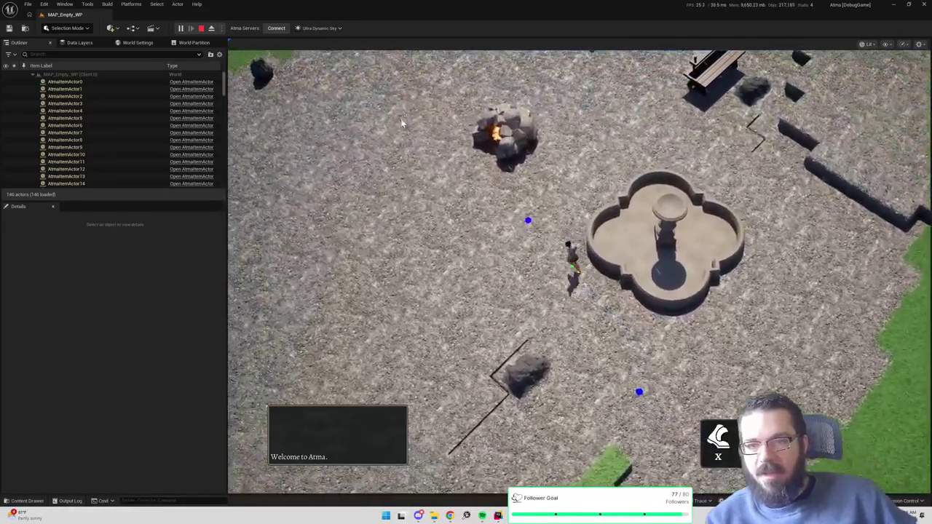
pyautogui.click(400, 124)
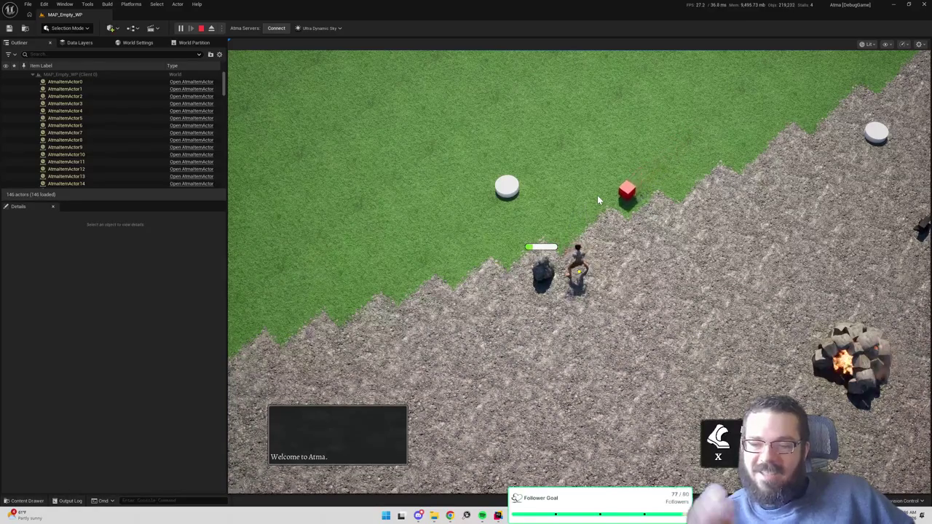
pyautogui.press('Escape')
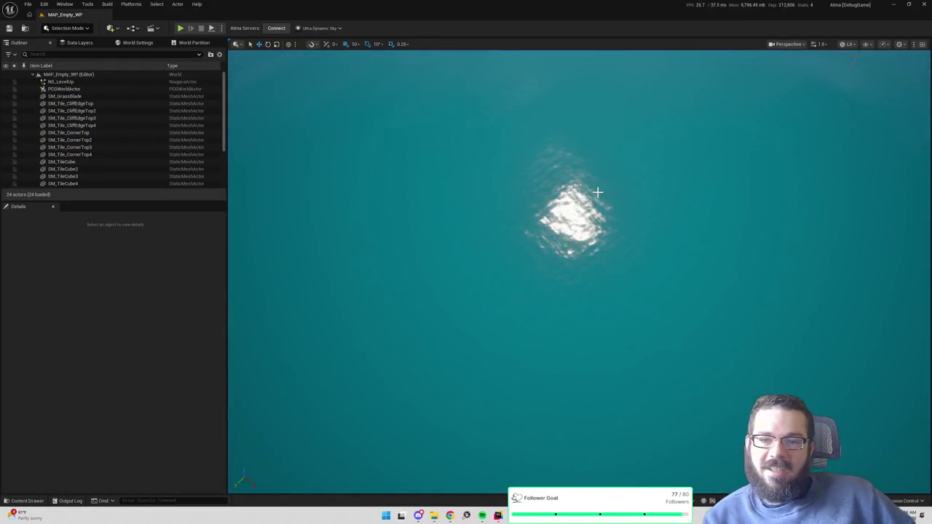
pyautogui.hotkey('alt', 'Tab')
# - Set ConfettiBurst sprite size to 5–7 and its burst spawn count to 75
pyautogui.scroll(-2, 573, 250)
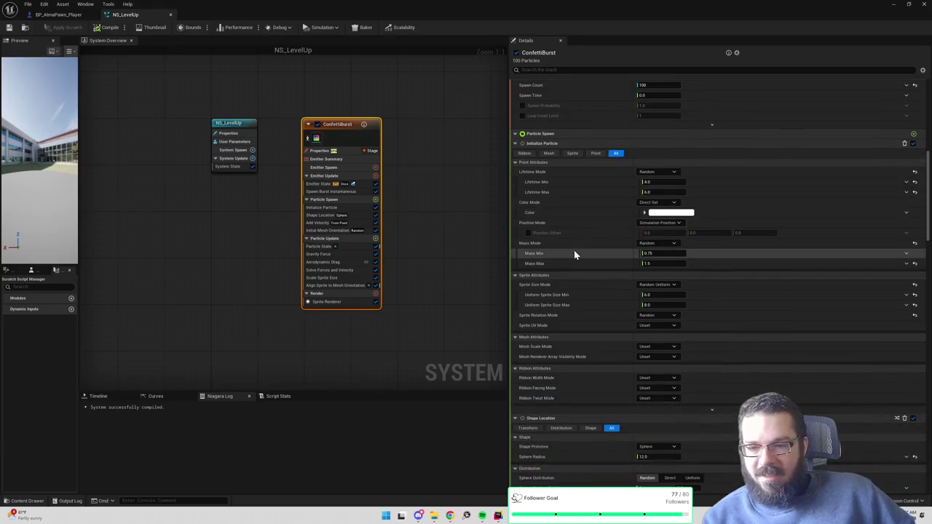
pyautogui.scroll(-5, 574, 246)
pyautogui.scroll(4, 575, 247)
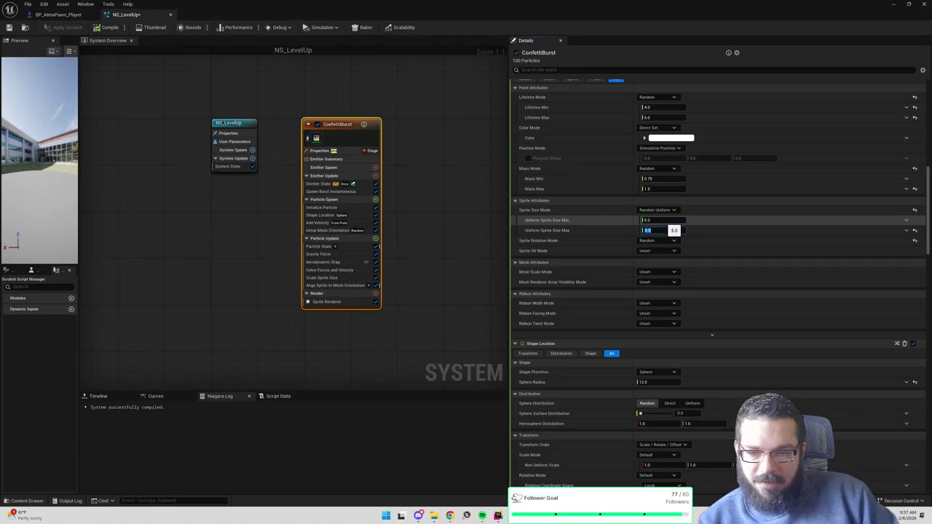
pyautogui.write('7')
pyautogui.press('Return')
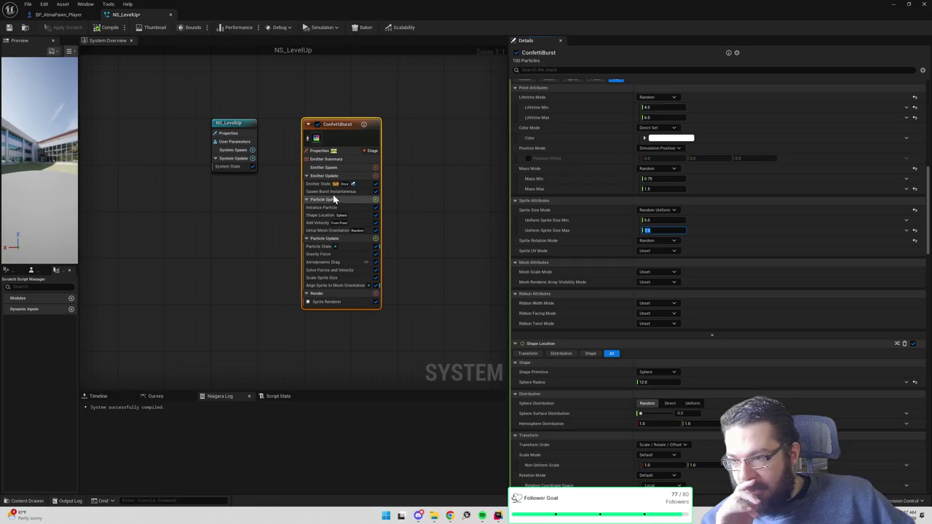
pyautogui.click(337, 191)
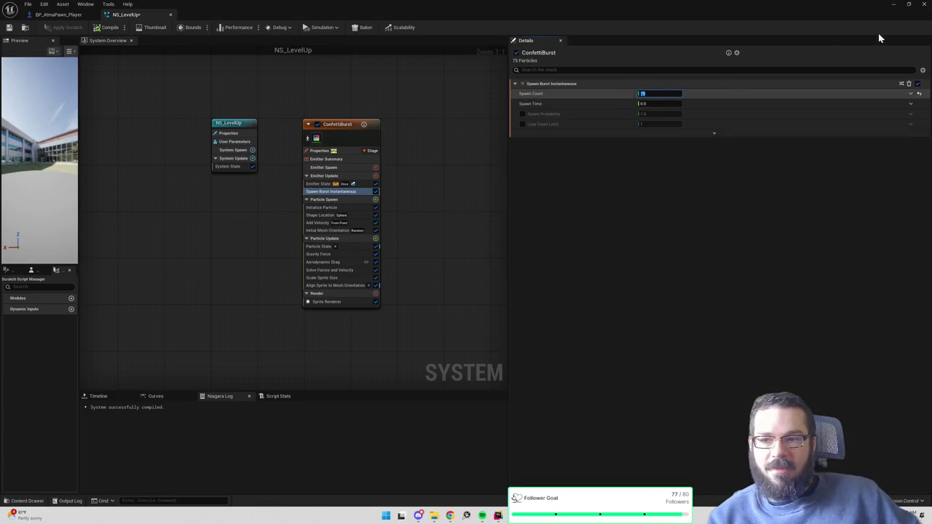
pyautogui.click(893, 4)
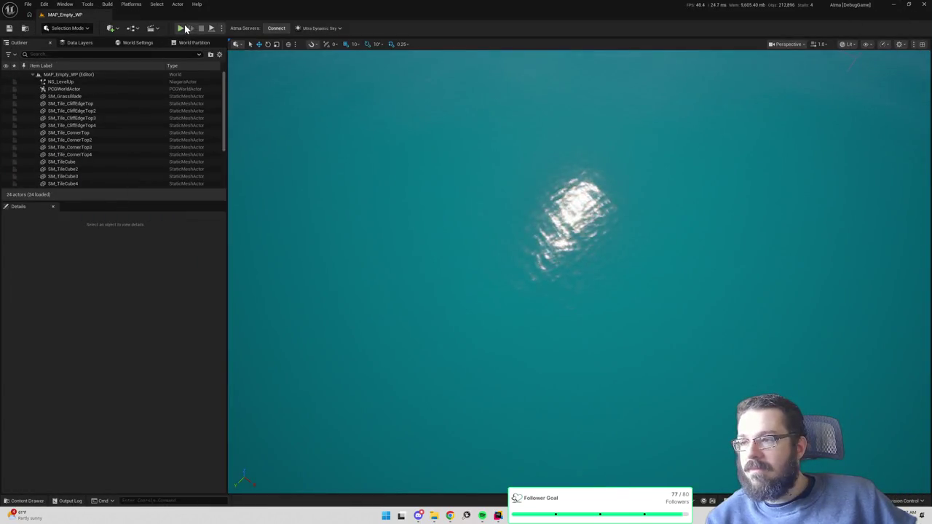
# - Play-test by walking the character to the Mine Rock, then go back to NS_LevelUp
pyautogui.hotkey('alt', 'p')
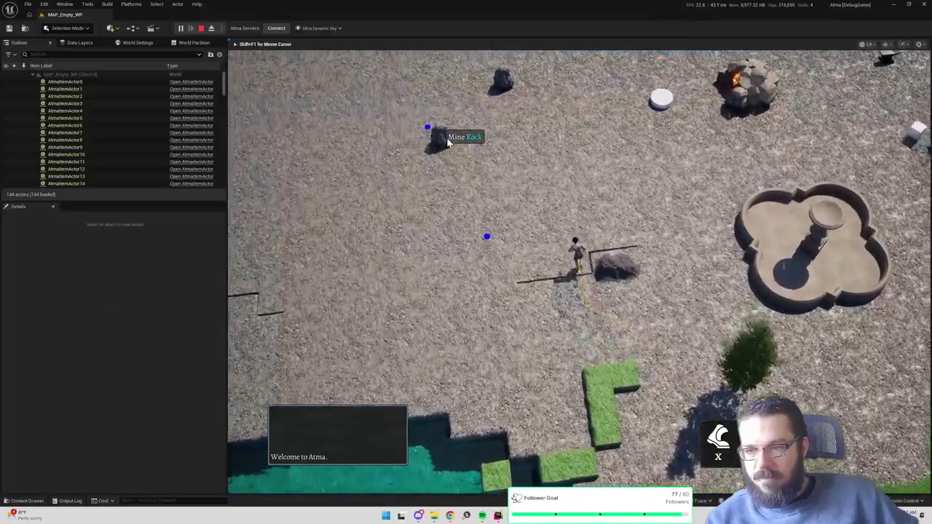
pyautogui.click(447, 142)
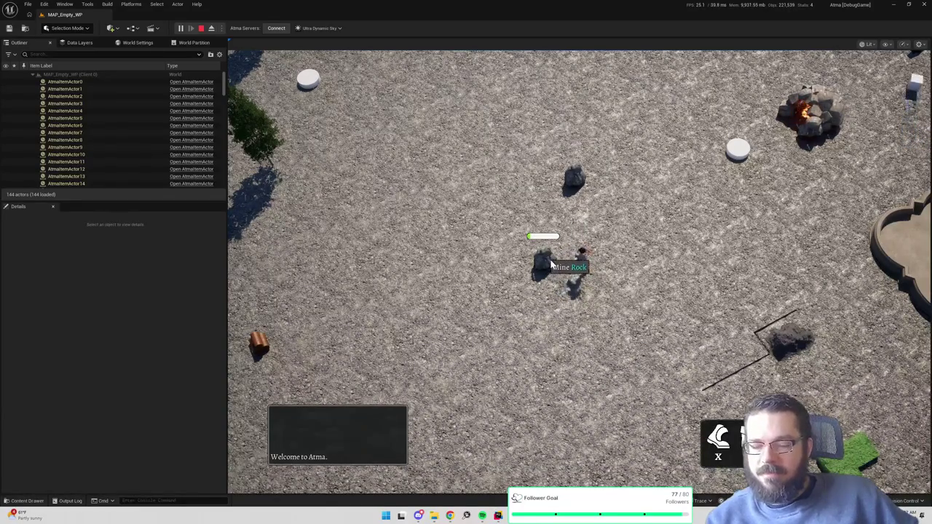
pyautogui.press('Escape')
pyautogui.hotkey('alt', 'Tab')
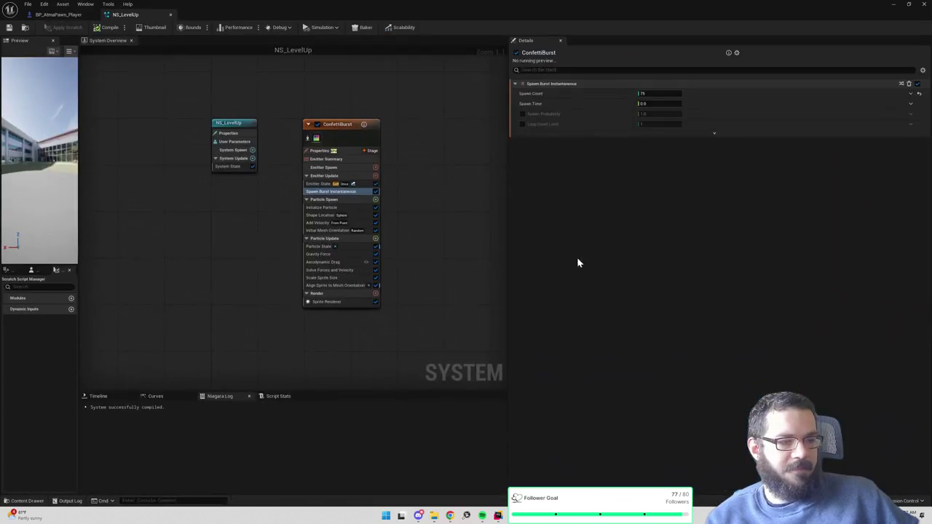
# - Set ConfettiBurst's minimum lifetime to 3.5 seconds, then switch to the BP_AtmaPawn_Player graph
pyautogui.click(347, 127)
pyautogui.scroll(-5, 587, 270)
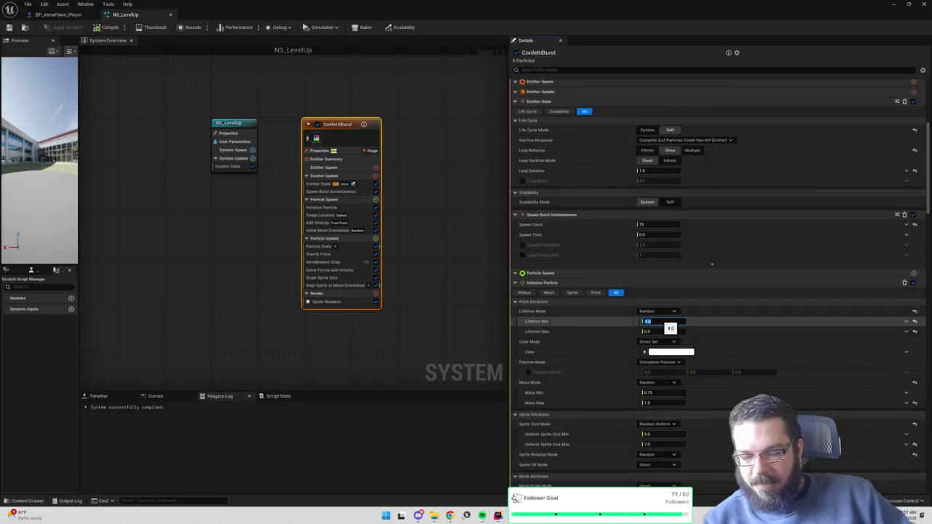
pyautogui.write('3.5')
pyautogui.press('Tab')
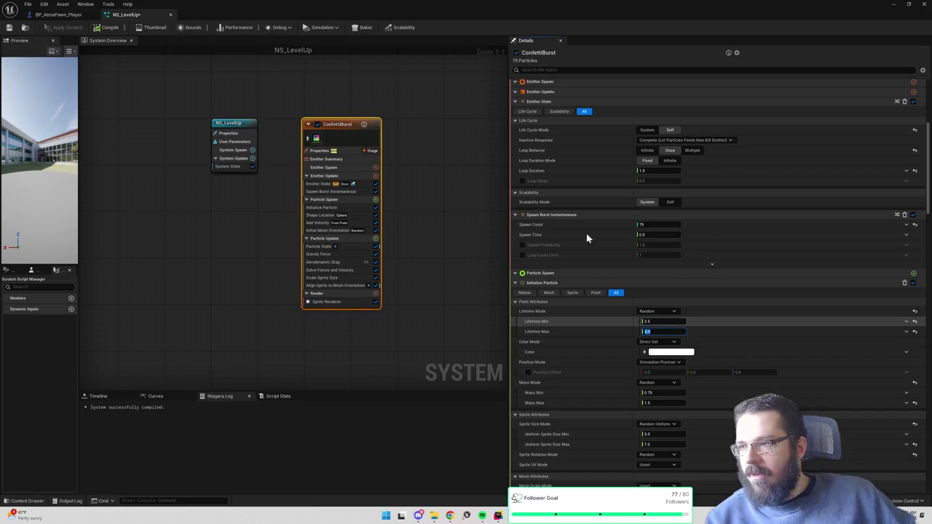
pyautogui.click(54, 14)
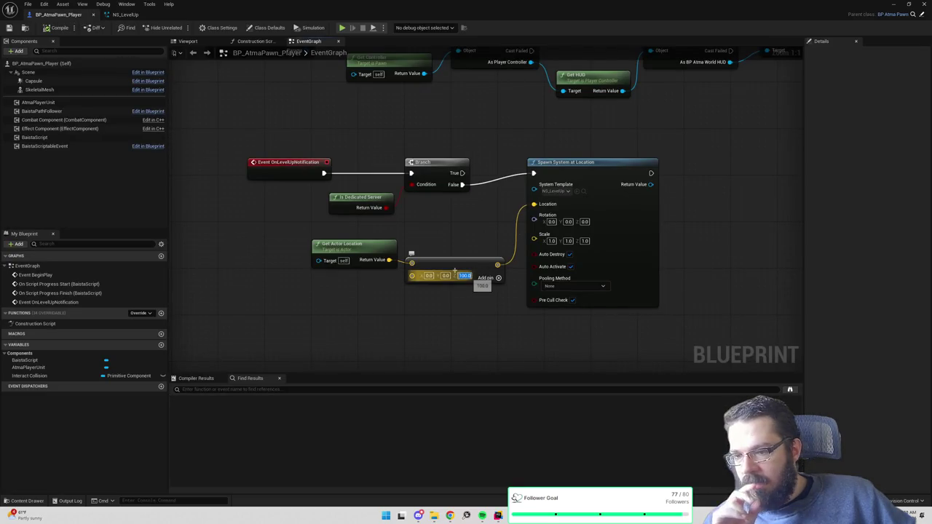
# - Change the Add node's Z offset to 150 and minimize the Blueprint editor
pyautogui.write('150')
pyautogui.press('Return')
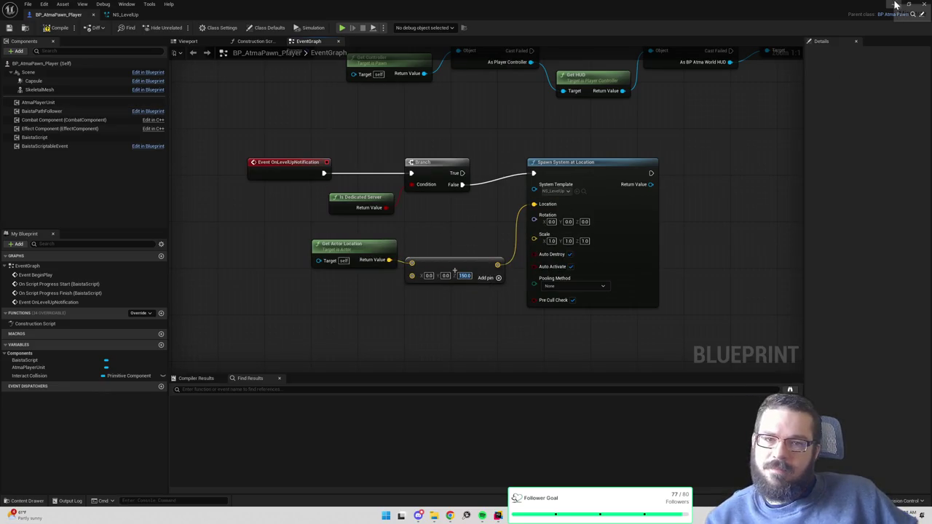
pyautogui.click(461, 277)
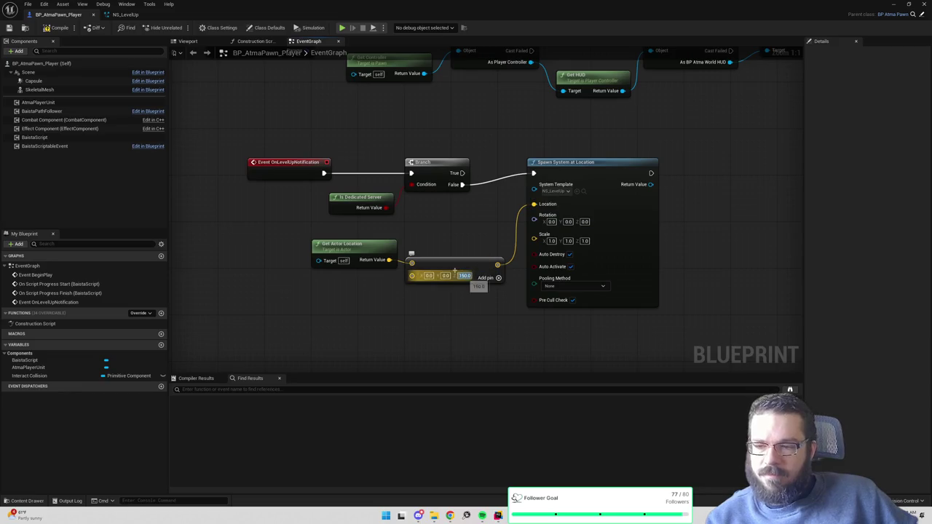
pyautogui.click(897, 5)
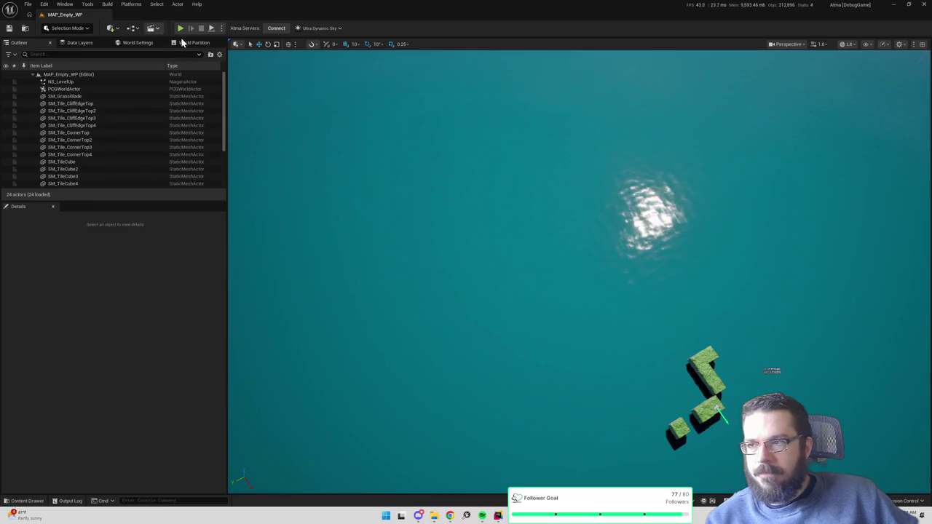
# - Play-test the level, moving the character across the ground to see the 150-unit level-up effect, then stop
pyautogui.click(181, 28)
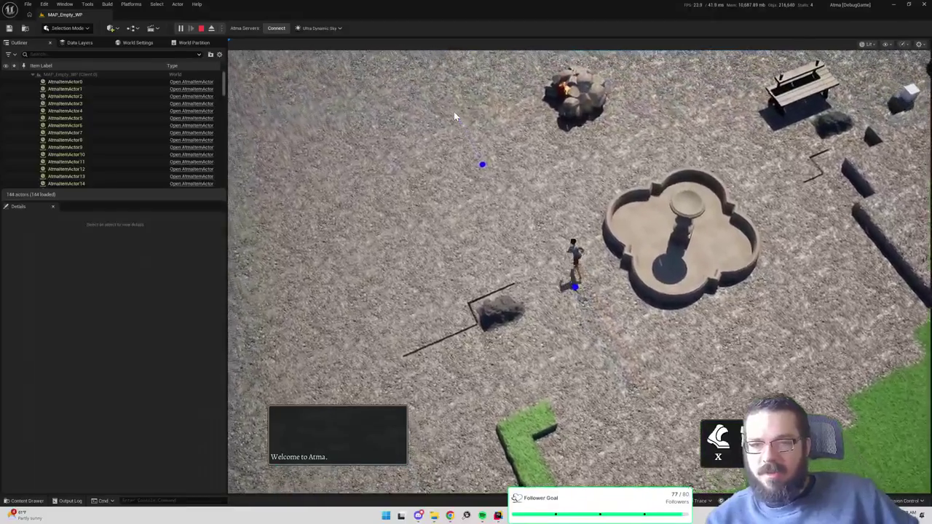
pyautogui.click(453, 111)
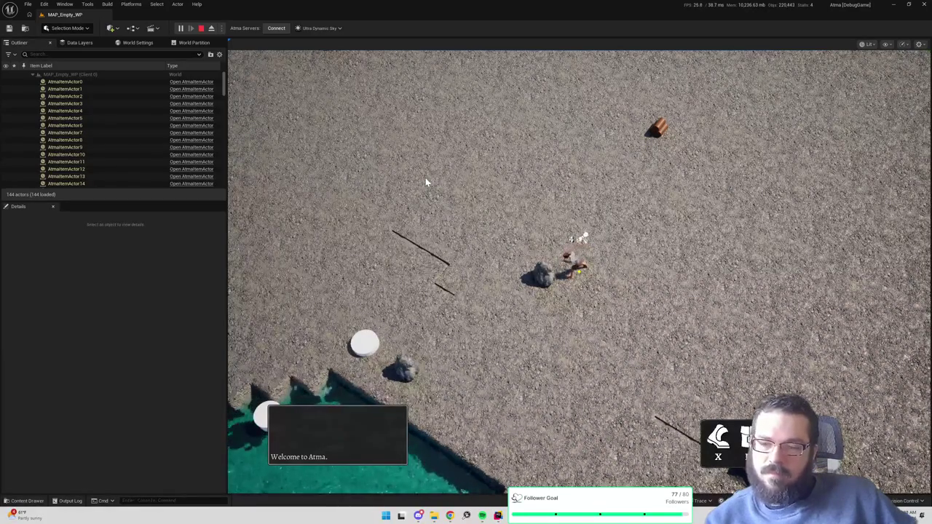
pyautogui.press('Escape')
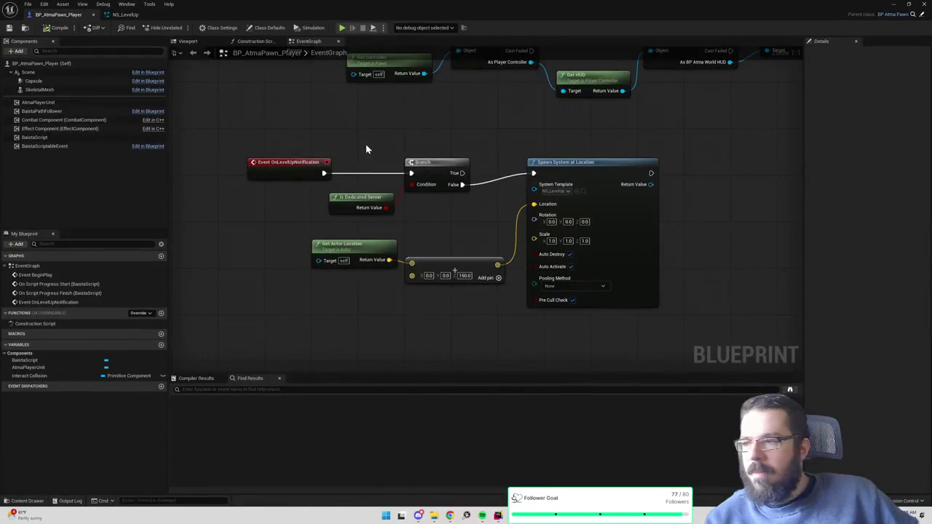
# - In NS_LevelUp, cut ConfettiBurst's burst spawn count from 75 to 60, then view Initial Mesh Orientation
pyautogui.click(125, 14)
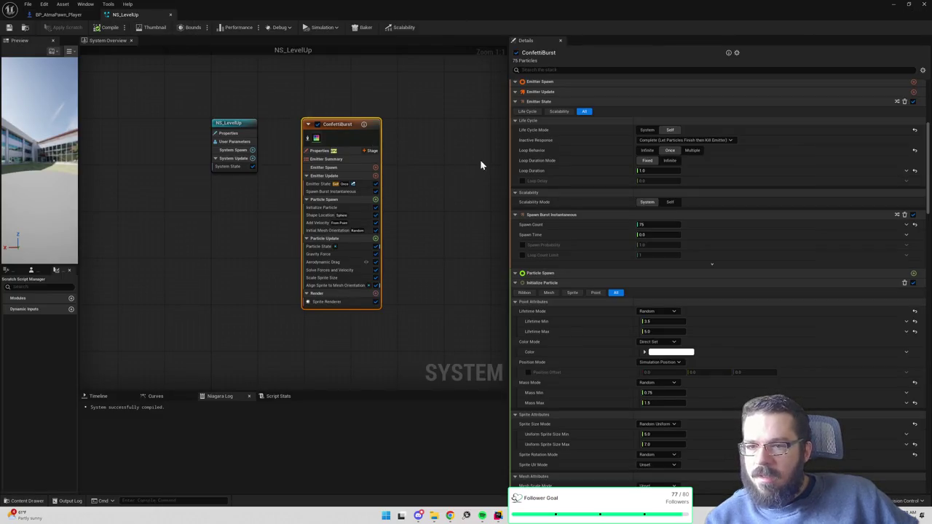
pyautogui.scroll(-2, 638, 277)
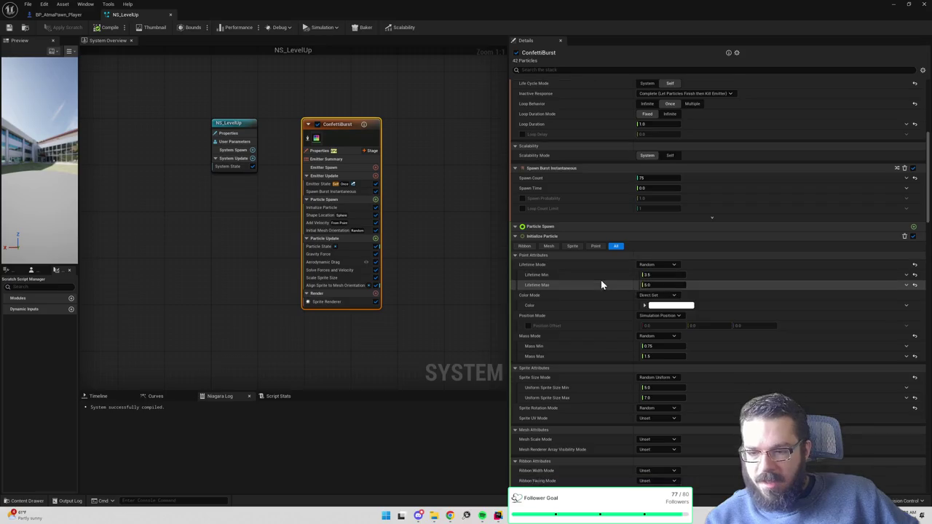
pyautogui.scroll(2, 608, 278)
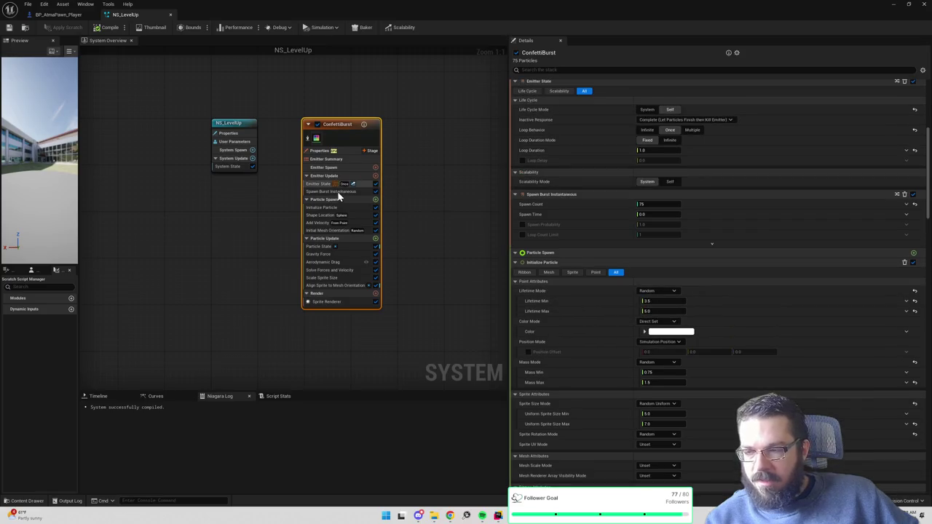
pyautogui.click(339, 192)
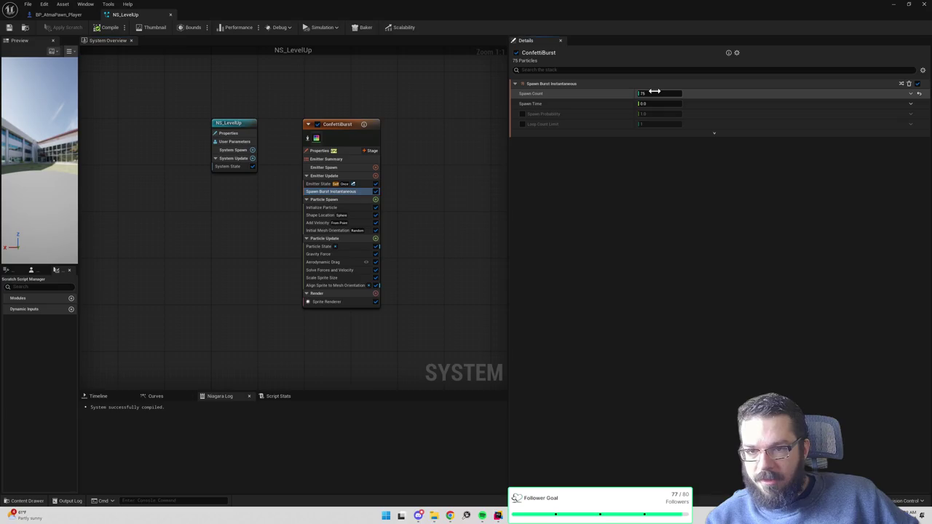
pyautogui.write('60')
pyautogui.press('Return')
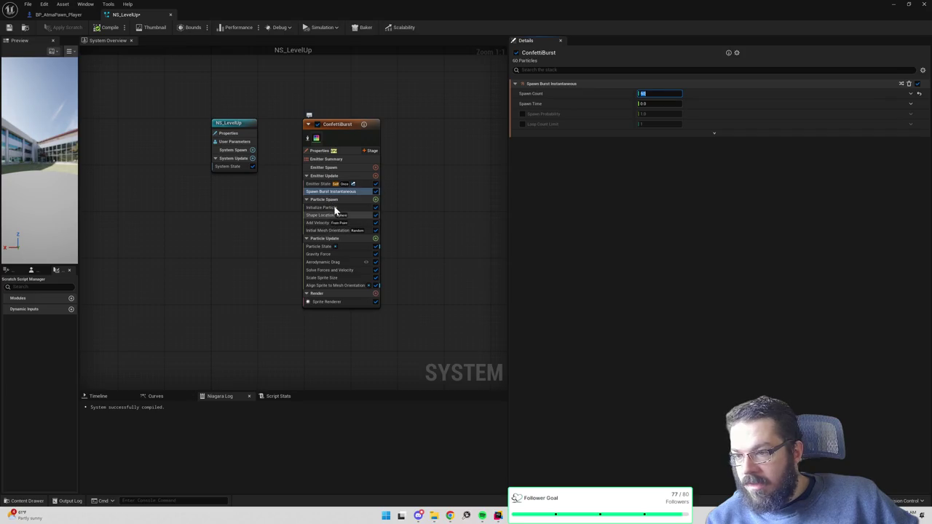
pyautogui.click(327, 231)
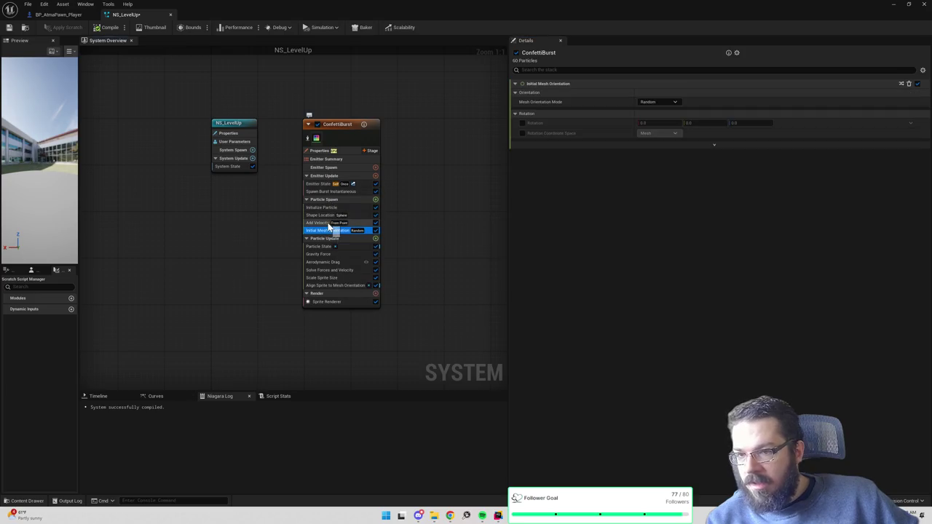
# - Review ConfettiBurst's Add Velocity settings, leaving the velocity mode as From Point
pyautogui.click(329, 223)
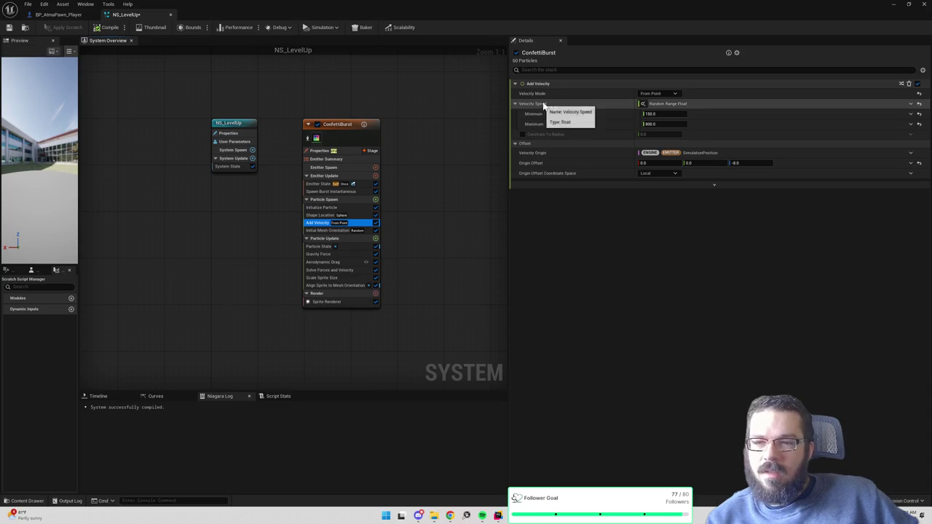
pyautogui.click(658, 94)
pyautogui.click(659, 101)
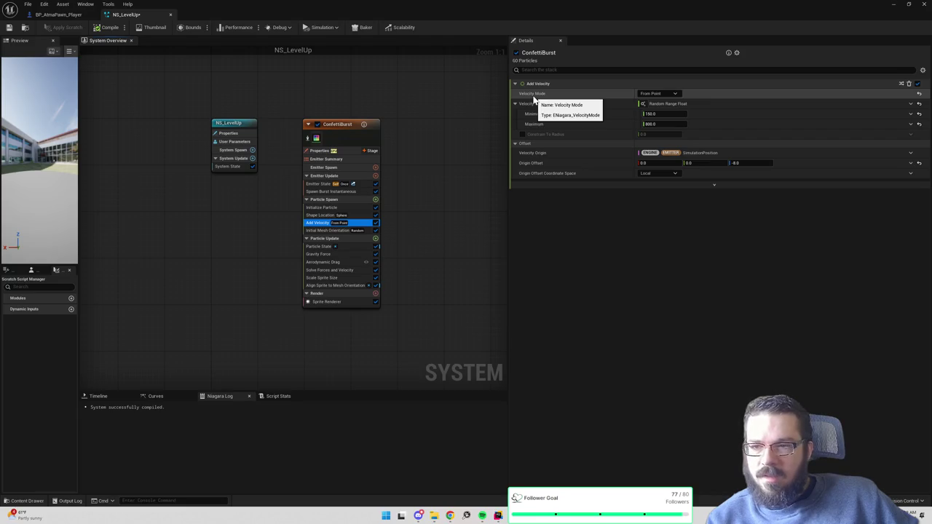
pyautogui.click(82, 176)
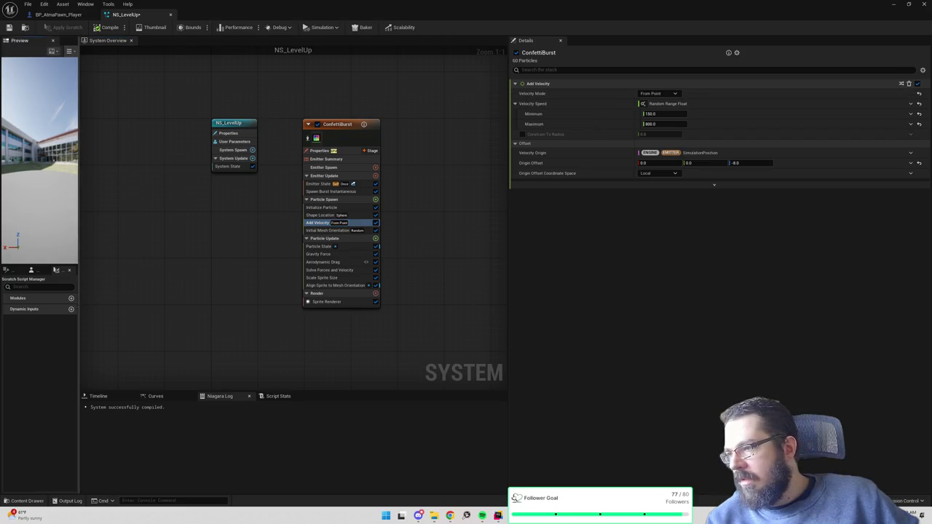
# - Change Shape Location from Sphere to a Spherical Cone and snap the Niagara editor to the right half
pyautogui.click(321, 215)
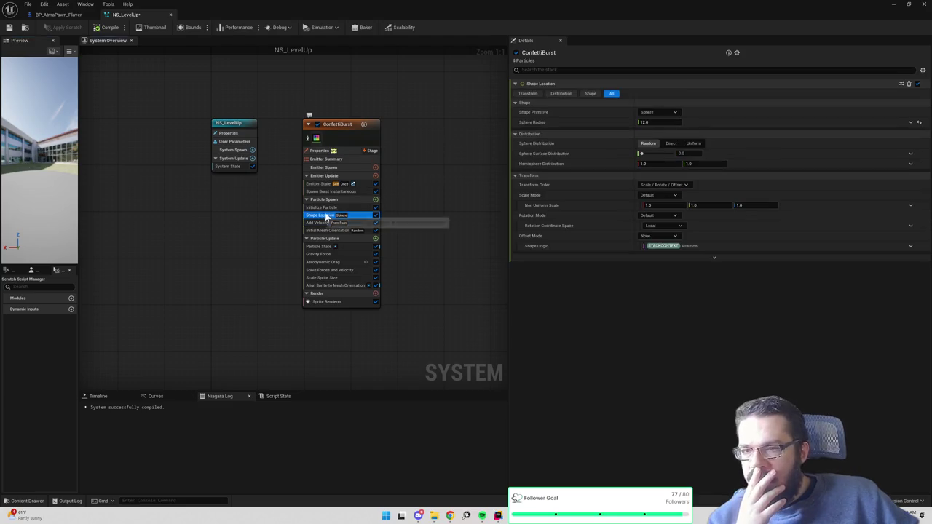
pyautogui.click(652, 113)
pyautogui.click(652, 112)
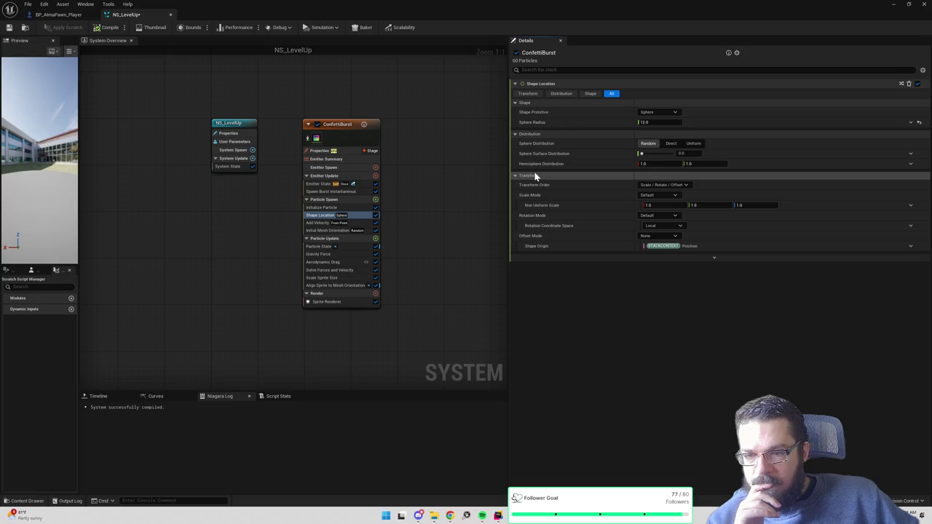
pyautogui.click(664, 113)
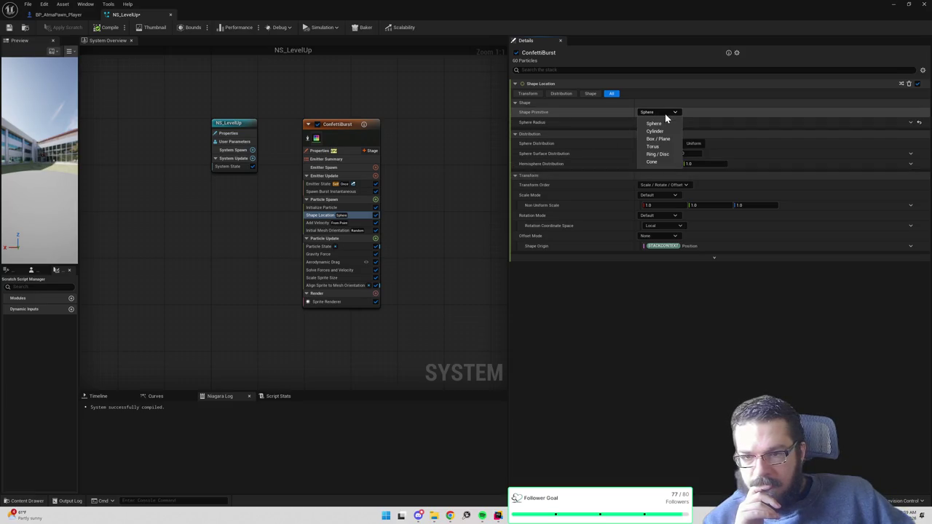
pyautogui.click(656, 163)
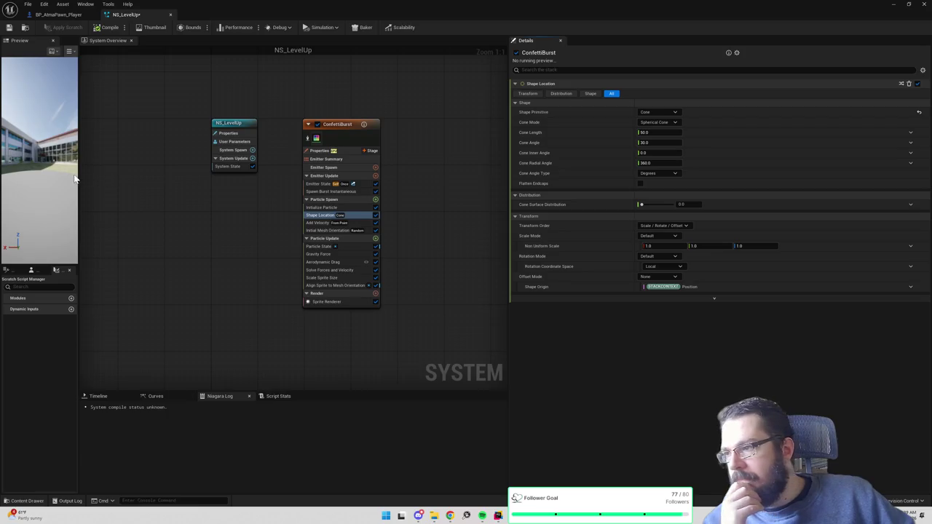
pyautogui.click(663, 122)
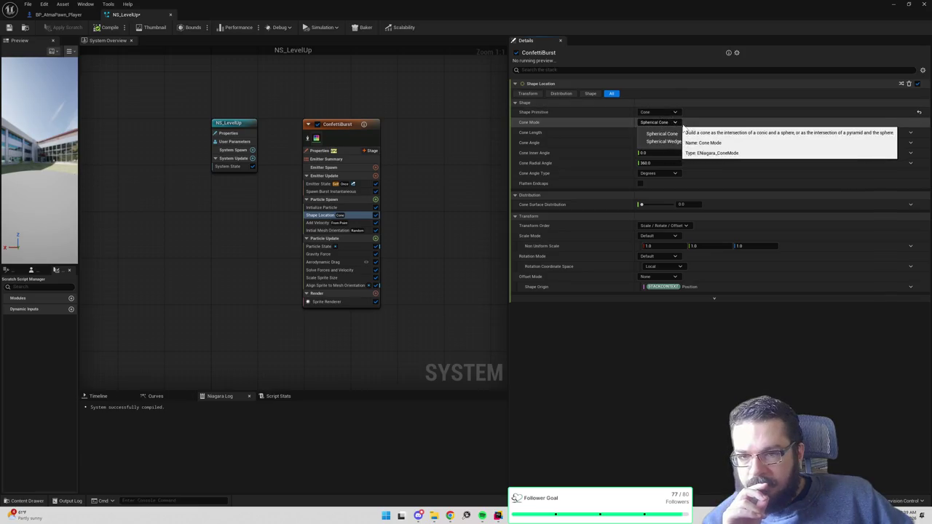
pyautogui.click(661, 134)
pyautogui.moveTo(472, 11)
pyautogui.mouseDown()
pyautogui.moveTo(900, 141)
pyautogui.moveTo(735, 139)
pyautogui.mouseUp()
pyautogui.press('super+Right')
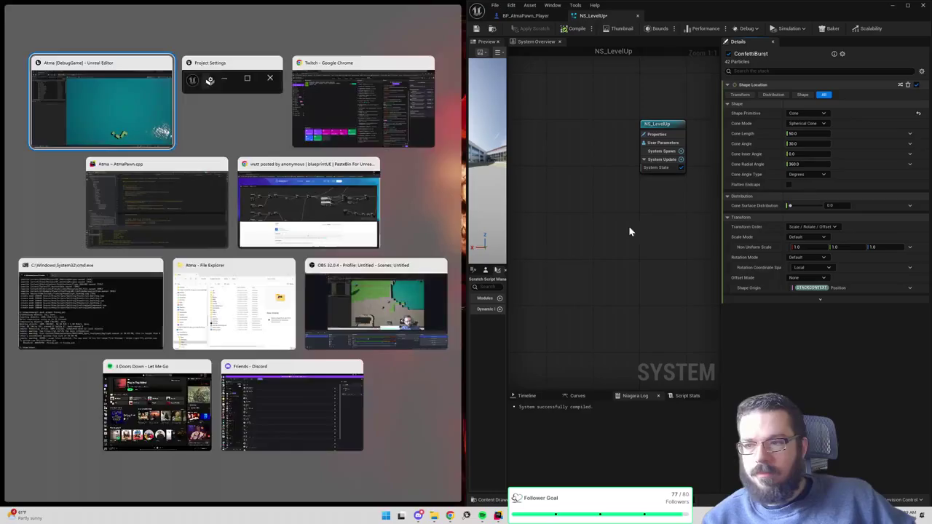
# - Select the NS_LevelUp actor in the level and replay the cone confetti burst from a low camera angle
pyautogui.click(416, 273)
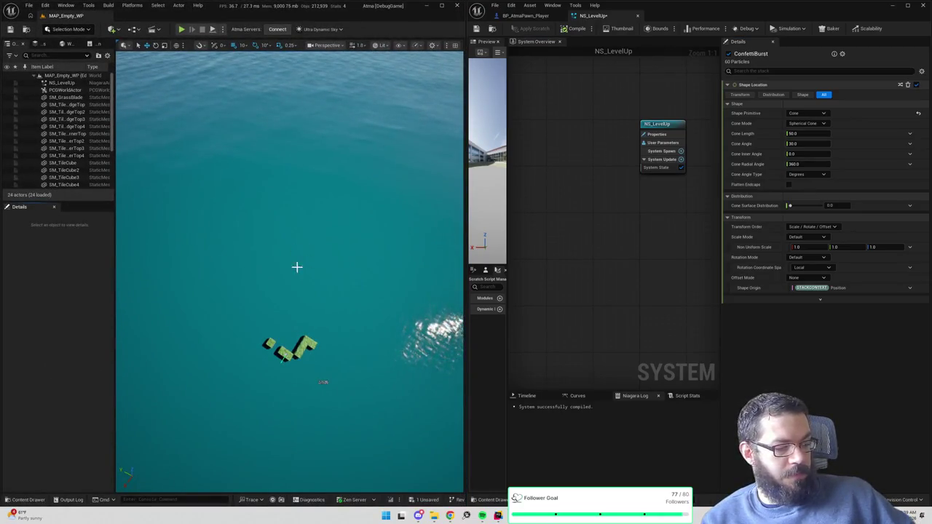
pyautogui.moveTo(285, 267); pyautogui.dragTo(285, 241)
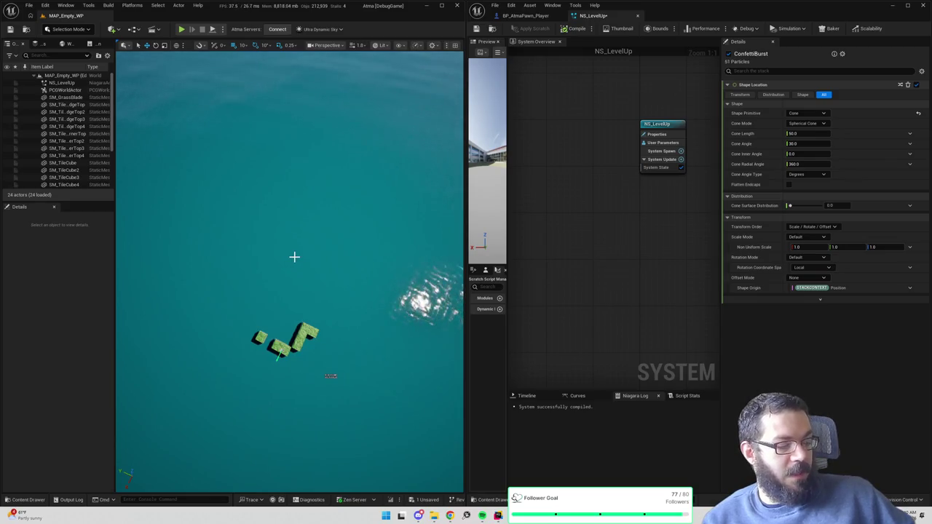
pyautogui.scroll(5, 294, 256)
pyautogui.click(64, 83)
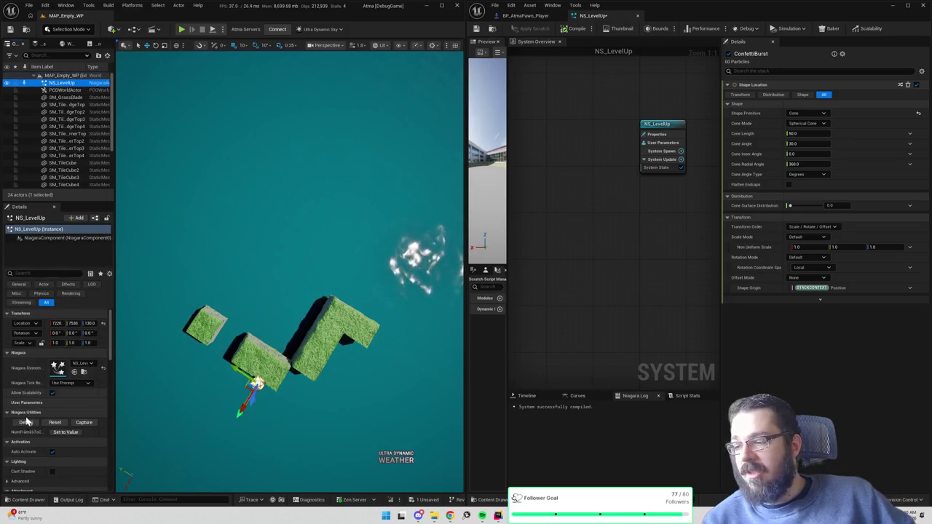
pyautogui.click(54, 423)
pyautogui.moveTo(291, 327)
pyautogui.mouseDown()
pyautogui.moveTo(292, 233)
pyautogui.moveTo(313, 244)
pyautogui.mouseUp()
pyautogui.click(54, 423)
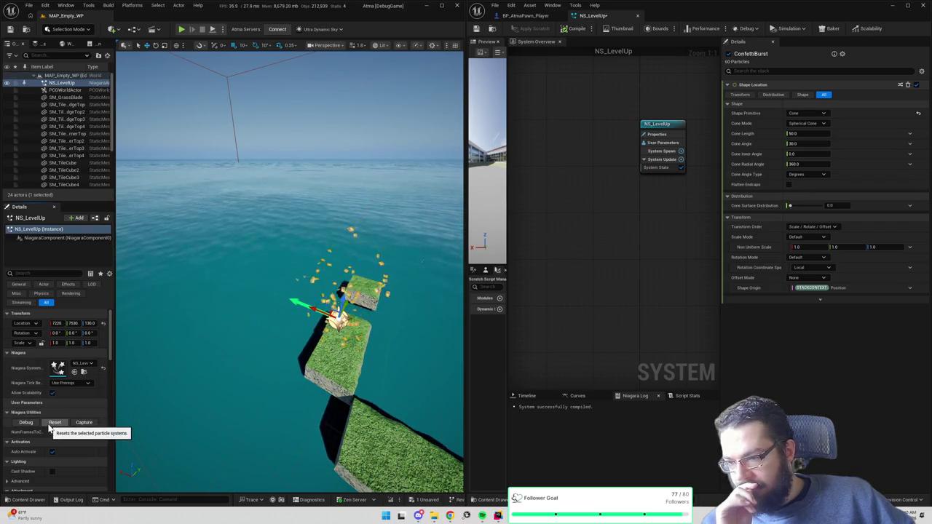
# - Set ConfettiBurst's particle Lifetime Min to 2.5 and replay the burst to compare
pyautogui.press('Home')
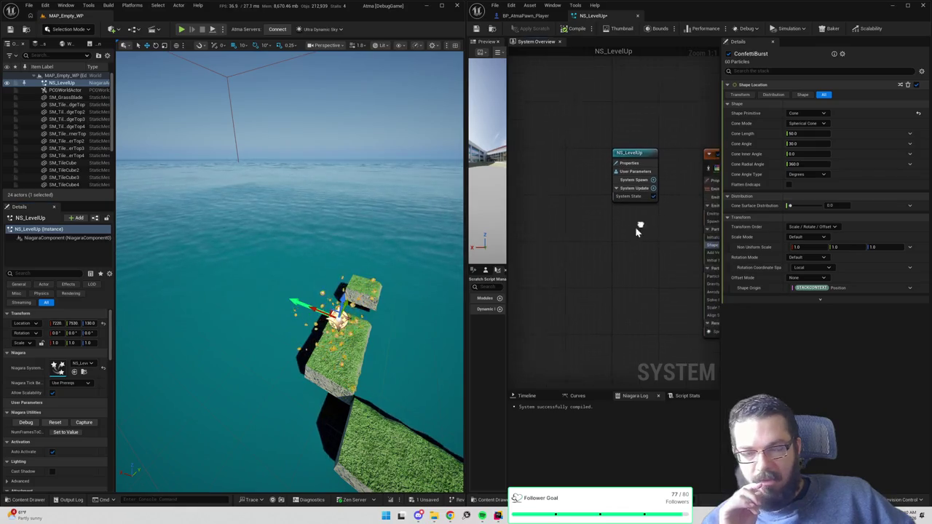
pyautogui.click(678, 162)
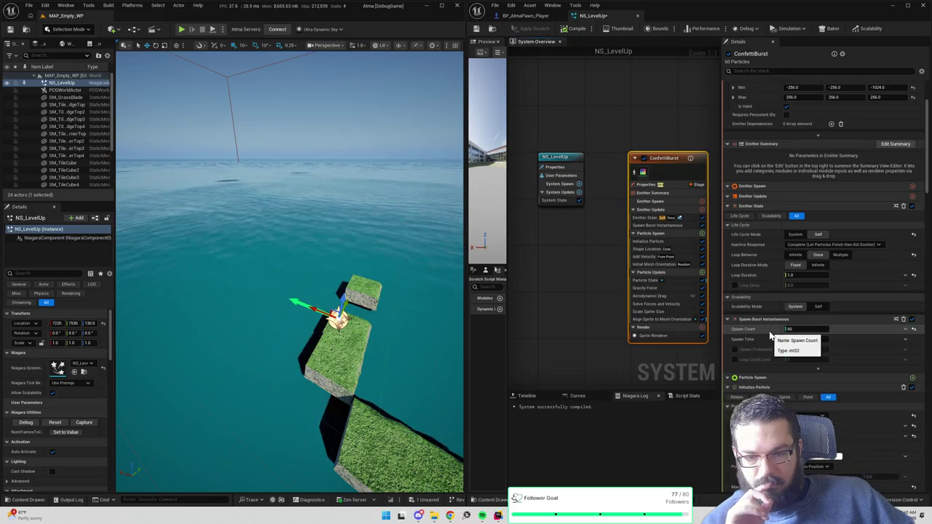
pyautogui.scroll(-2, 769, 330)
pyautogui.click(809, 356)
pyautogui.write('2.5')
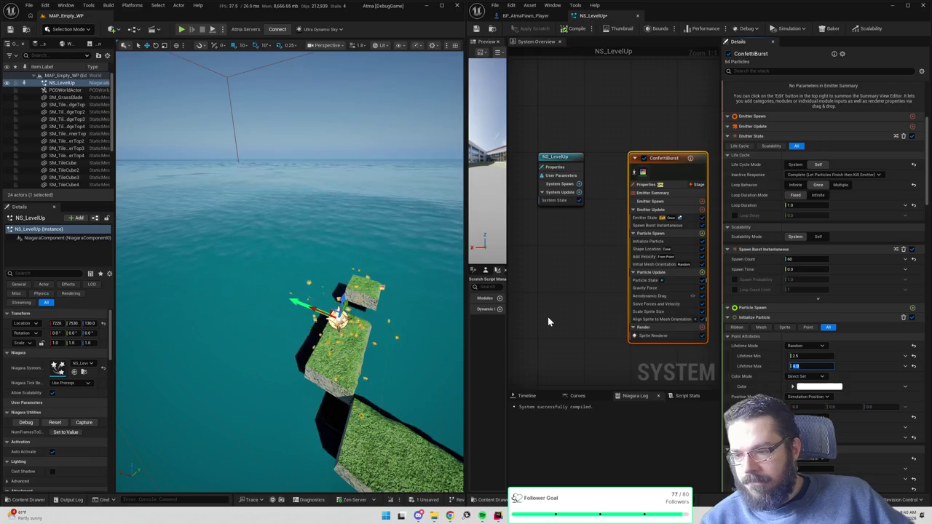
pyautogui.click(54, 423)
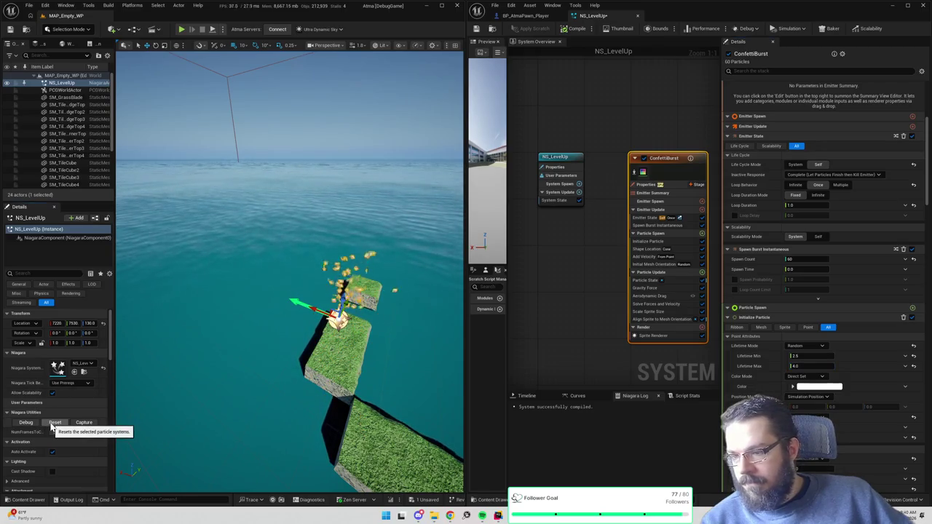
pyautogui.click(54, 422)
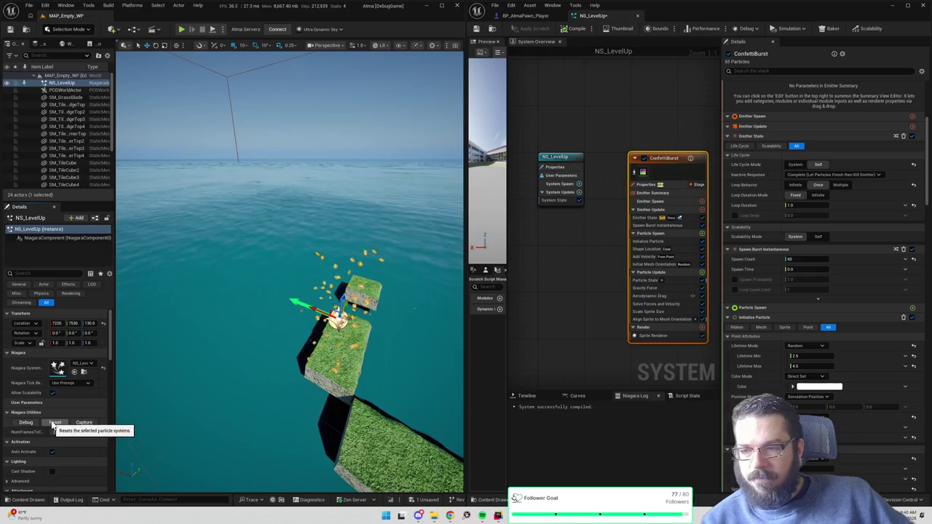
pyautogui.click(55, 423)
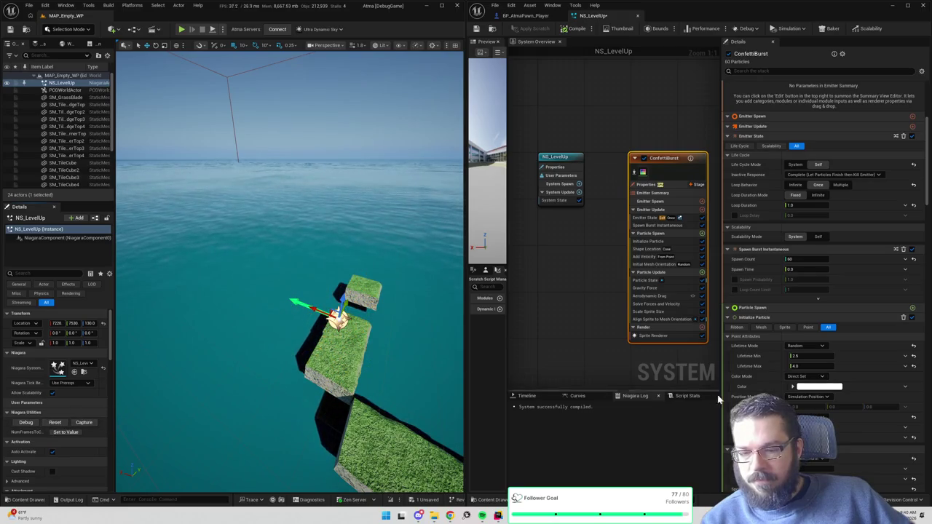
# - Set Lifetime Max to 3.0, replay the burst several times, then review the Aerodynamic Drag settings
pyautogui.click(808, 366)
pyautogui.write('3.0')
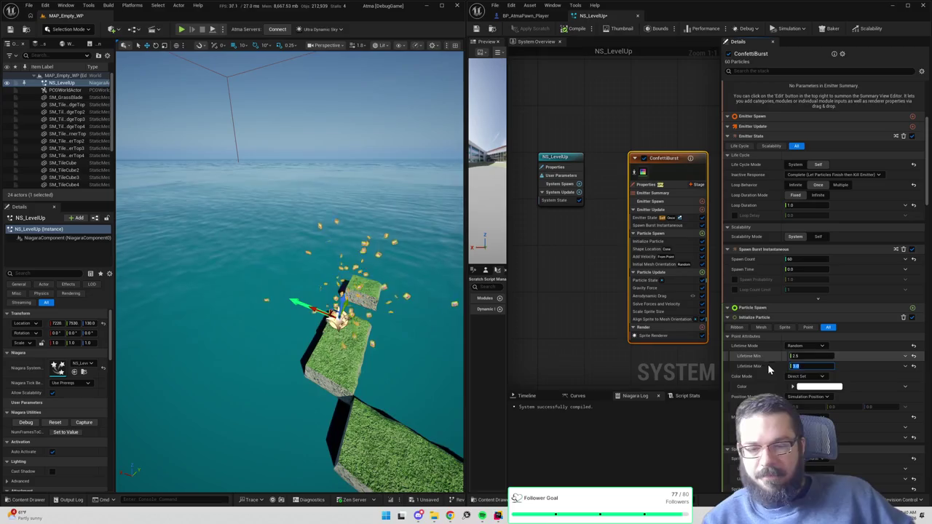
pyautogui.click(583, 321)
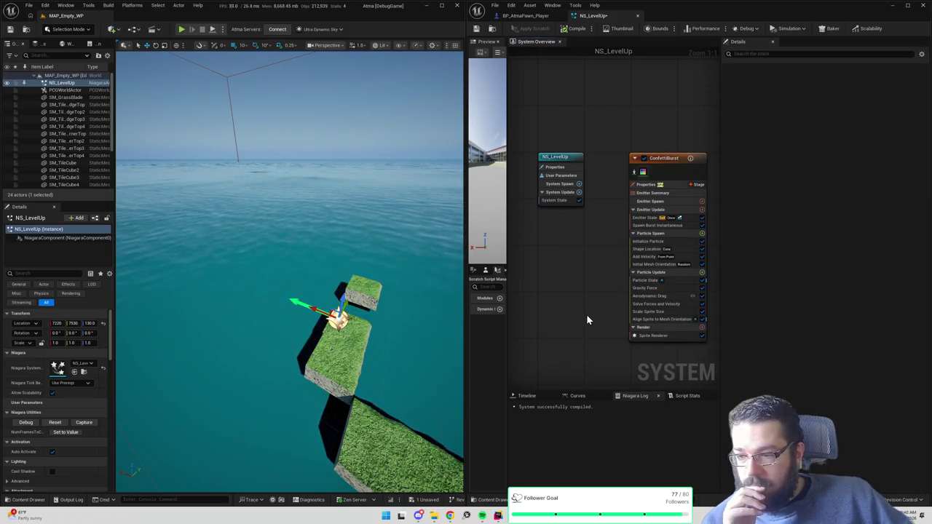
pyautogui.click(677, 201)
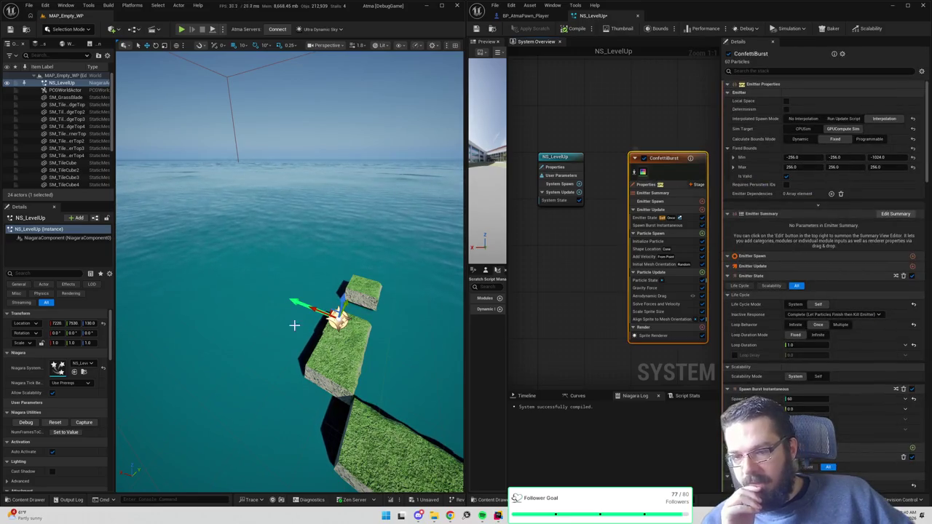
pyautogui.click(26, 422)
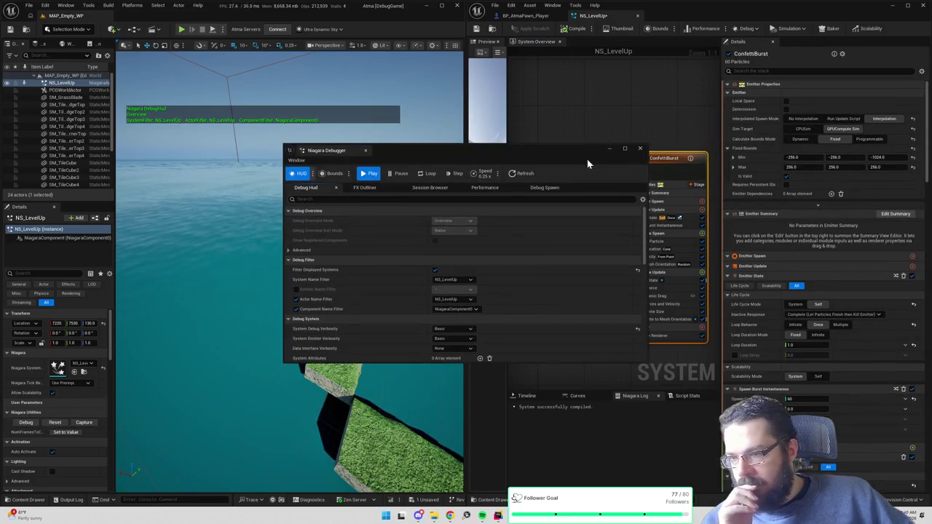
pyautogui.click(640, 149)
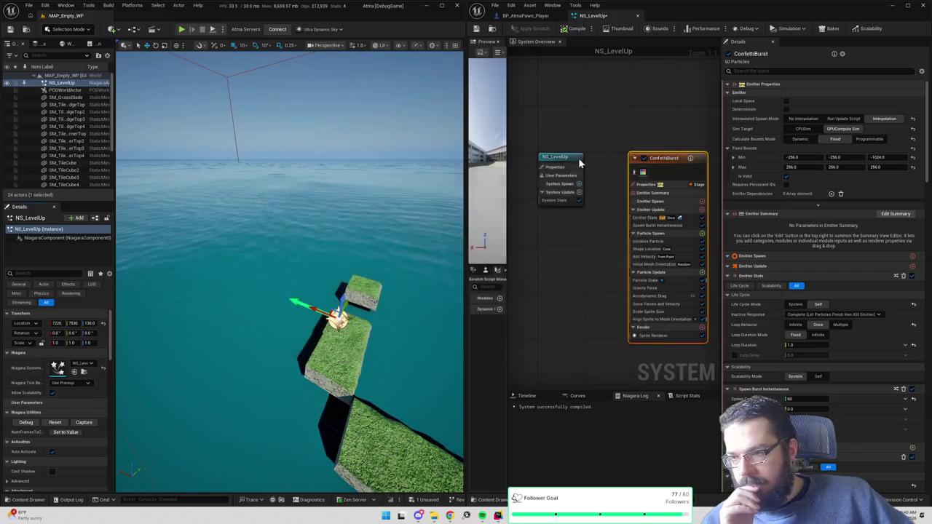
pyautogui.click(61, 425)
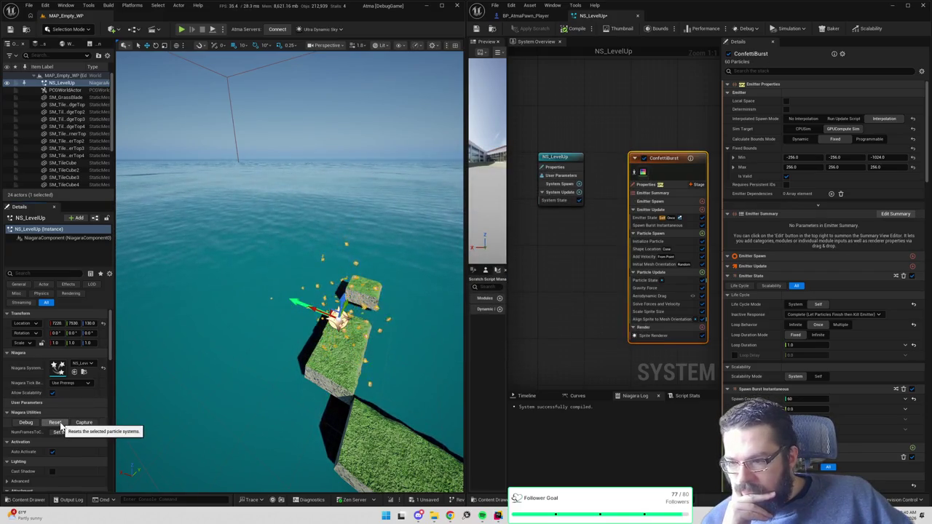
pyautogui.click(61, 424)
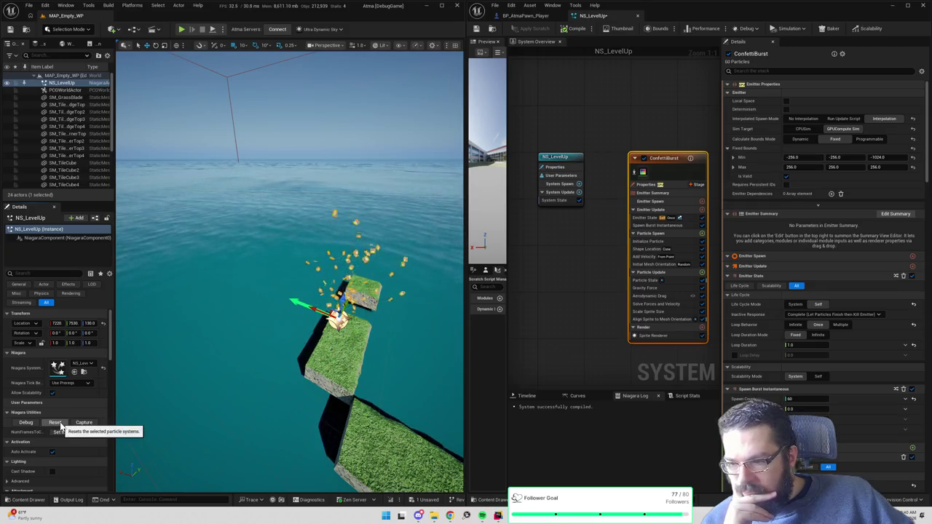
pyautogui.click(61, 424)
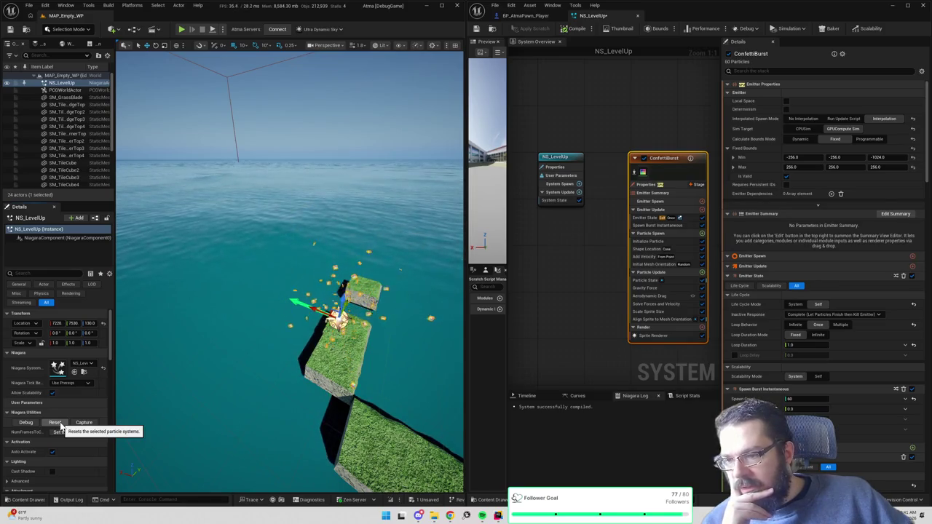
pyautogui.moveTo(581, 287); pyautogui.dragTo(562, 276)
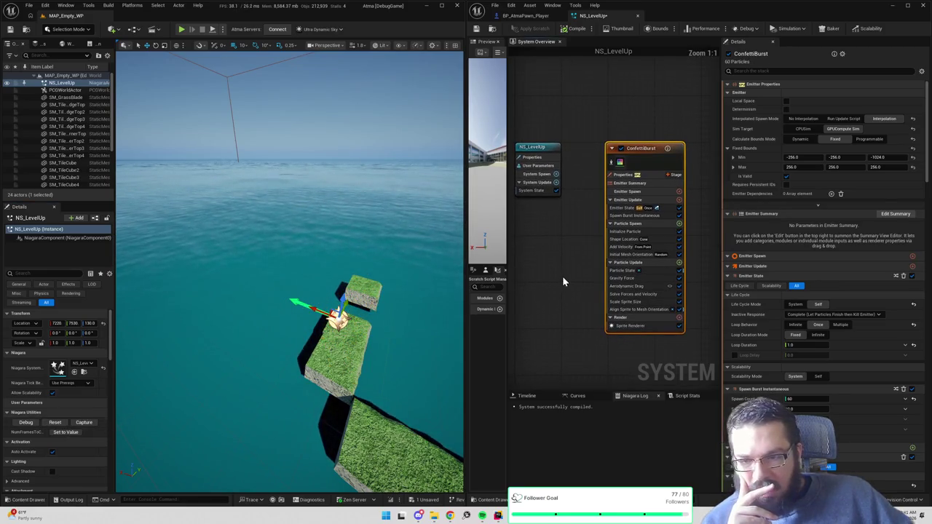
pyautogui.click(644, 288)
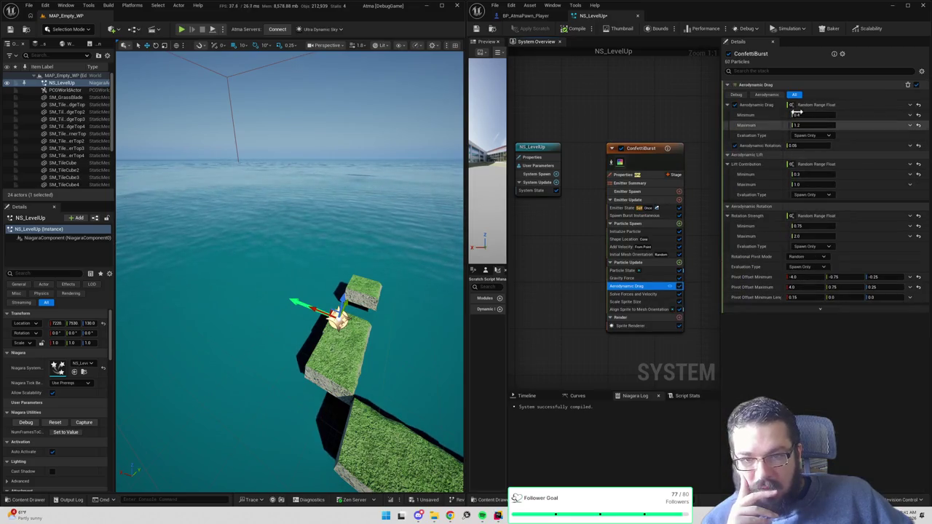
# - Toggle Aerodynamic Drag off and on, set its range to 0.2–0.6, and replay the confetti burst
pyautogui.click(679, 287)
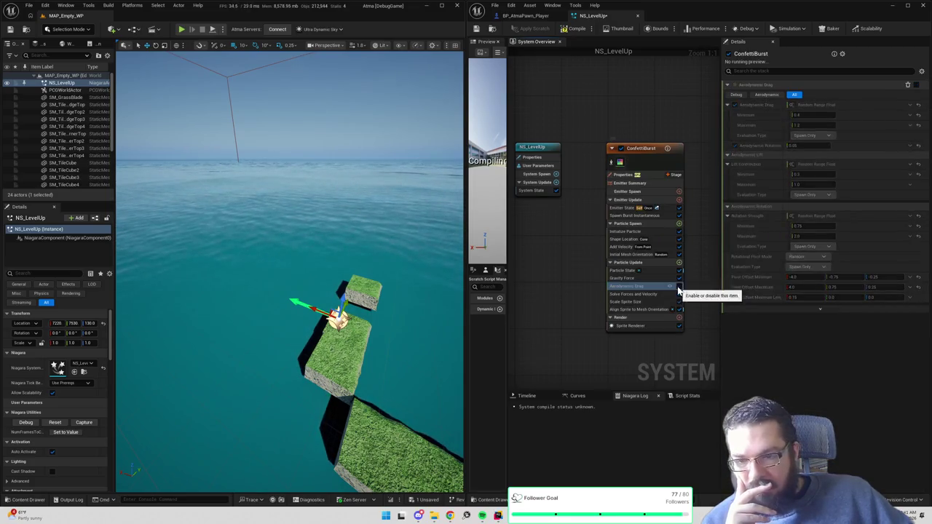
pyautogui.click(52, 424)
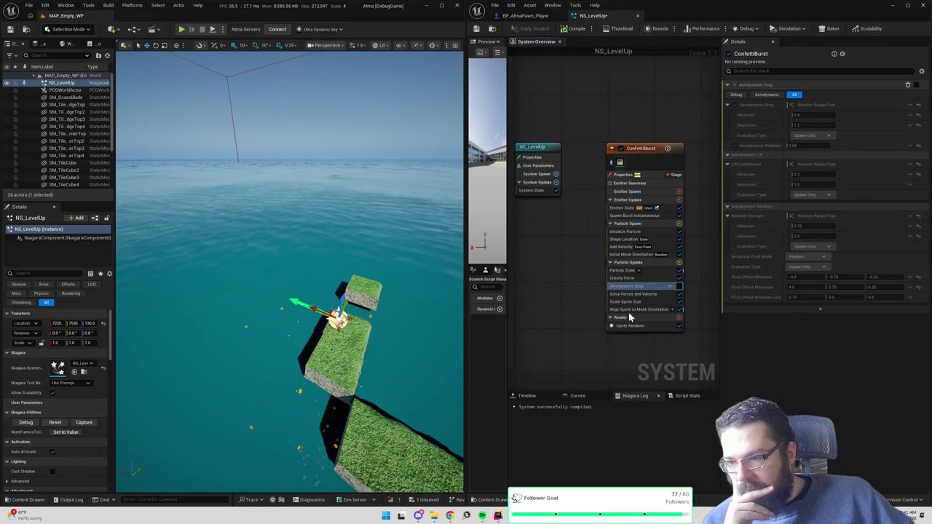
pyautogui.click(678, 287)
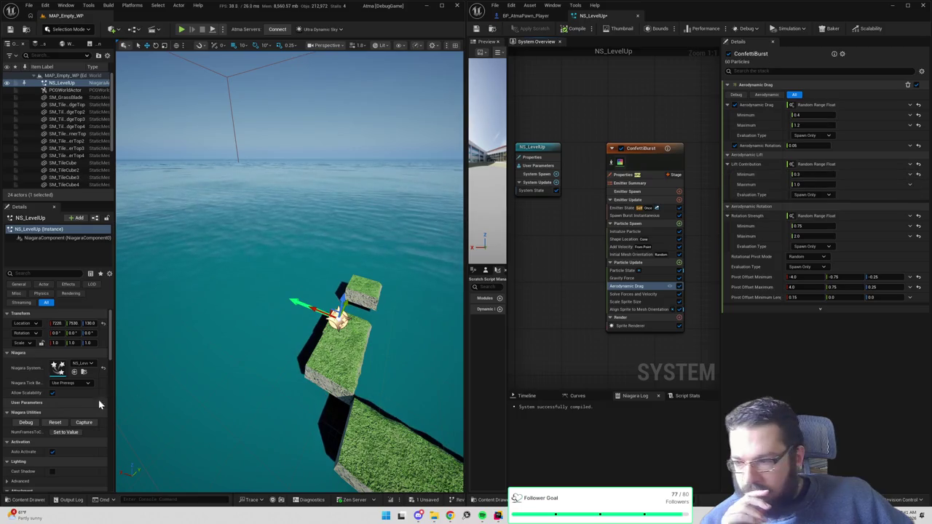
pyautogui.click(57, 423)
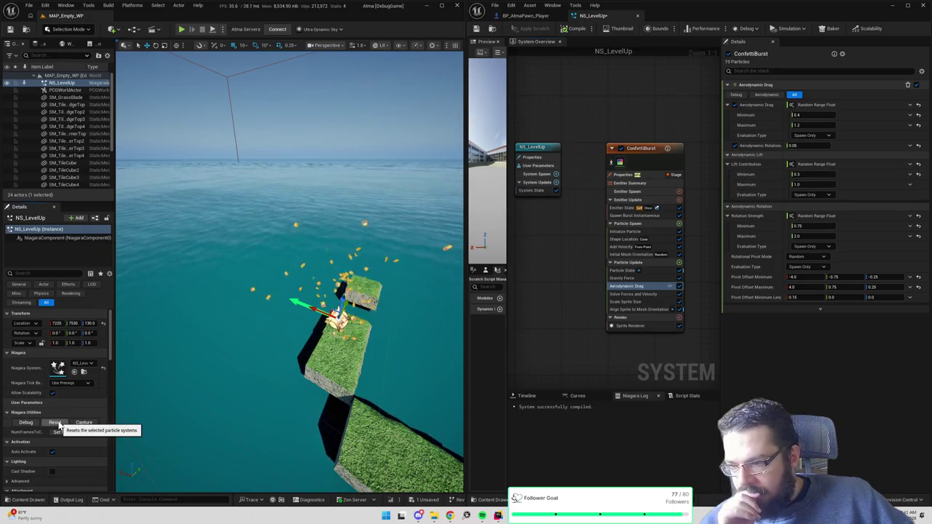
pyautogui.click(57, 423)
pyautogui.click(58, 424)
pyautogui.click(57, 423)
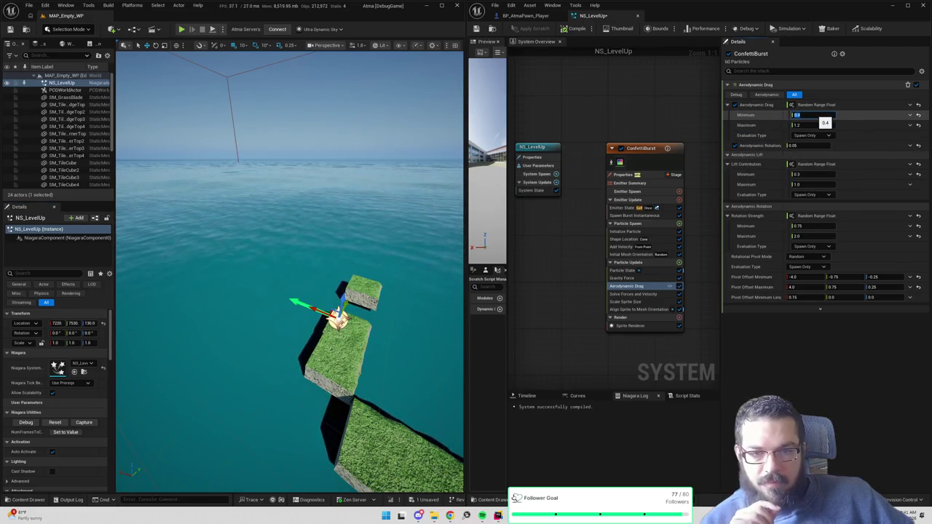
pyautogui.write('0.2')
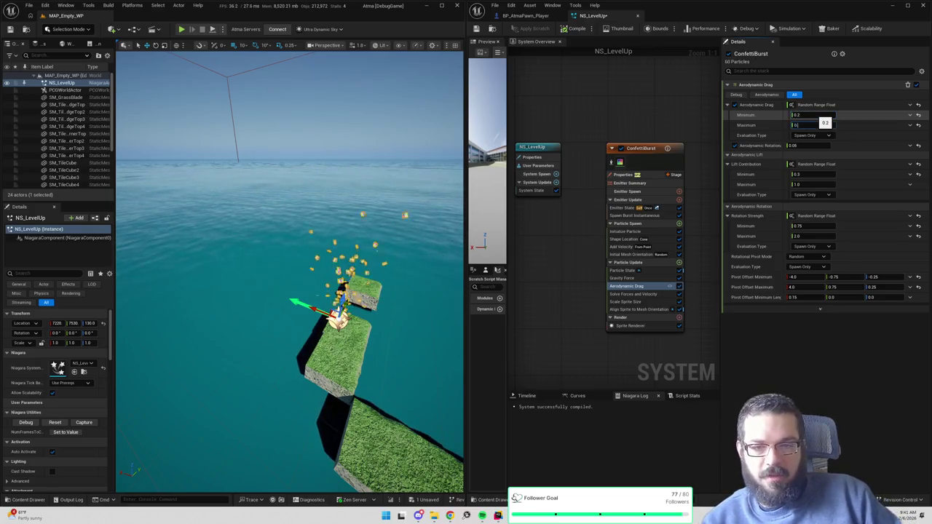
pyautogui.write('.8')
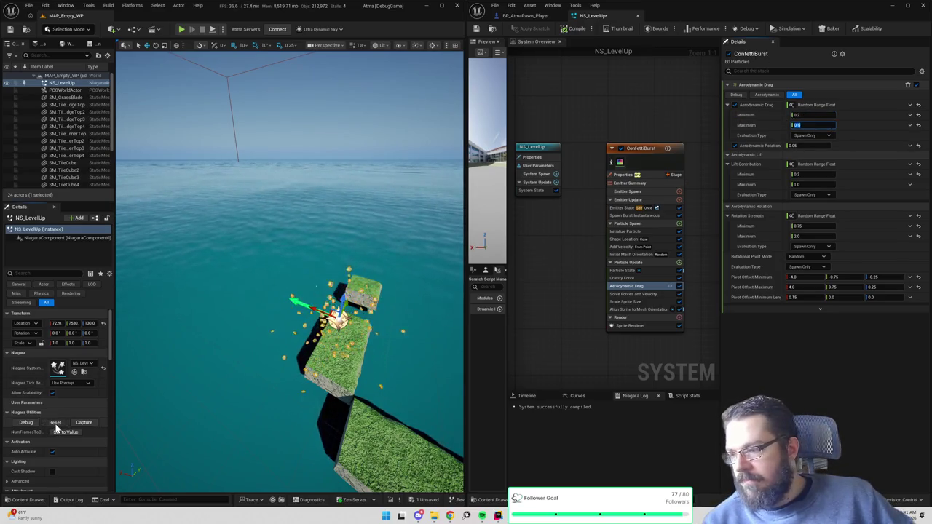
pyautogui.click(56, 427)
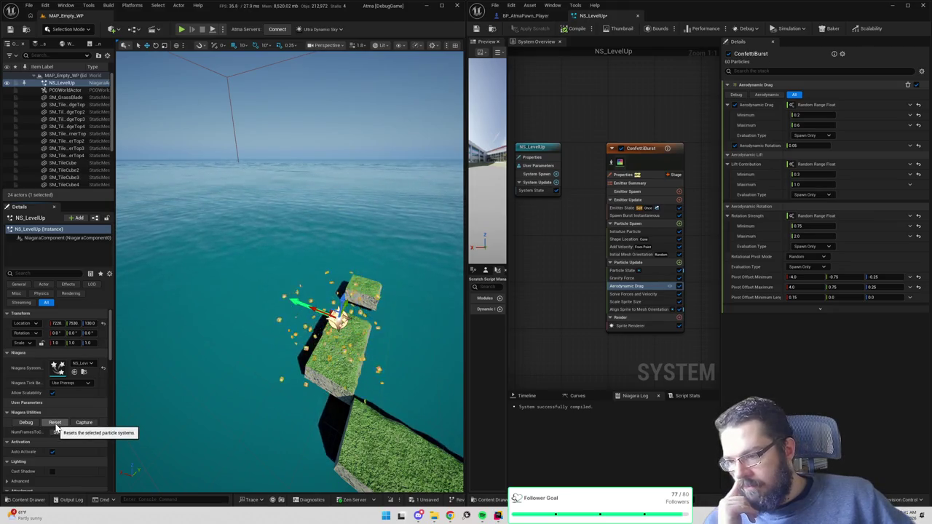
pyautogui.click(56, 427)
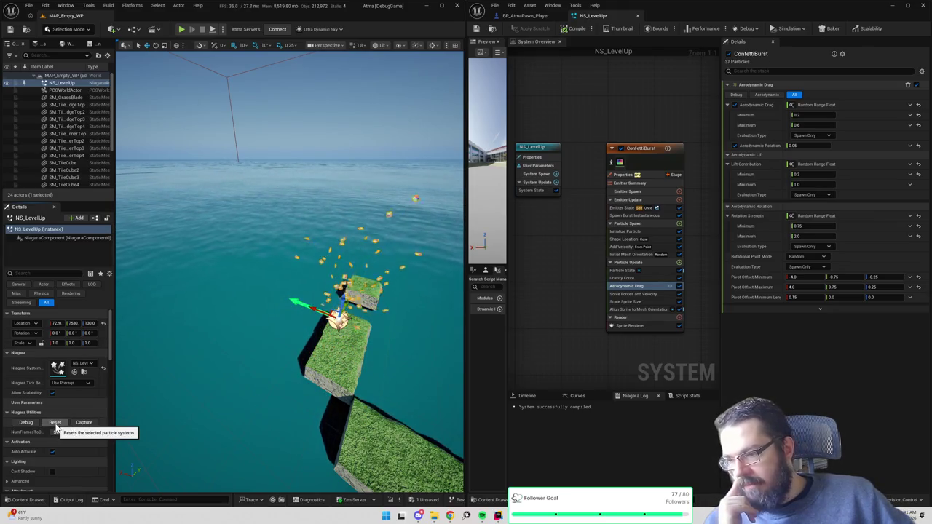
# - Edit the speed in ConfettiBurst's Add Velocity module and replay the burst
pyautogui.click(623, 248)
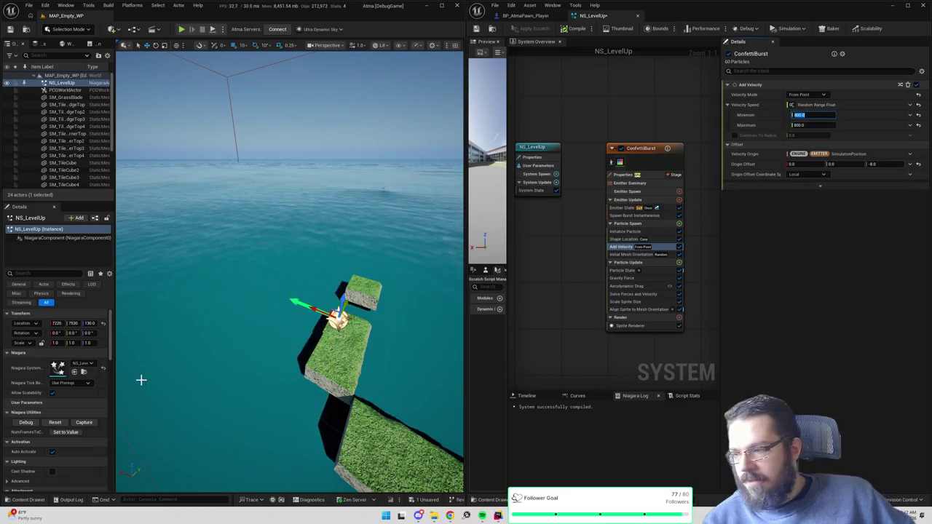
pyautogui.click(55, 423)
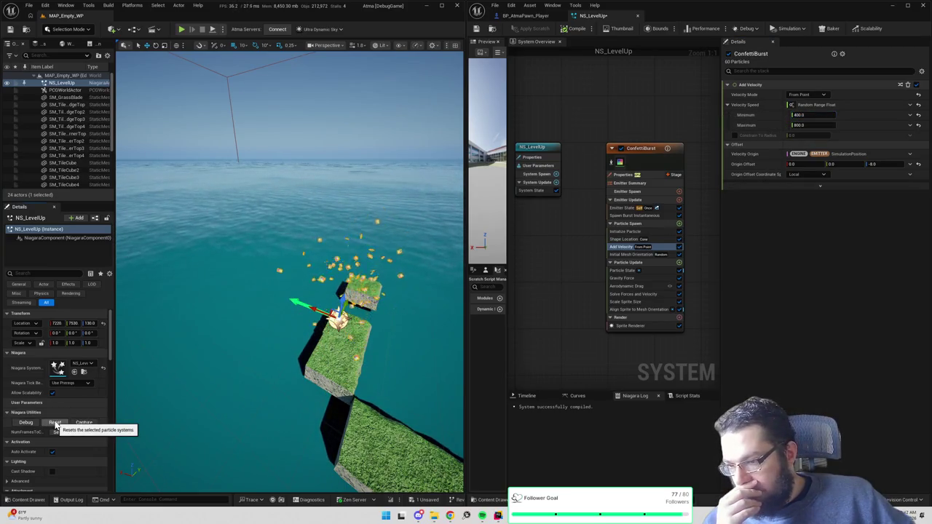
pyautogui.click(55, 422)
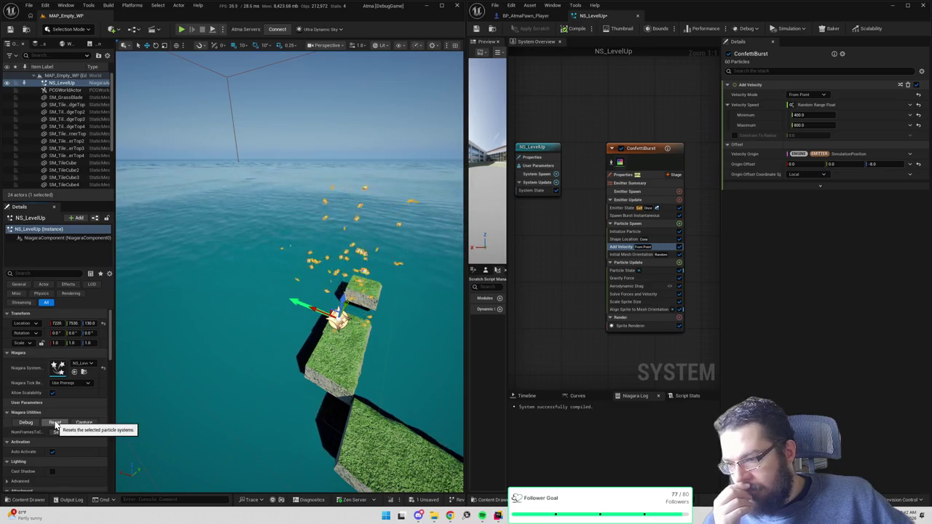
pyautogui.click(55, 423)
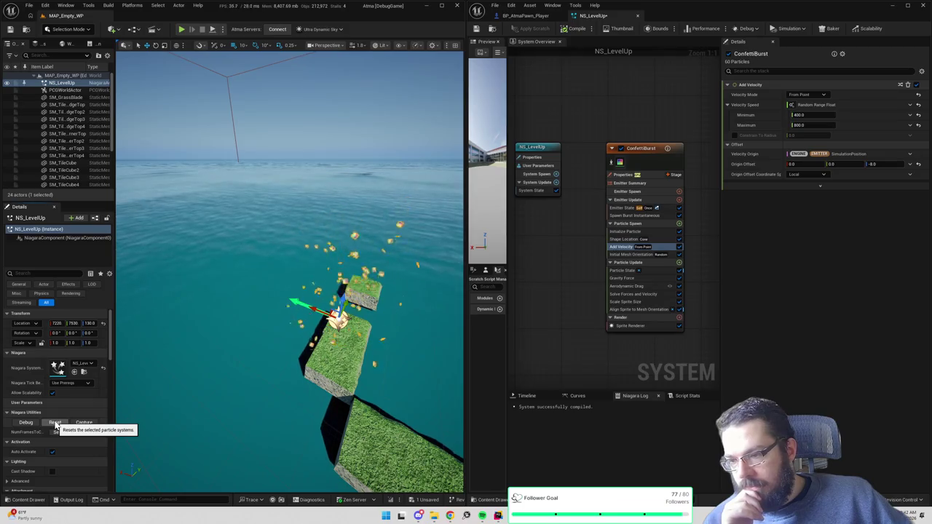
# - Set the launch speed range to 600–1000 and replay the faster burst, viewed along the platforms
pyautogui.click(804, 115)
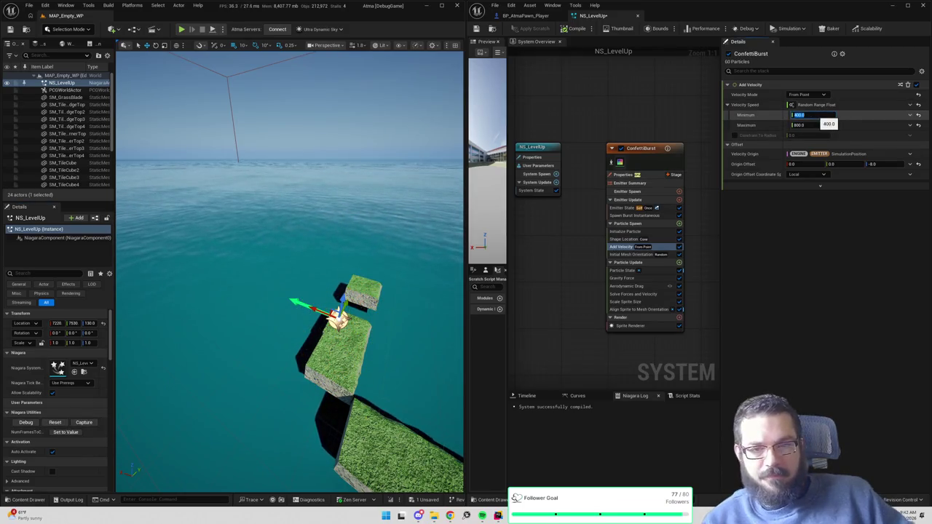
pyautogui.write('600')
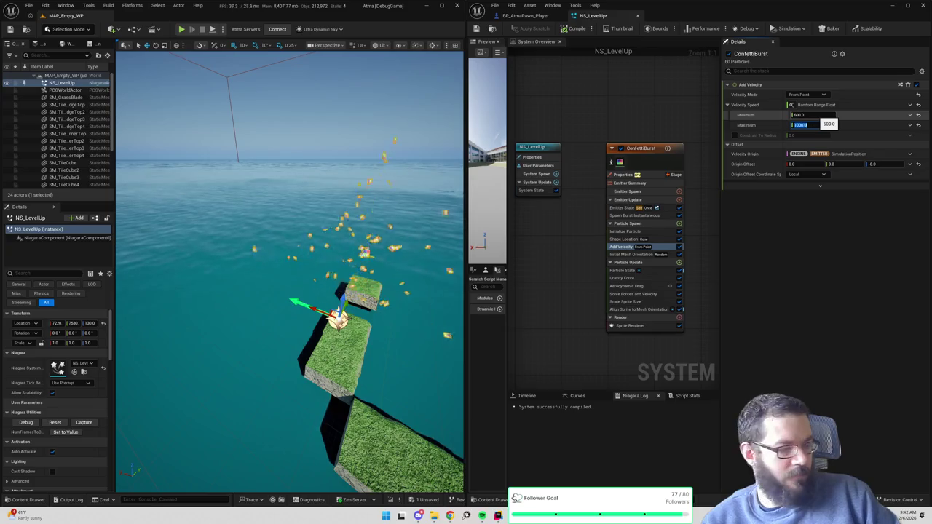
pyautogui.press('Return')
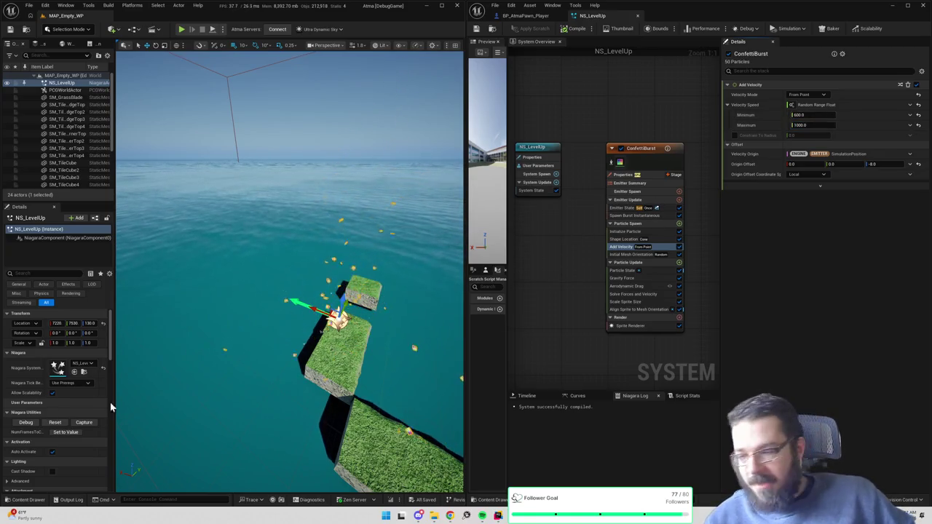
pyautogui.click(55, 422)
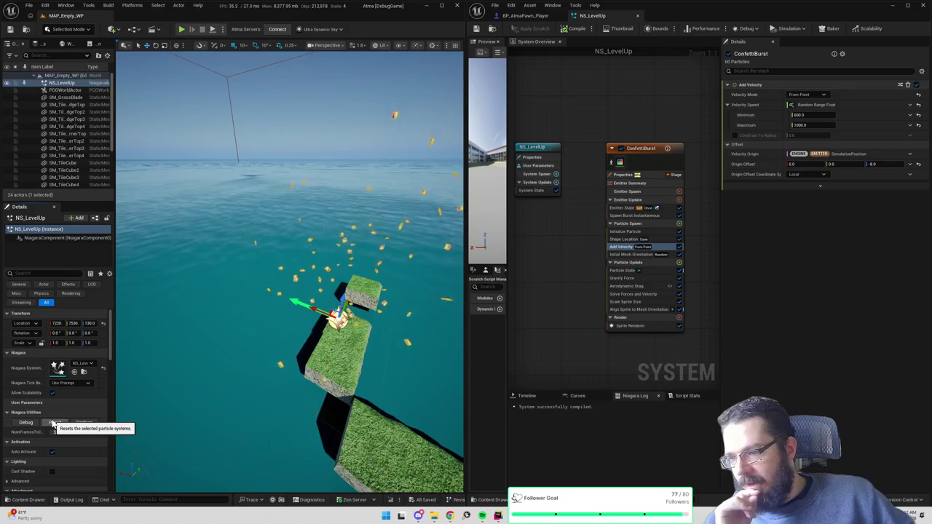
pyautogui.click(54, 423)
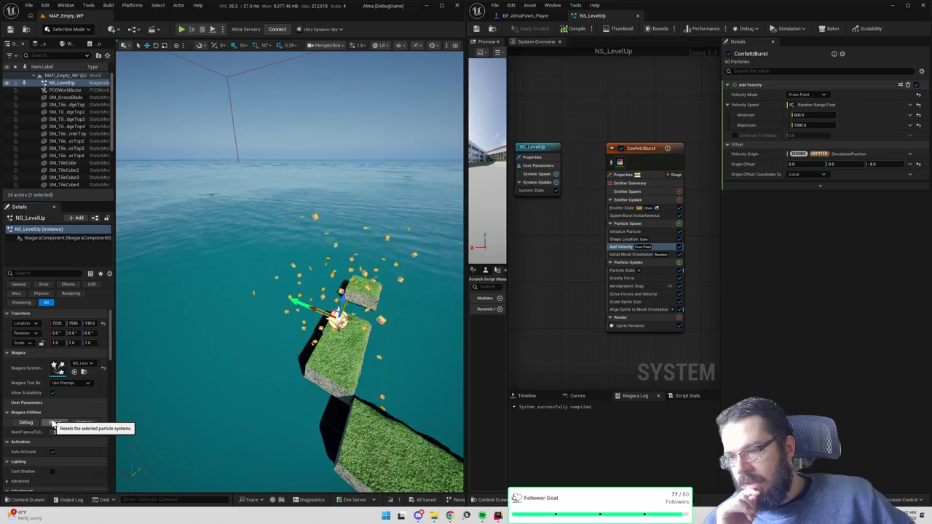
pyautogui.click(53, 422)
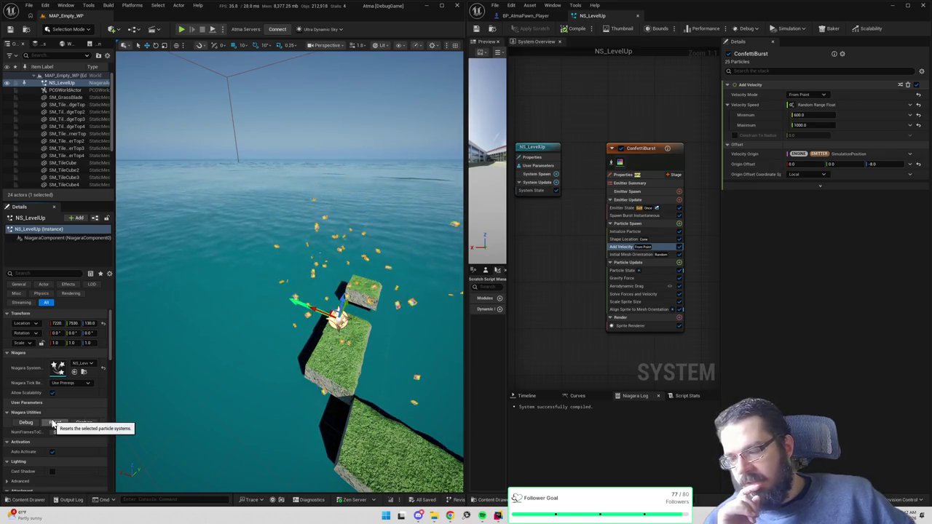
pyautogui.moveTo(145, 394); pyautogui.dragTo(171, 393)
pyautogui.click(54, 425)
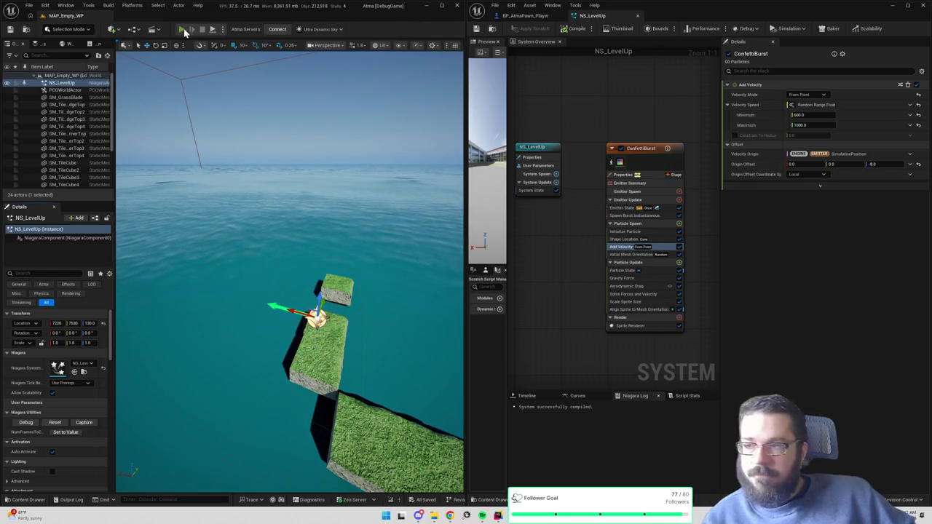
# - Start Play In Editor with Alt+P and switch the game view to fullscreen with F11
pyautogui.hotkey('alt', 'p')
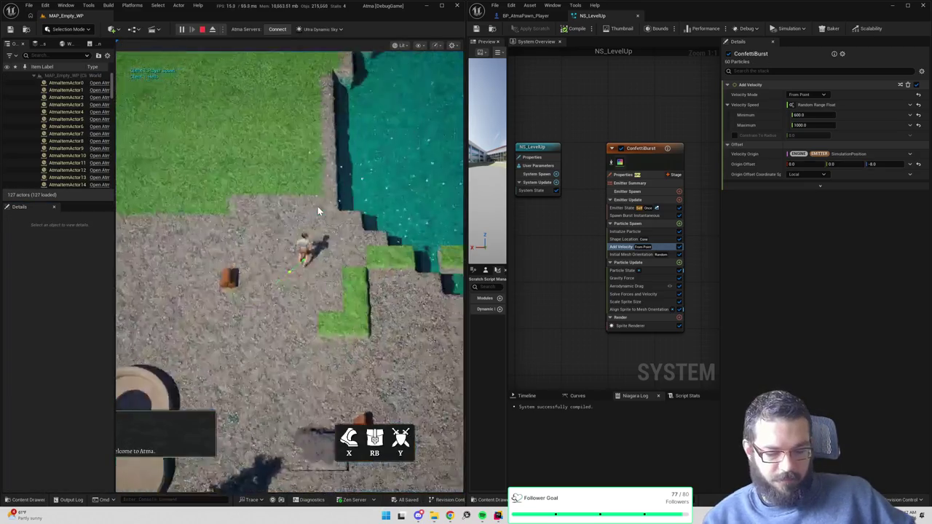
pyautogui.click(328, 273)
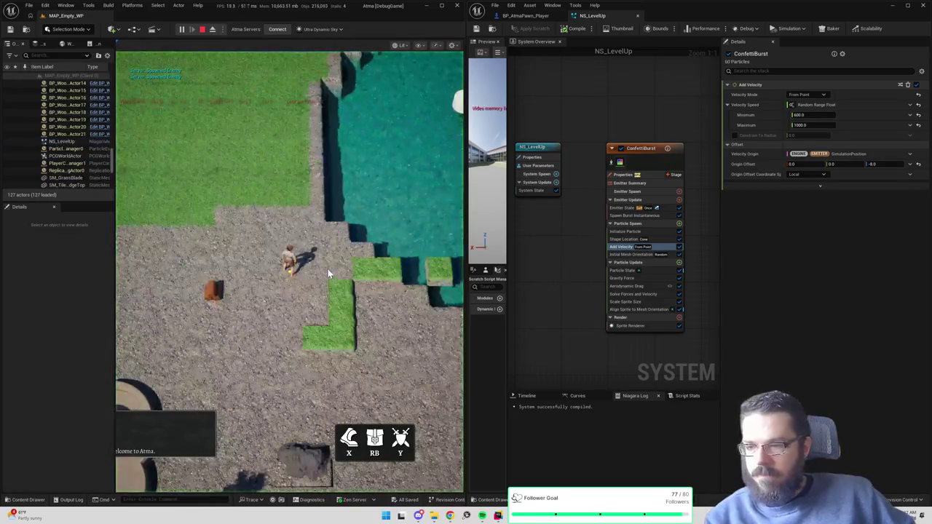
pyautogui.press('F11')
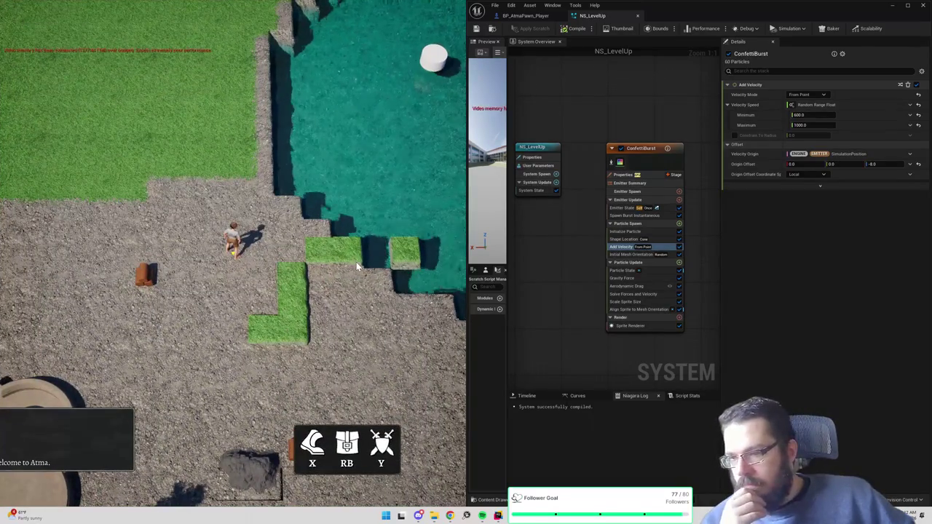
pyautogui.press('F11')
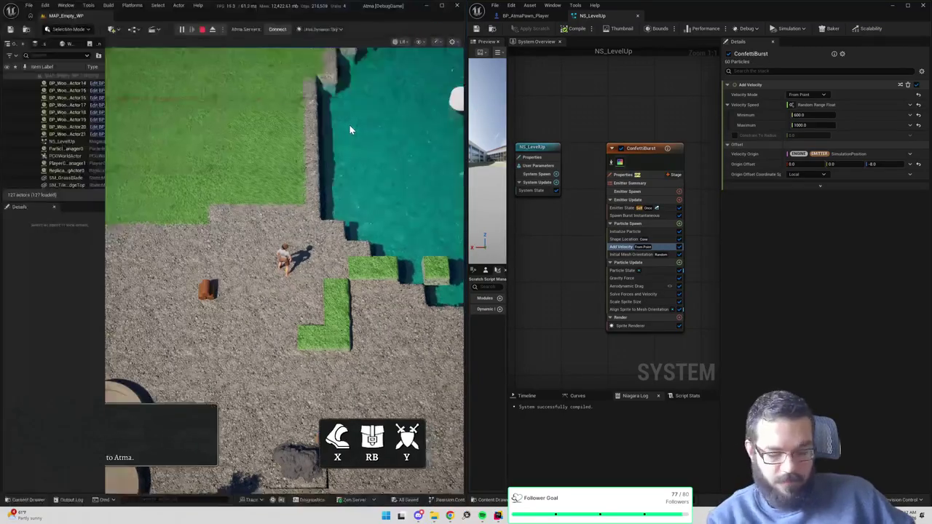
pyautogui.press('F11')
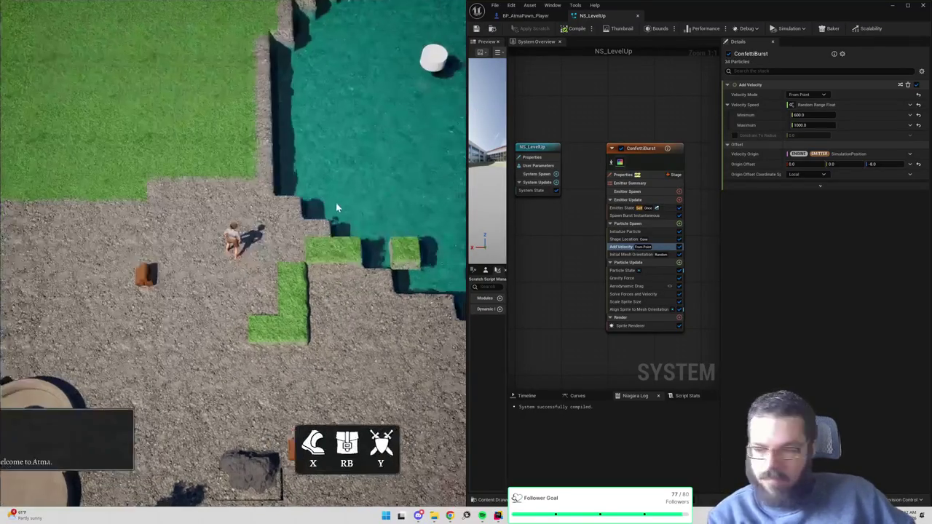
# - Walk the character past the fountain onto the grass near a tree, and close the NS_LevelUp editor
pyautogui.click(73, 227)
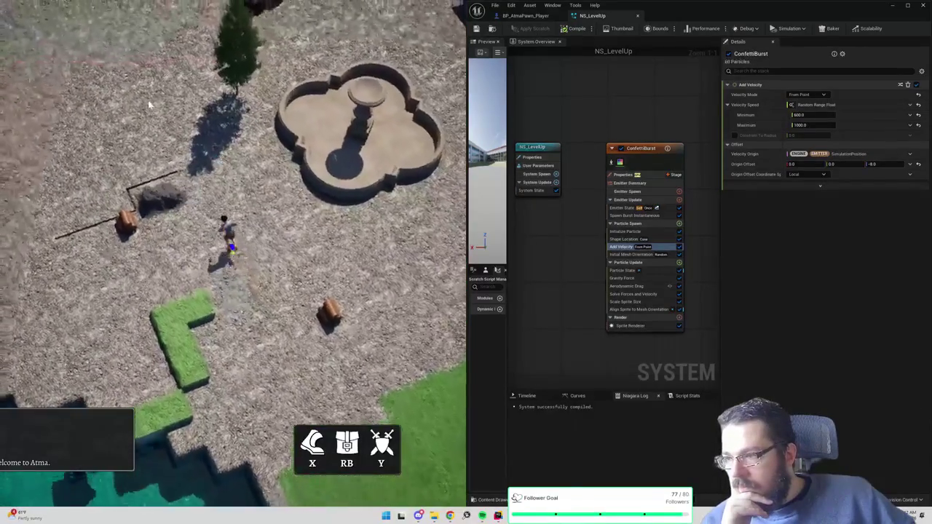
pyautogui.click(146, 105)
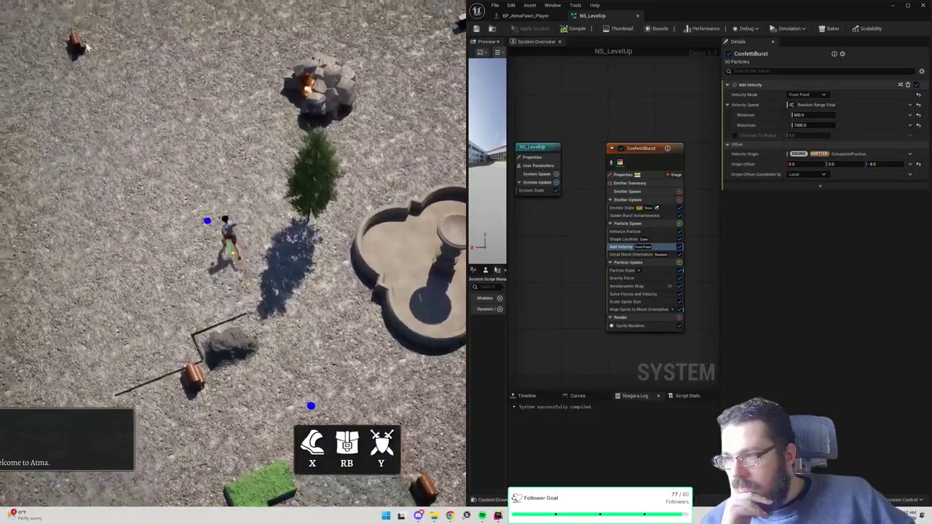
pyautogui.click(135, 44)
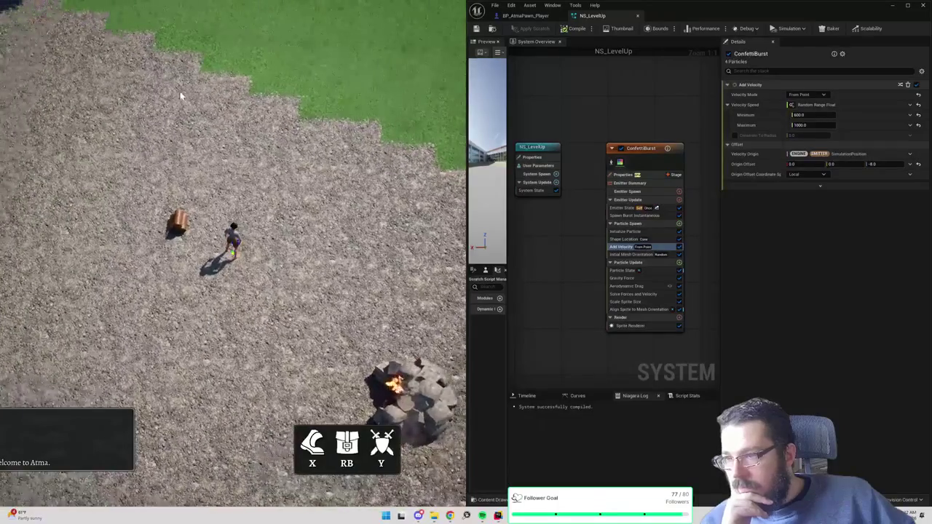
pyautogui.click(235, 267)
pyautogui.click(293, 148)
pyautogui.moveTo(338, 73)
pyautogui.mouseDown()
pyautogui.moveTo(341, 159)
pyautogui.moveTo(363, 184)
pyautogui.moveTo(255, 224)
pyautogui.mouseUp()
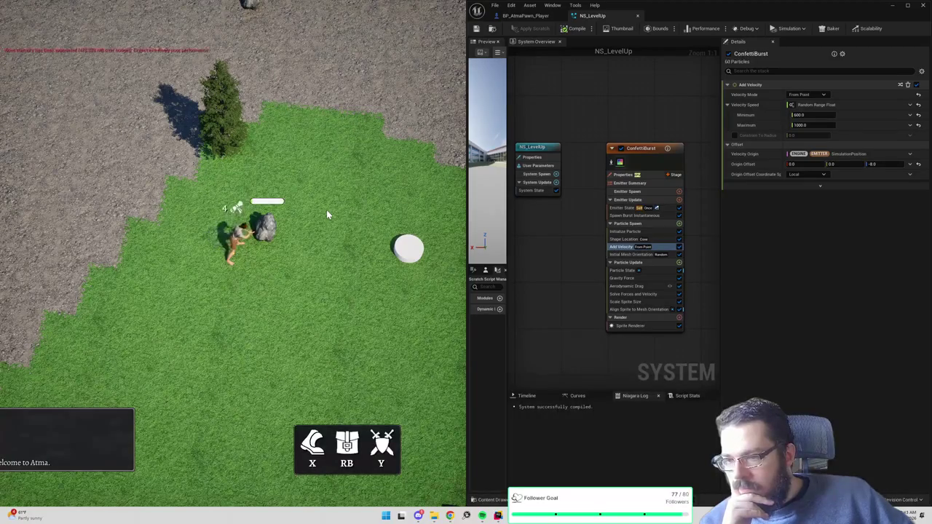
pyautogui.click(921, 5)
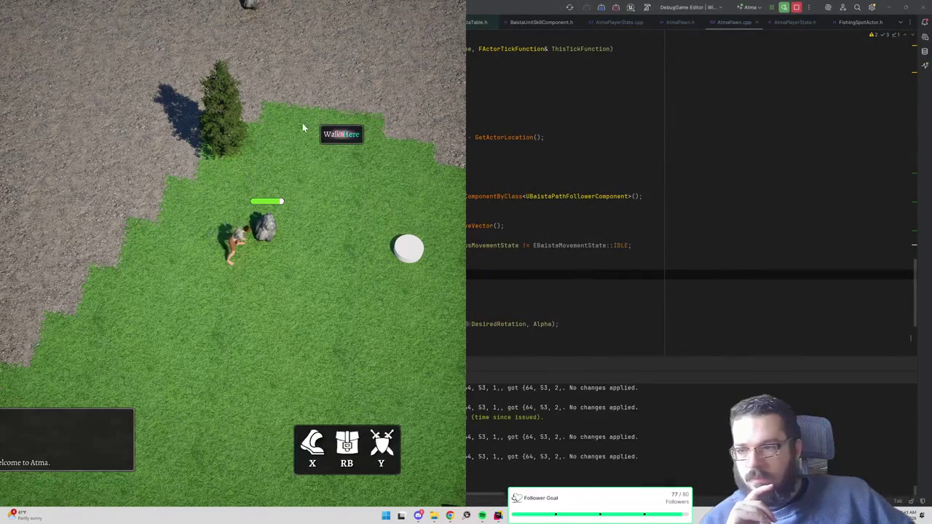
# - Snap the game window left, eject with F8, and maximize the Unreal editor over Rider
pyautogui.press('e')
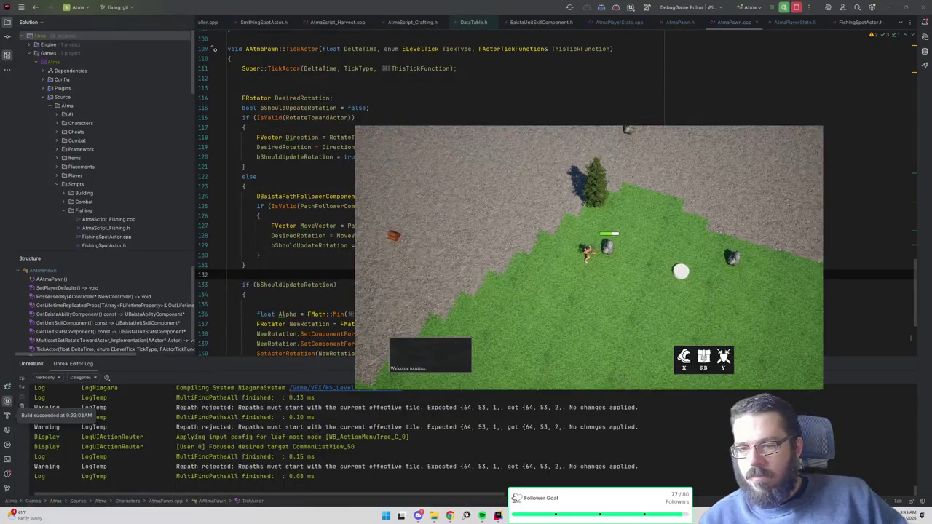
pyautogui.press('super+Left')
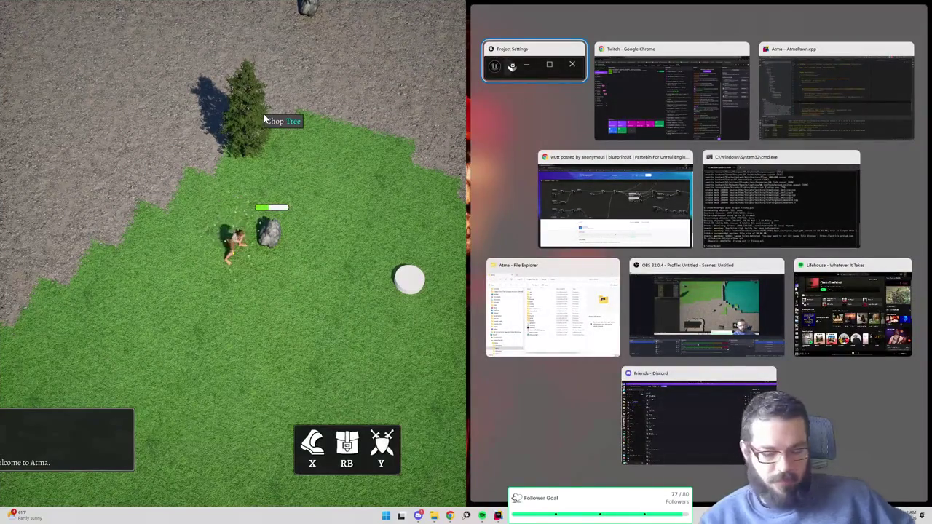
pyautogui.click(308, 145)
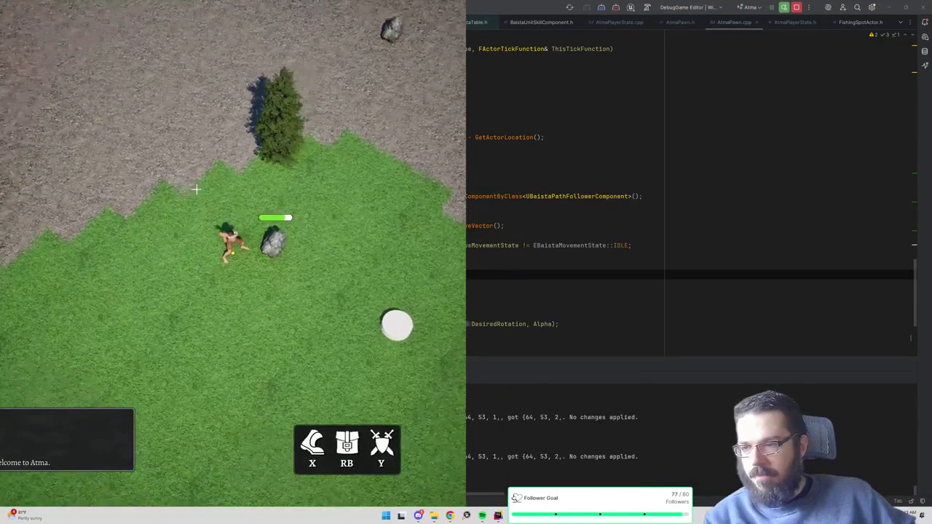
pyautogui.press('F8')
pyautogui.press('F11')
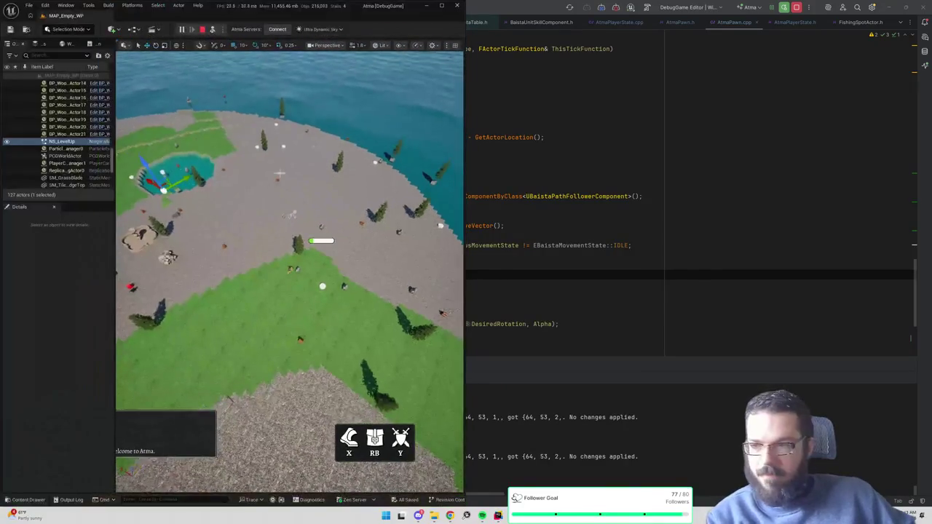
pyautogui.moveTo(410, 17); pyautogui.dragTo(715, 133)
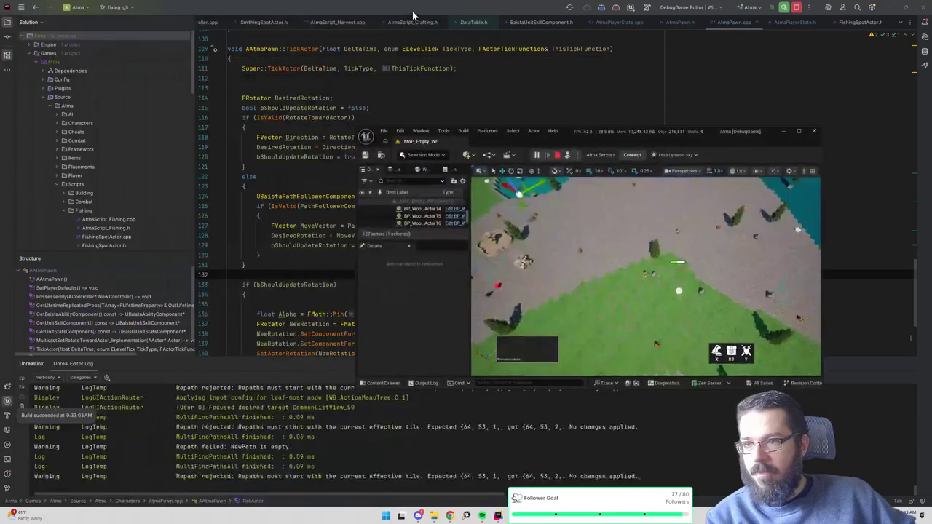
pyautogui.doubleClick(715, 133)
pyautogui.press('Left')
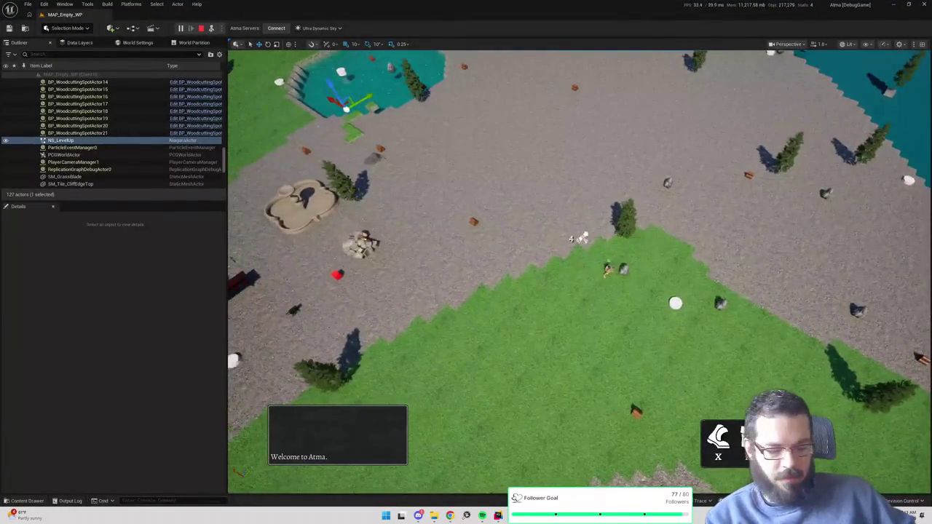
pyautogui.scroll(3, 626, 226)
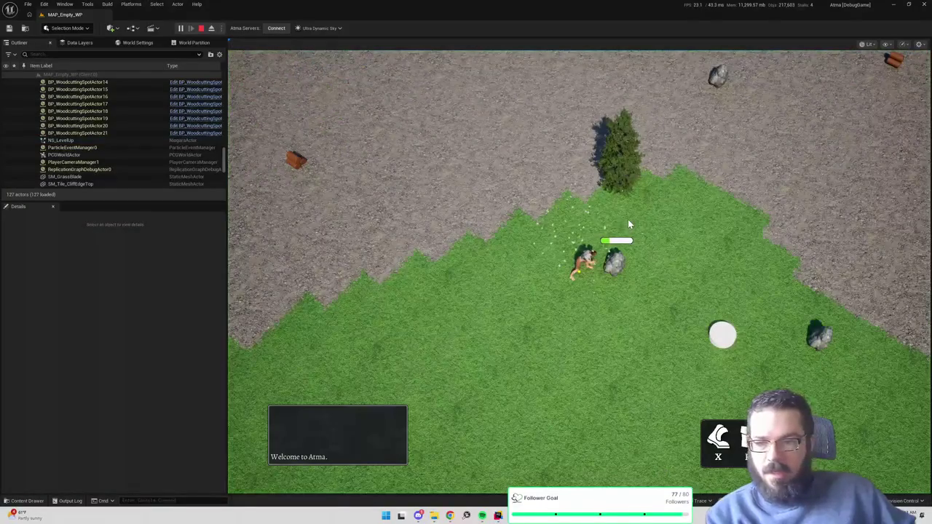
# - Fill the screen with the game view, zoom the camera out and in, then stop PIE
pyautogui.press('F11')
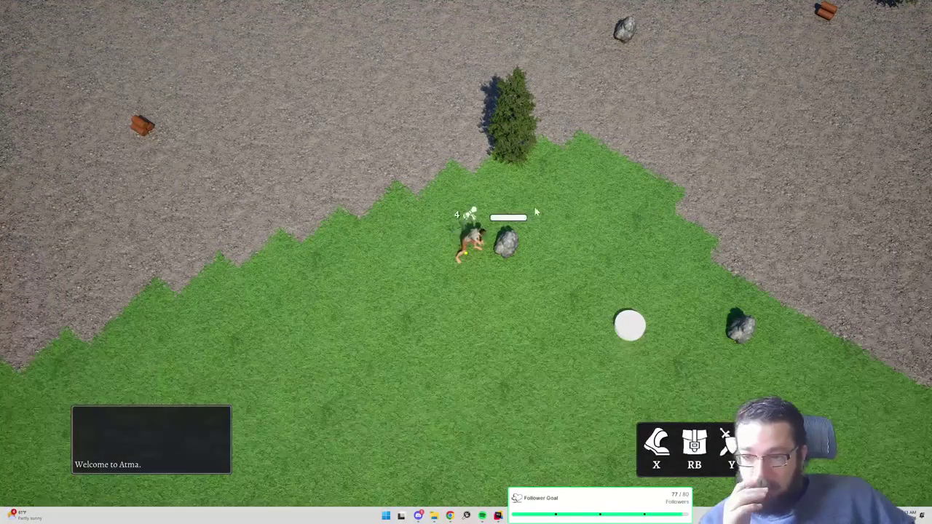
pyautogui.scroll(-3, 538, 206)
pyautogui.scroll(3, 578, 178)
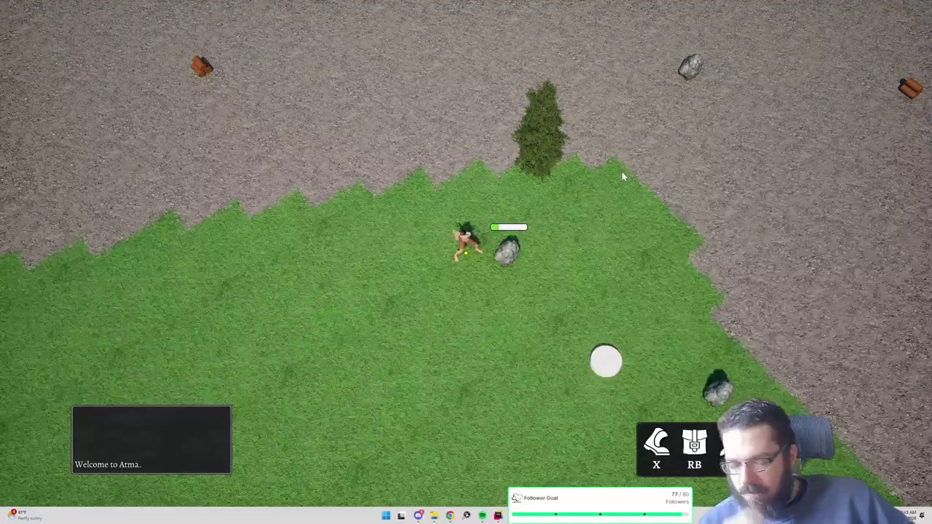
pyautogui.press('Escape')
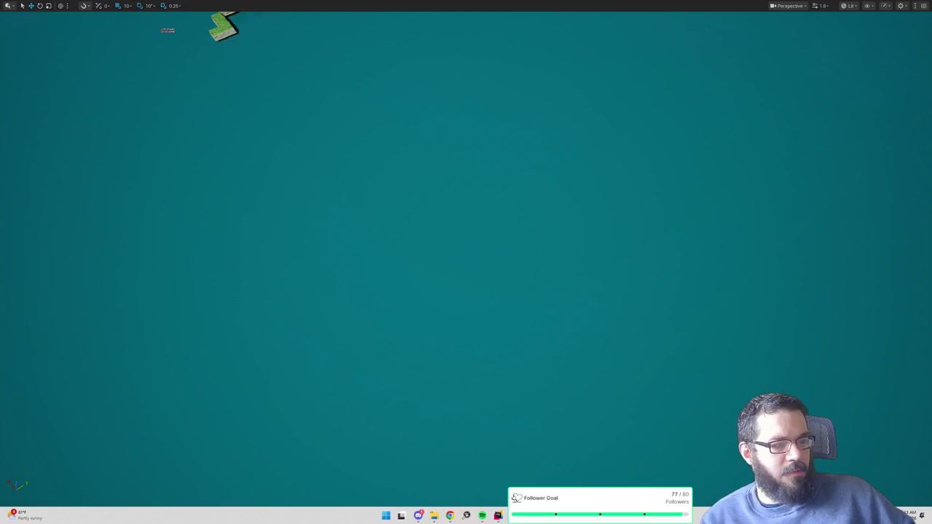
# - Start a new play-in-editor session and check the Inventory and Skills panels
pyautogui.moveTo(355, 107); pyautogui.dragTo(422, 145)
pyautogui.hotkey('alt', 'p')
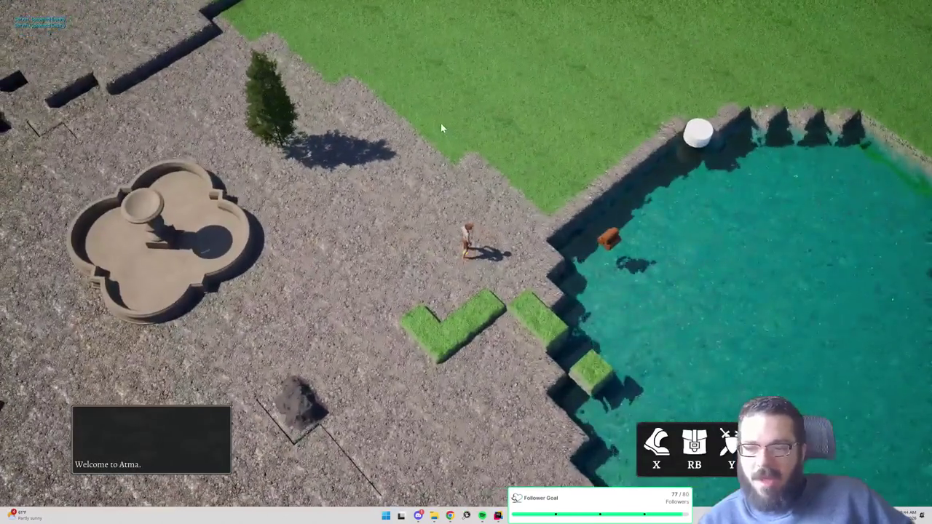
pyautogui.press('i')
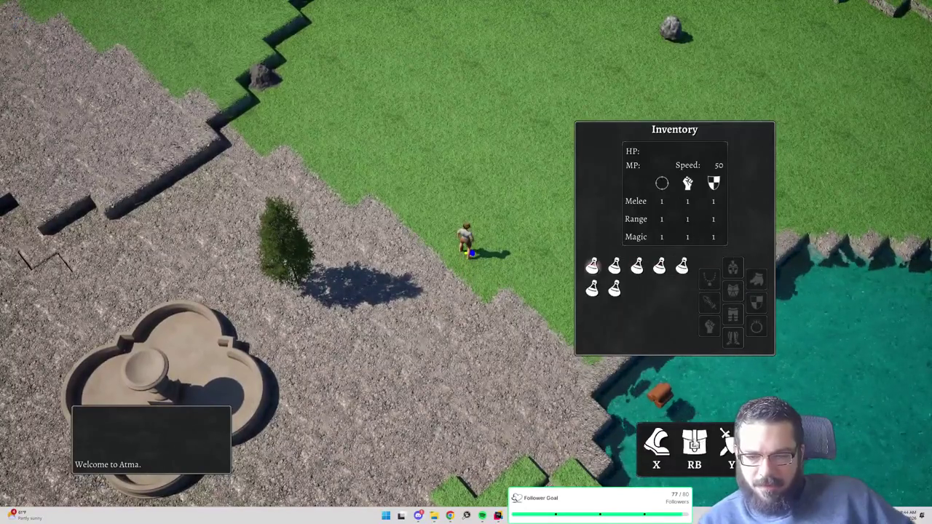
pyautogui.press('i')
pyautogui.press('k')
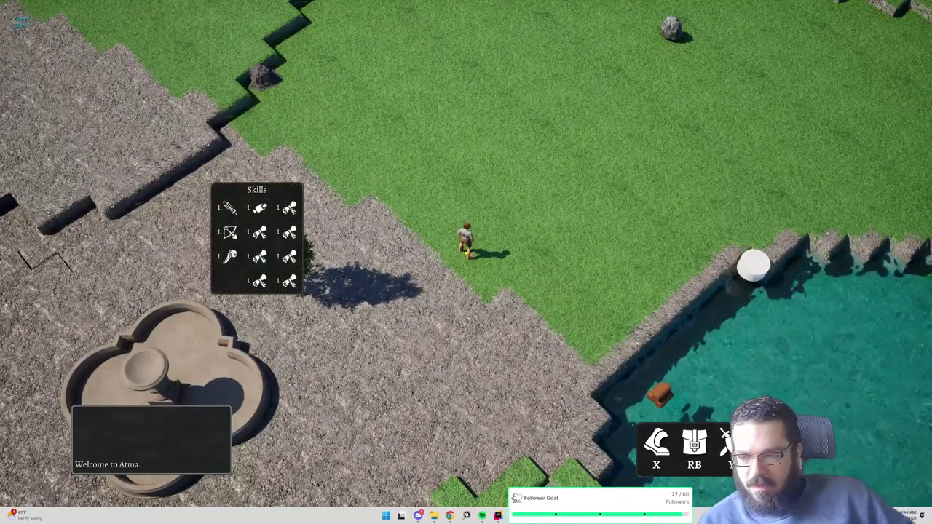
pyautogui.press('k')
pyautogui.press('i')
pyautogui.press('i')
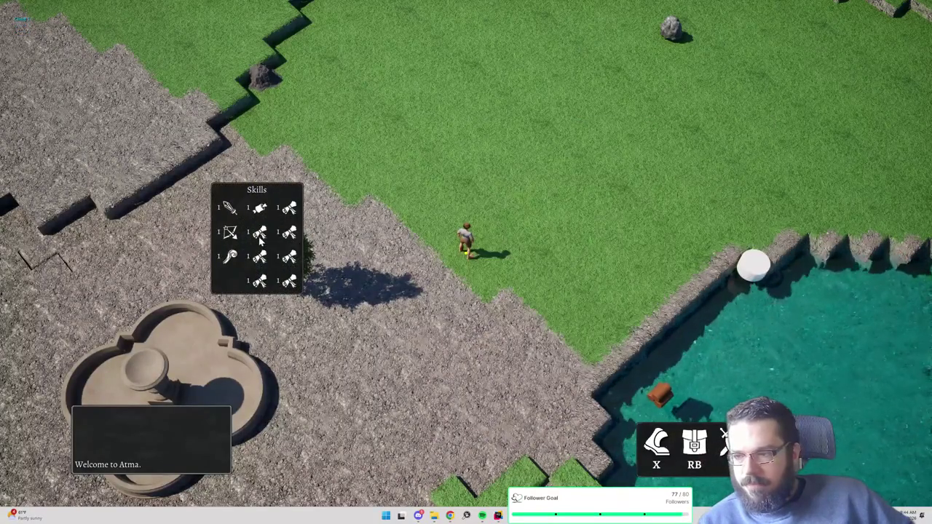
pyautogui.press('e')
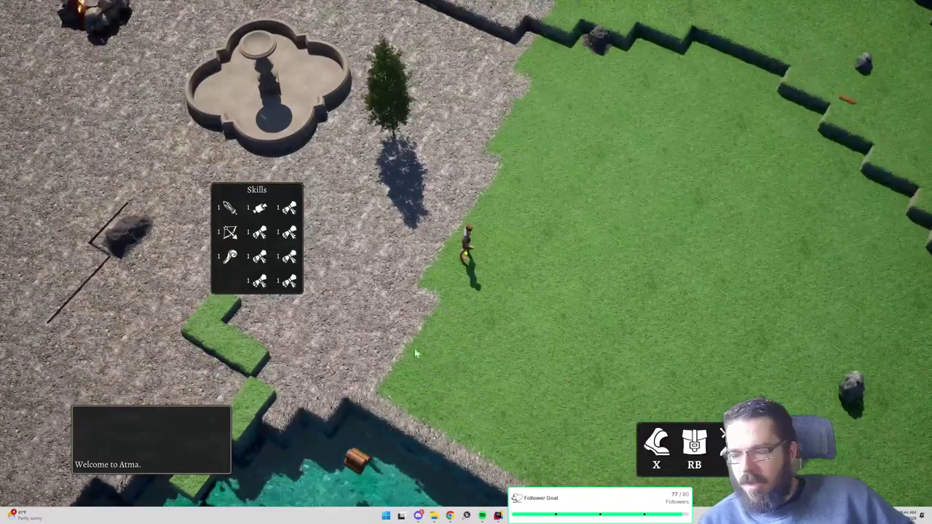
pyautogui.press('i')
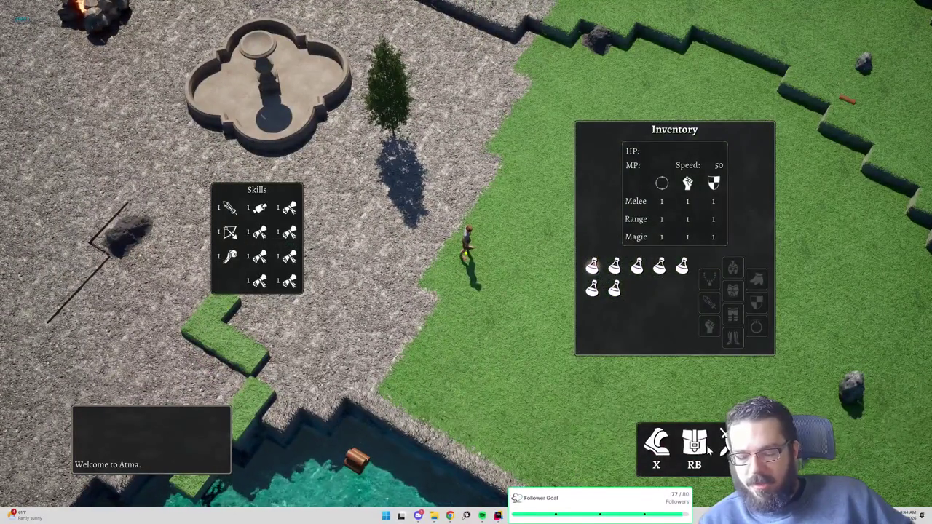
pyautogui.press('i')
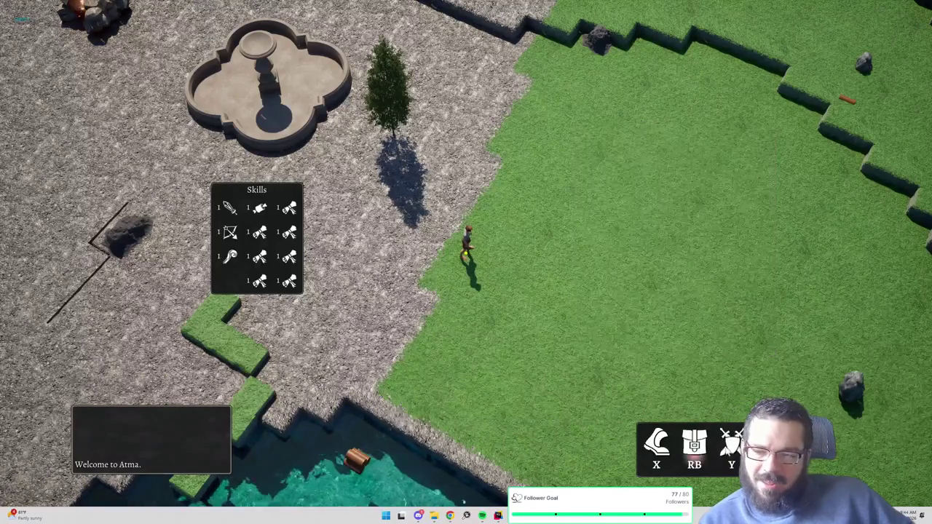
pyautogui.press('k')
# - Walk the character to a tree and chop it, then stop play and restore the editor layout
pyautogui.click(340, 233)
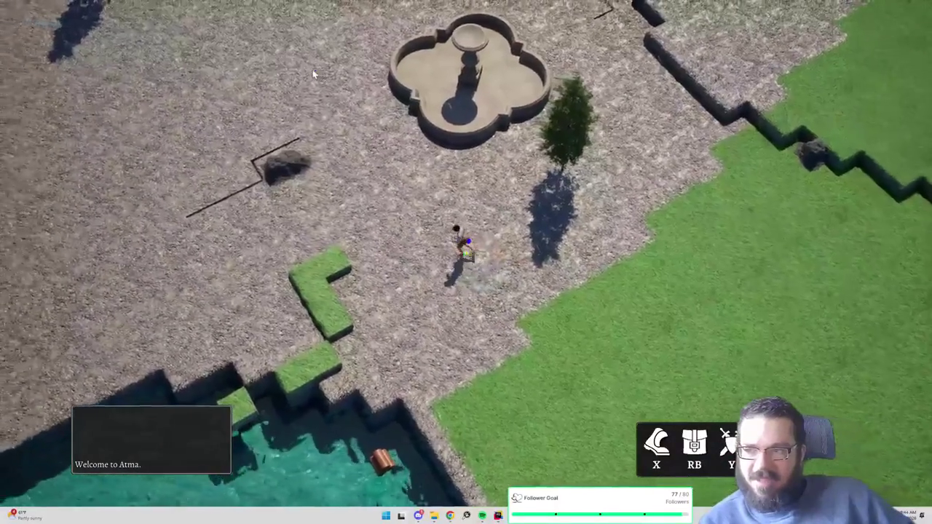
pyautogui.click(312, 69)
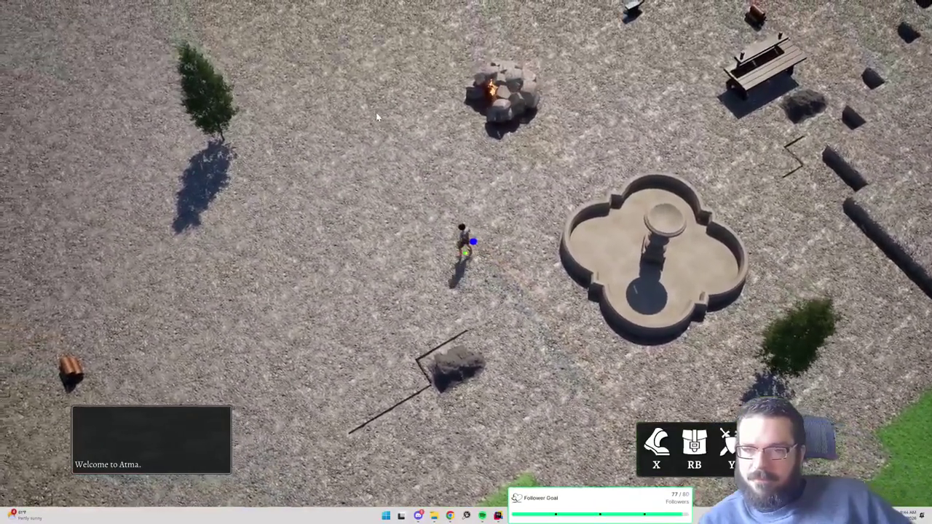
pyautogui.click(383, 118)
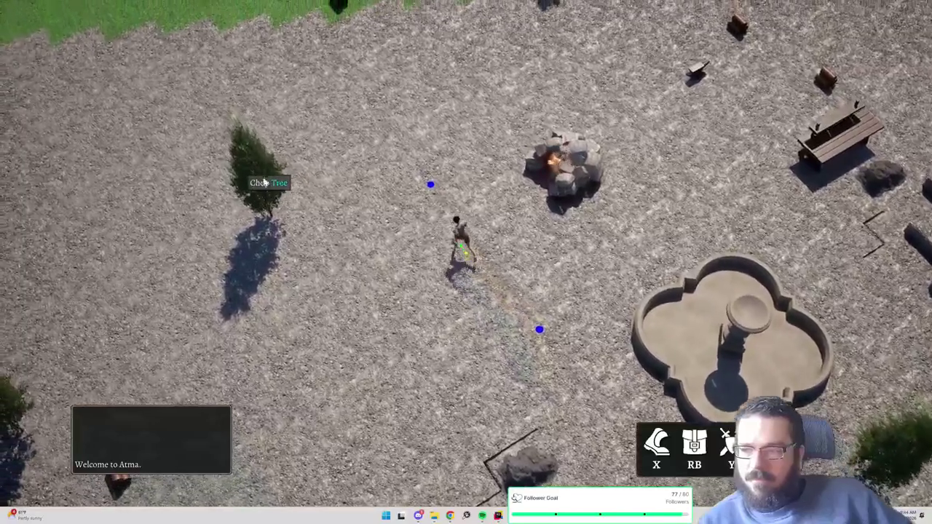
pyautogui.click(265, 183)
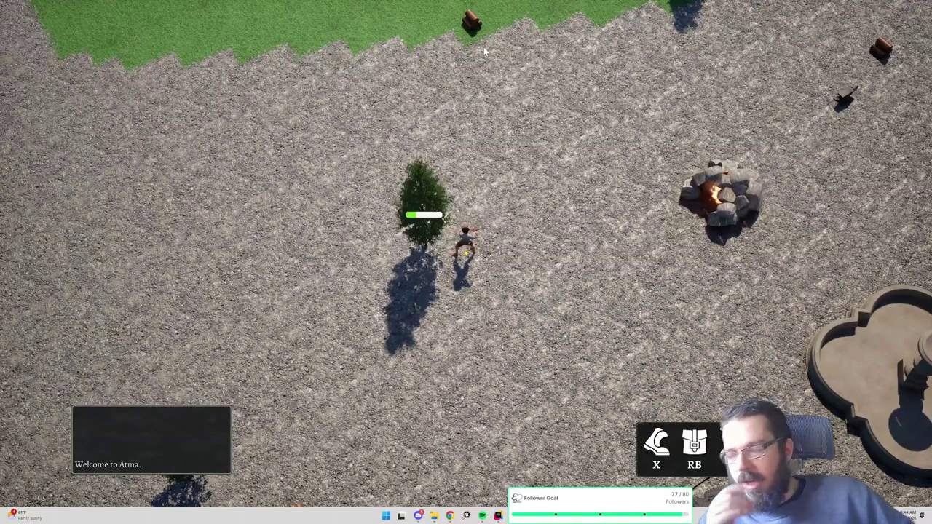
pyautogui.press('Escape')
pyautogui.press('F11')
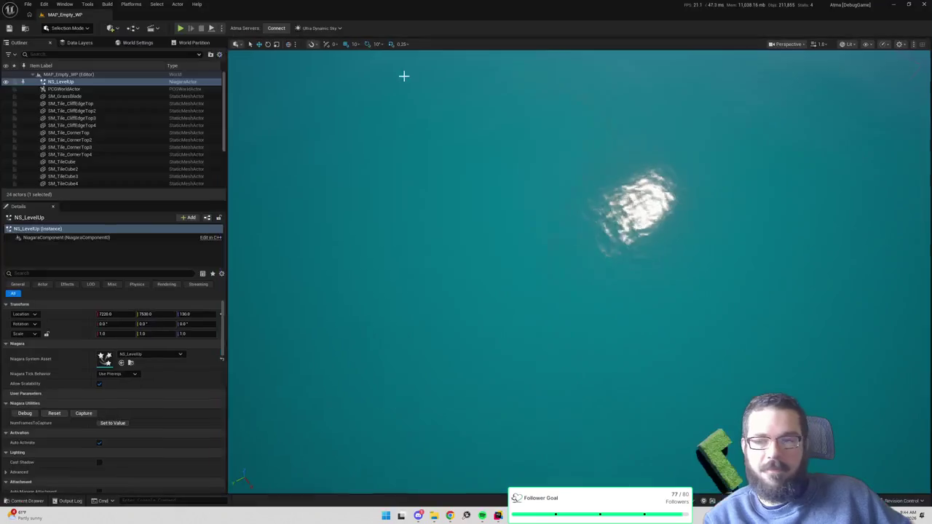
# - Set the play session's number of players to 2
pyautogui.click(222, 28)
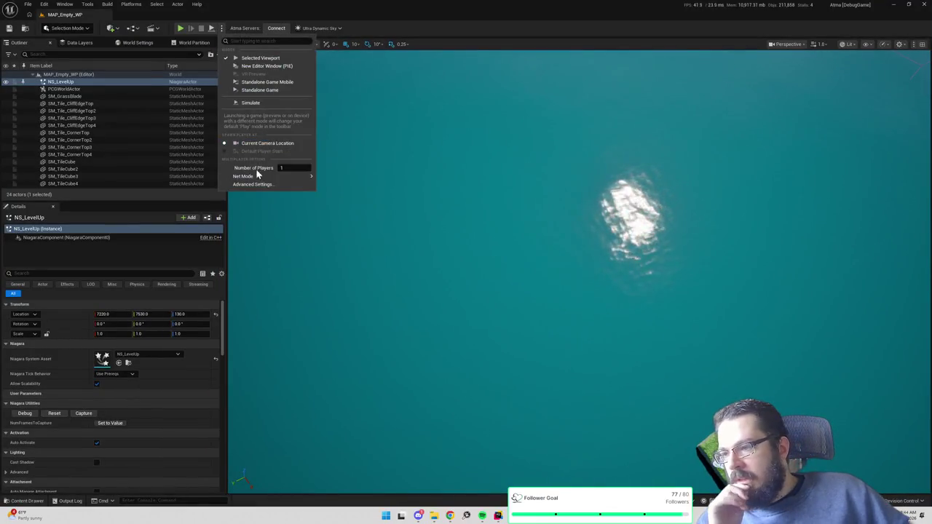
pyautogui.moveTo(286, 177)
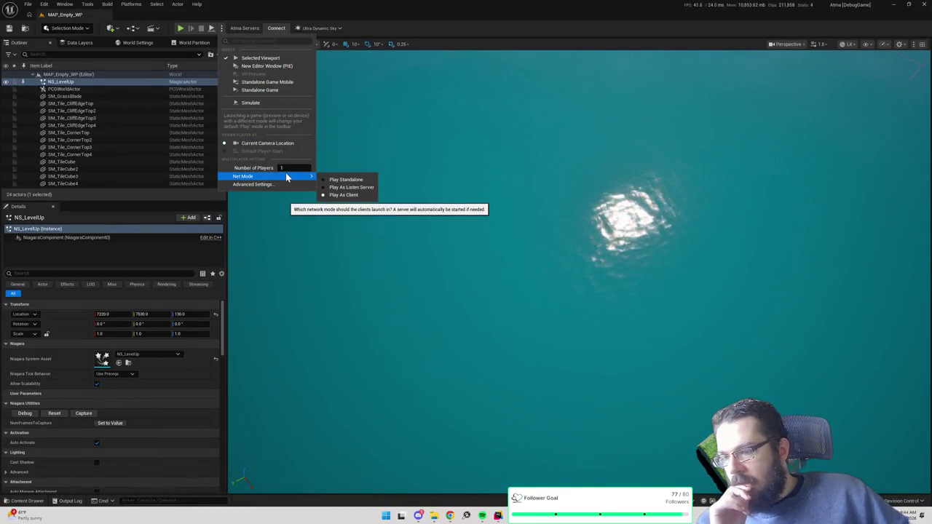
pyautogui.click(291, 168)
pyautogui.write('2')
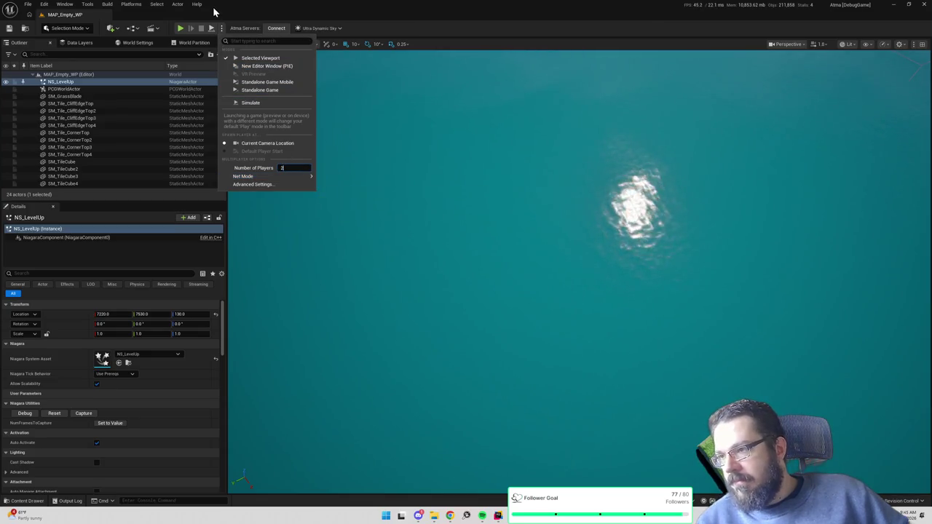
pyautogui.click(178, 32)
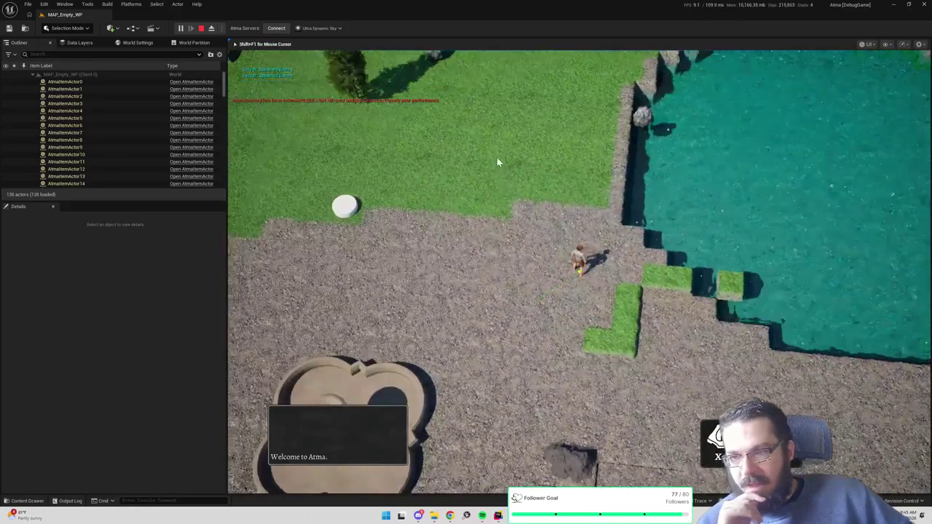
# - Walk the character across the grass to the tree, chop it, then stop the session
pyautogui.click(498, 147)
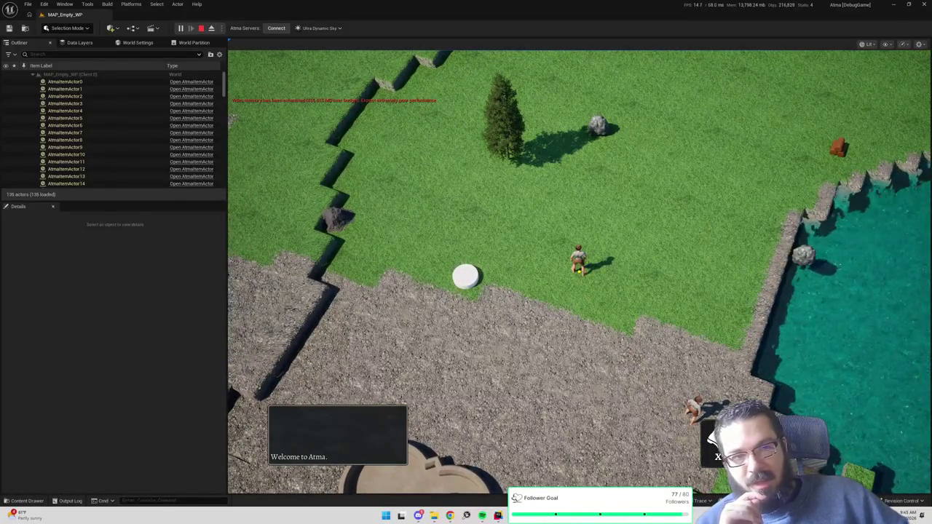
pyautogui.click(564, 212)
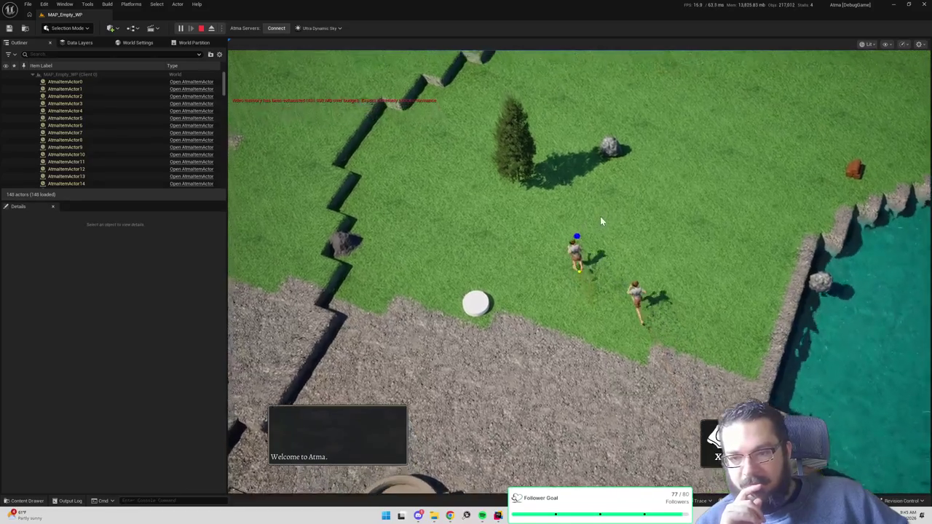
pyautogui.click(666, 257)
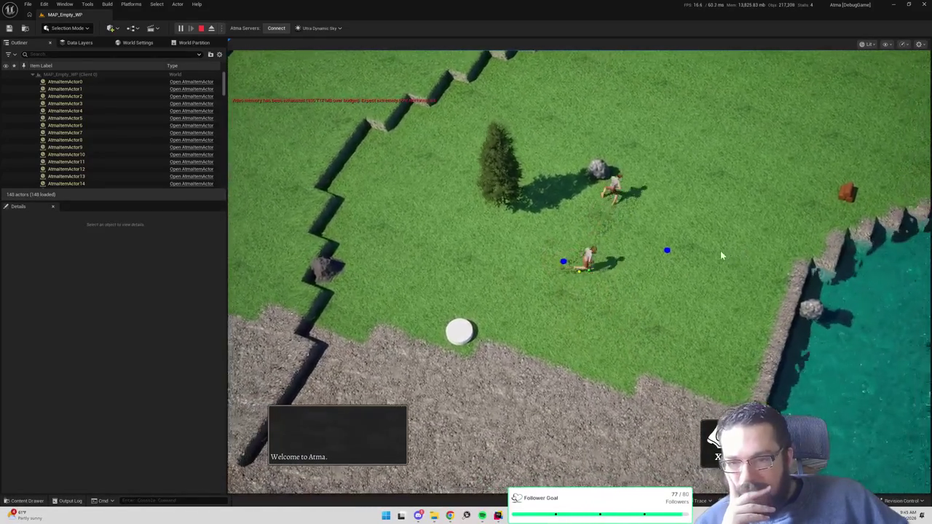
pyautogui.click(731, 260)
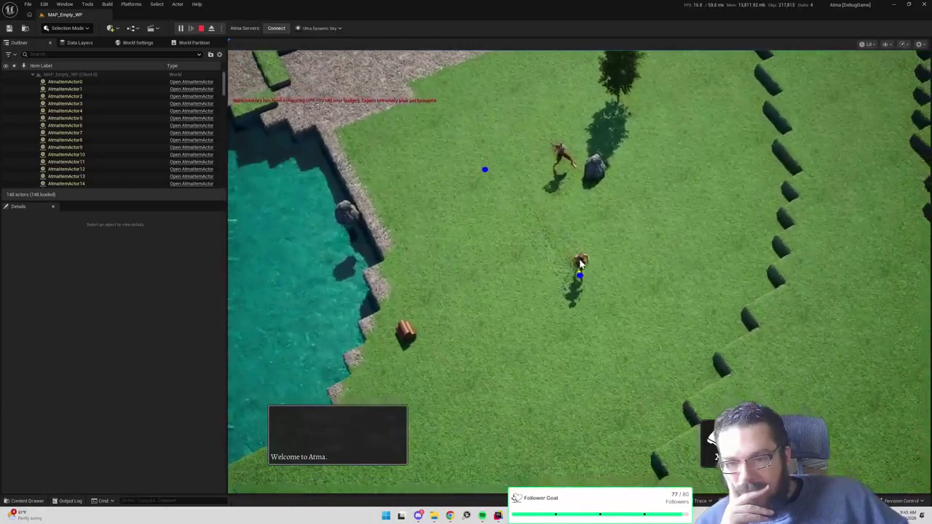
pyautogui.click(619, 238)
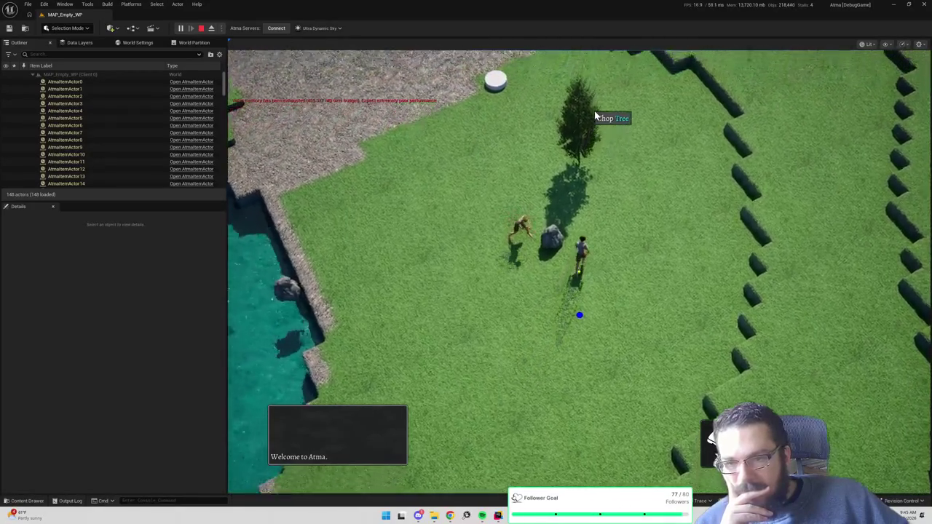
pyautogui.click(594, 113)
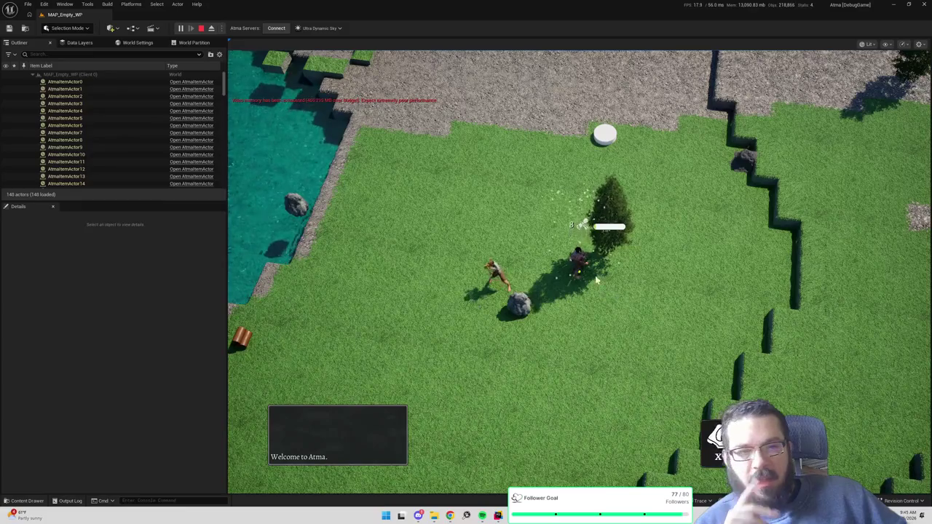
pyautogui.click(203, 29)
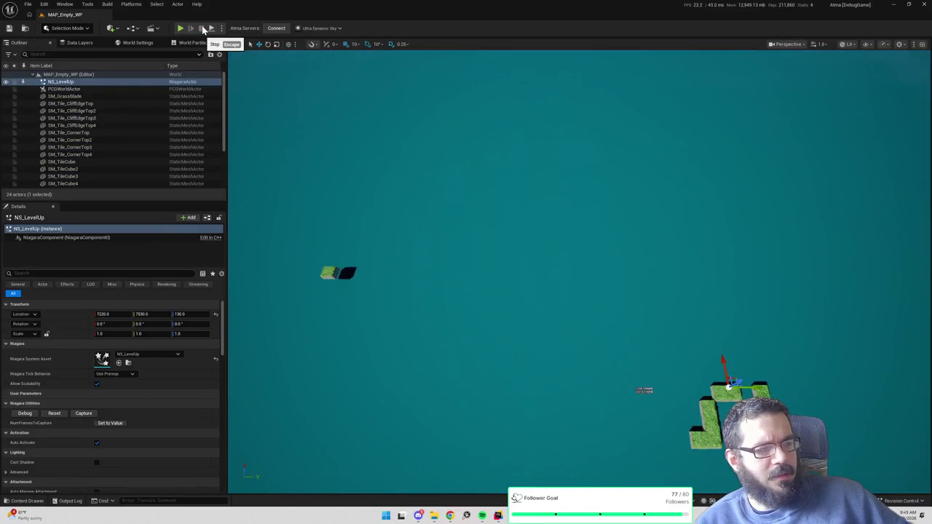
# - Search the Content Drawer for '_player' and open the BP_AtmaPawn_Player Blueprint
pyautogui.hotkey('alt', 'Tab')
pyautogui.hotkey('alt', 'Tab')
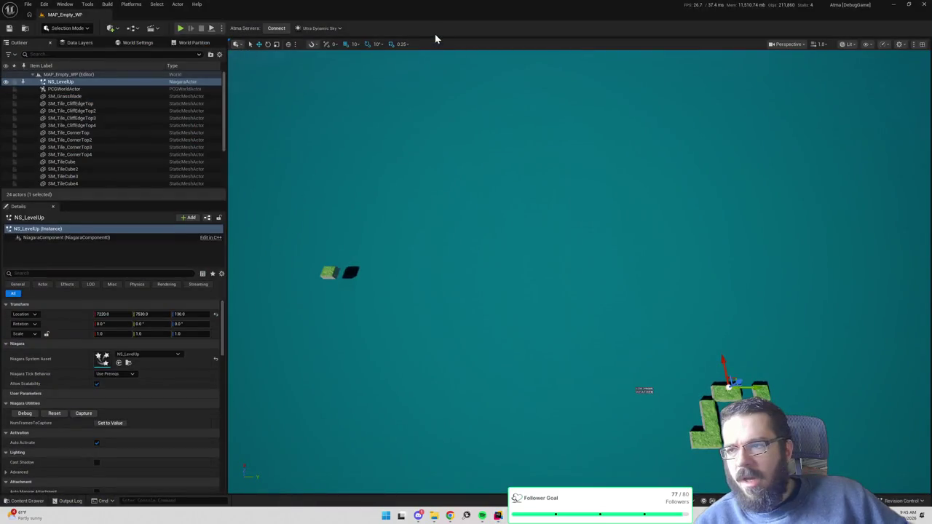
pyautogui.hotkey('ctrl', 'space')
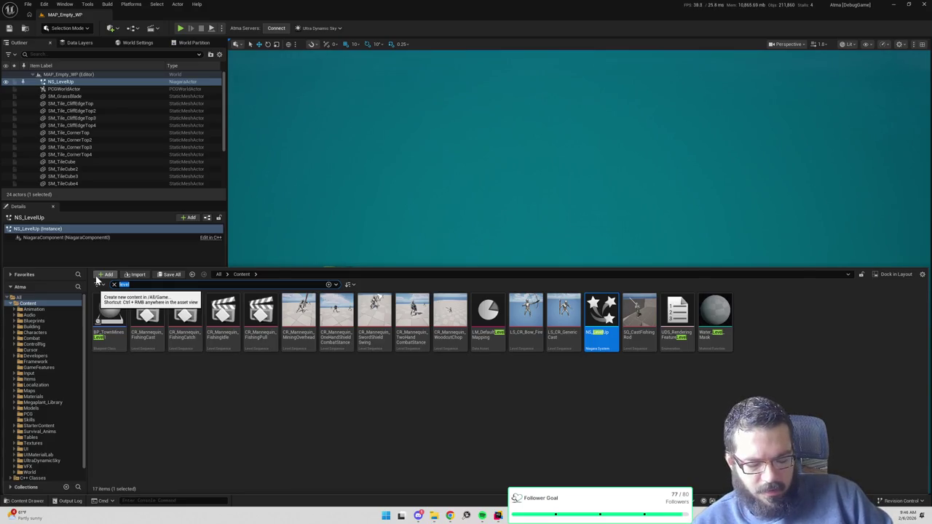
pyautogui.write('_player')
pyautogui.click(106, 311)
pyautogui.doubleClick(105, 311)
pyautogui.scroll(-3, 466, 225)
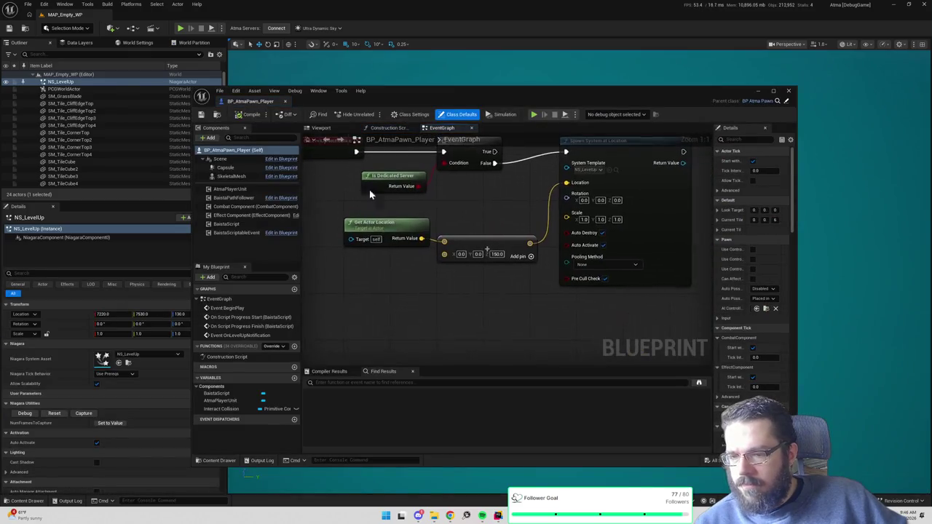
# - Inspect the Is Dedicated Server node in the OnLevelUpNotification graph, then switch back to Rider
pyautogui.scroll(3, 479, 218)
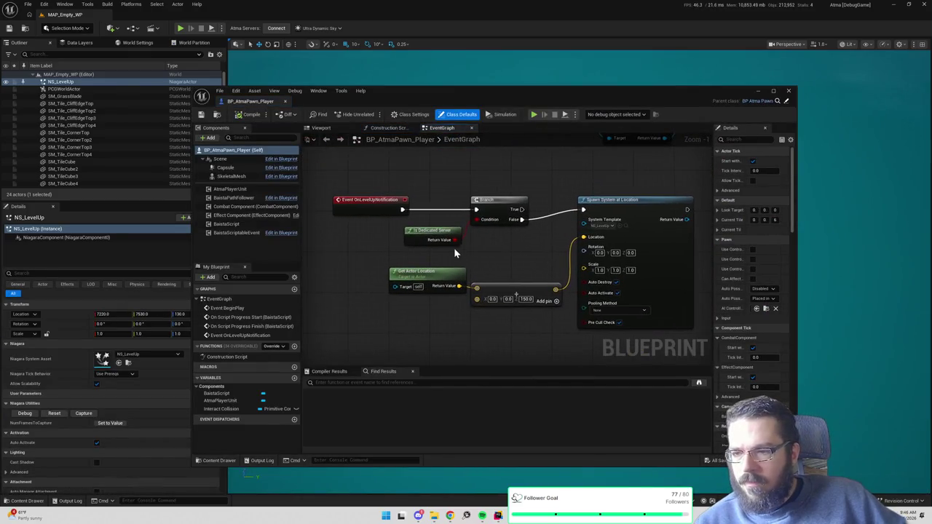
pyautogui.click(445, 235)
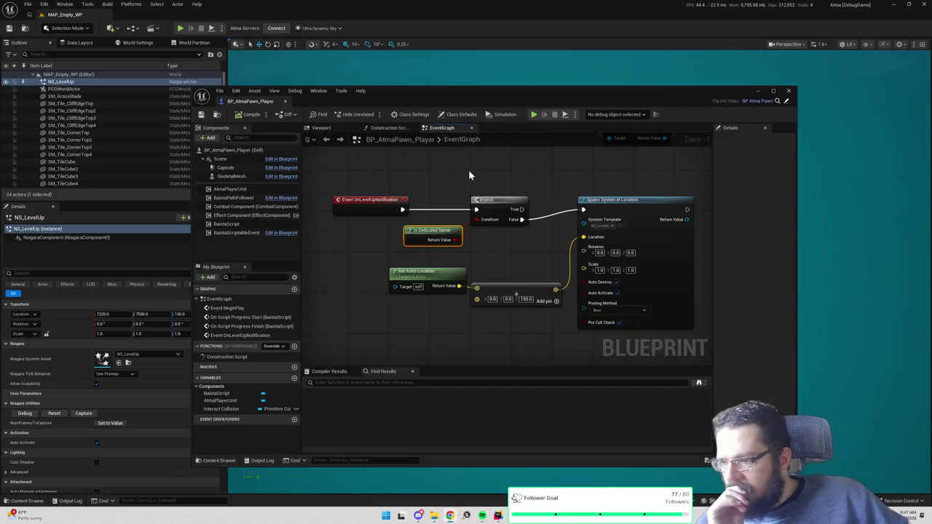
pyautogui.click(498, 515)
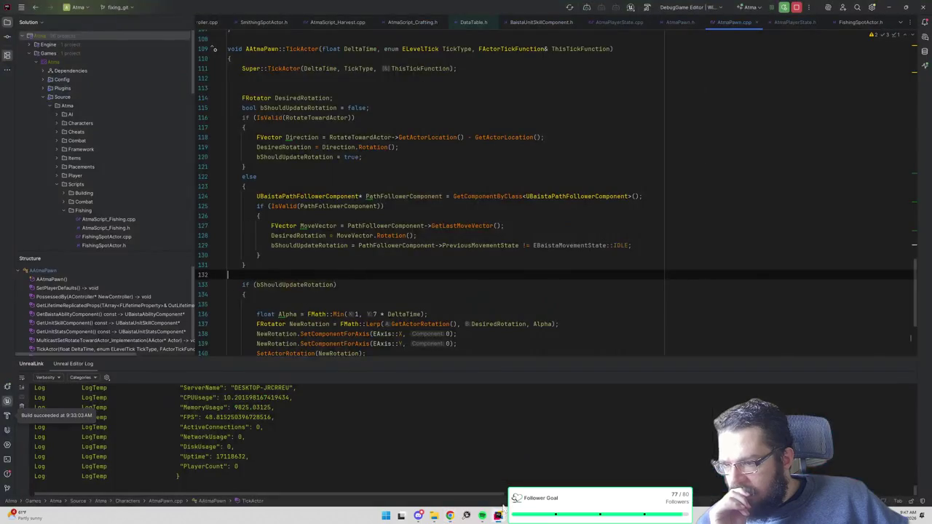
# - Follow OnSkillLevelGained from AtmaPlayerState.h to its handler and the MulticastLevelUpNotification call
pyautogui.press('Up')
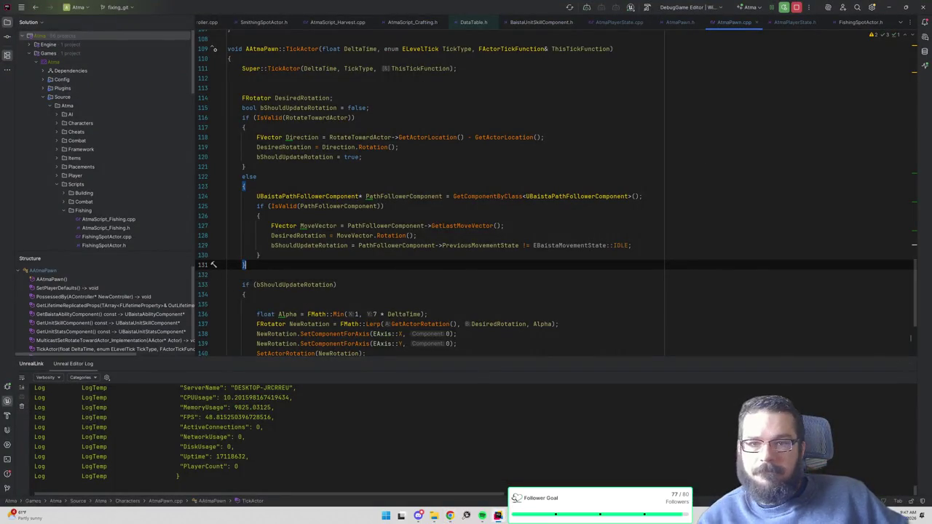
pyautogui.click(795, 22)
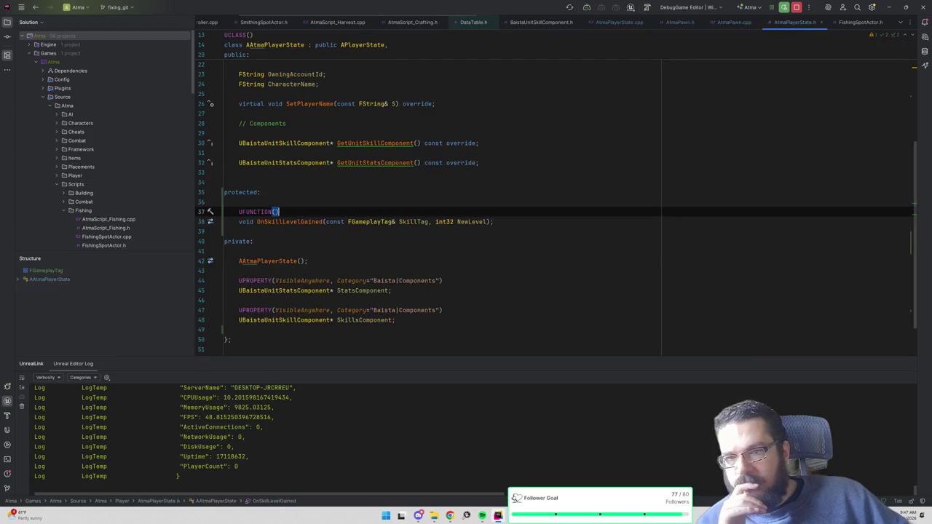
pyautogui.press('Down')
pyautogui.hotkey('ctrl', 'b')
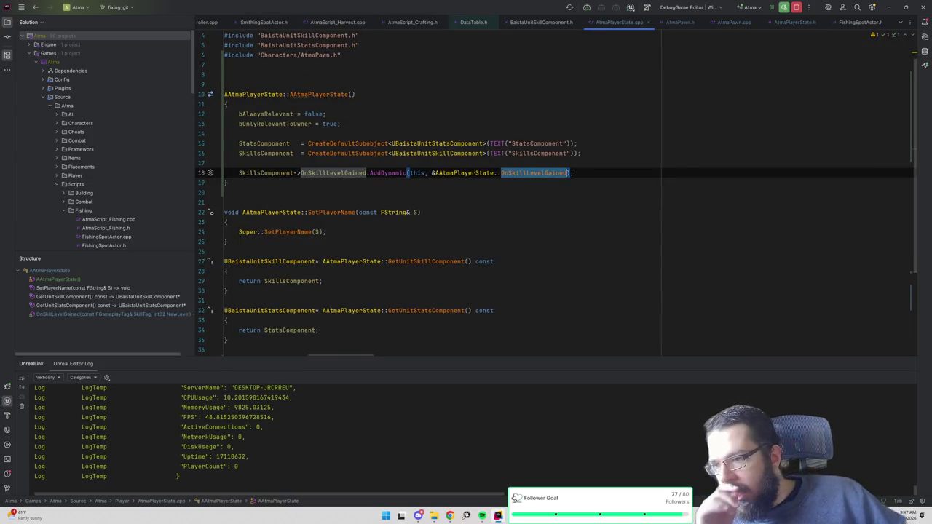
pyautogui.scroll(-2, 568, 193)
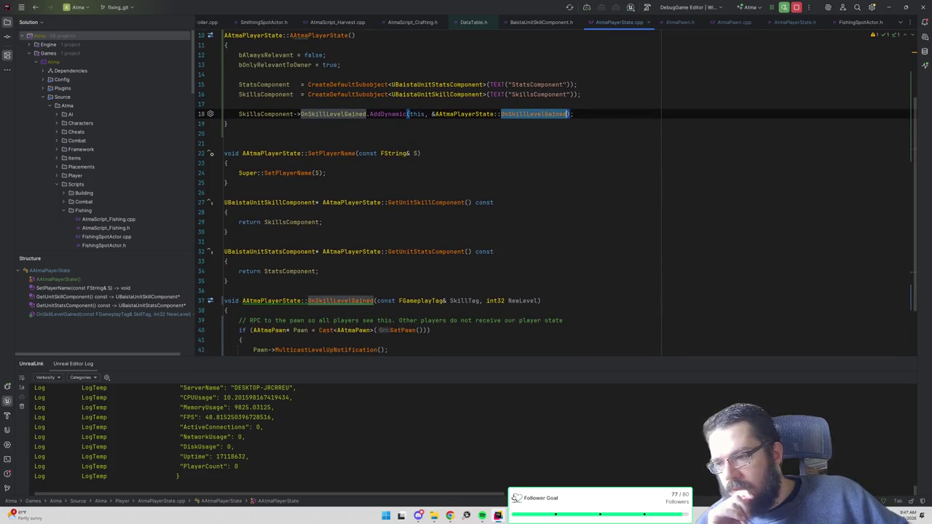
pyautogui.scroll(-2, 568, 193)
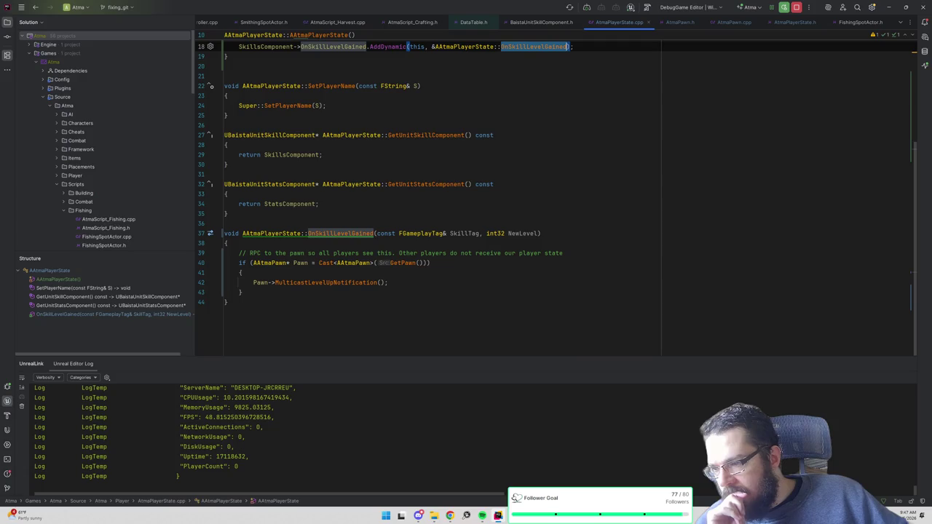
pyautogui.doubleClick(326, 281)
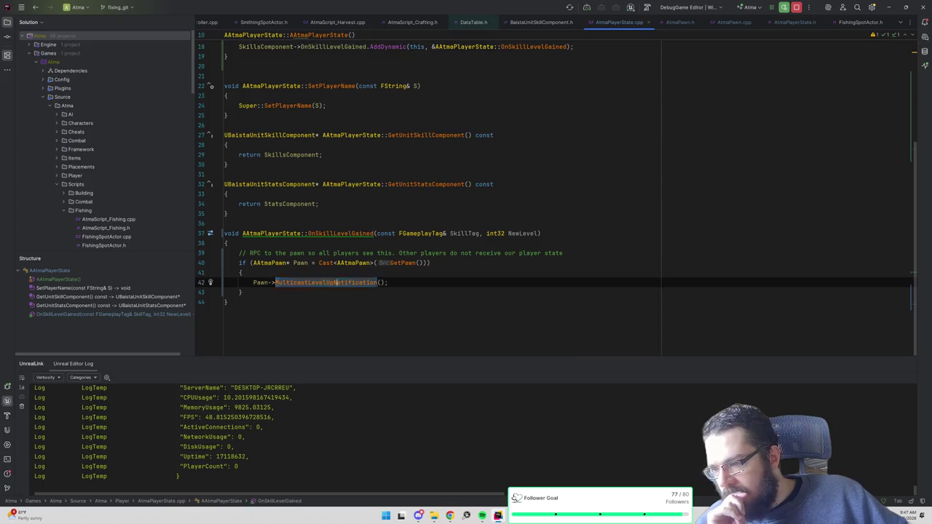
pyautogui.scroll(2, 557, 198)
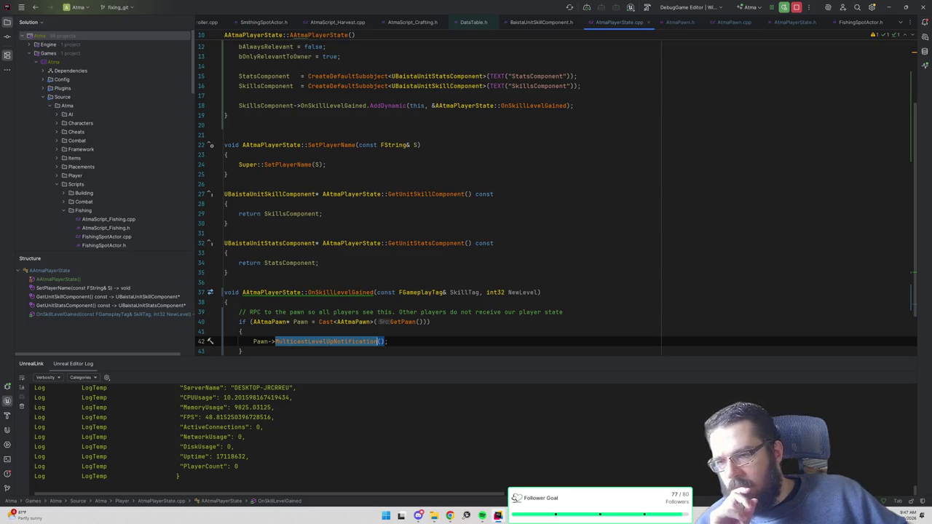
# - Find all OnSkillLevelGained broadcasts and open the match in BaistaUnitSkillComponent.cpp
pyautogui.click(333, 105)
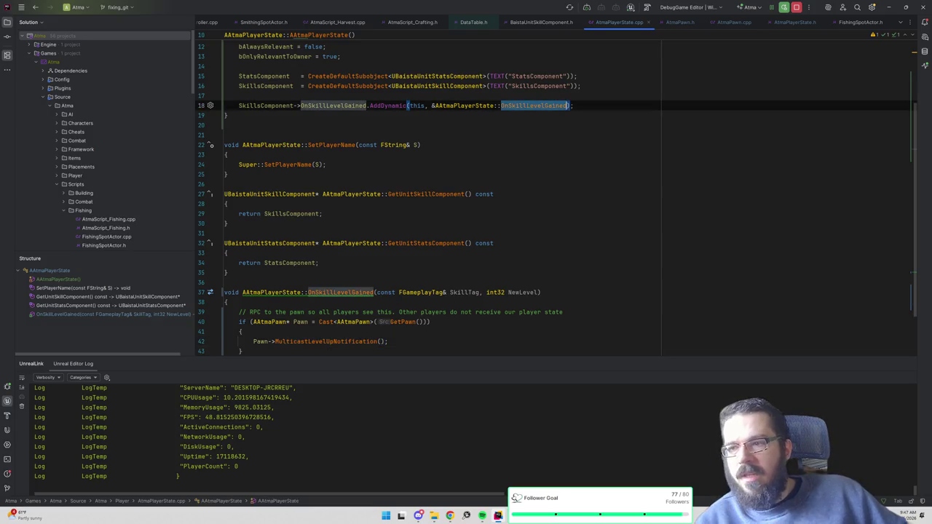
pyautogui.hotkey('ctrl', 'b')
pyautogui.scroll(-3, 556, 199)
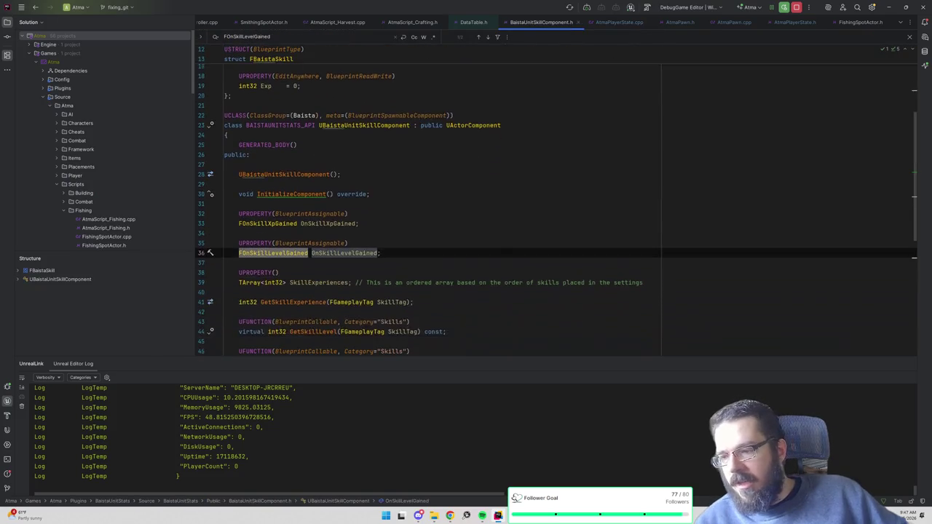
pyautogui.hotkey('ctrl', 'shift', 'f')
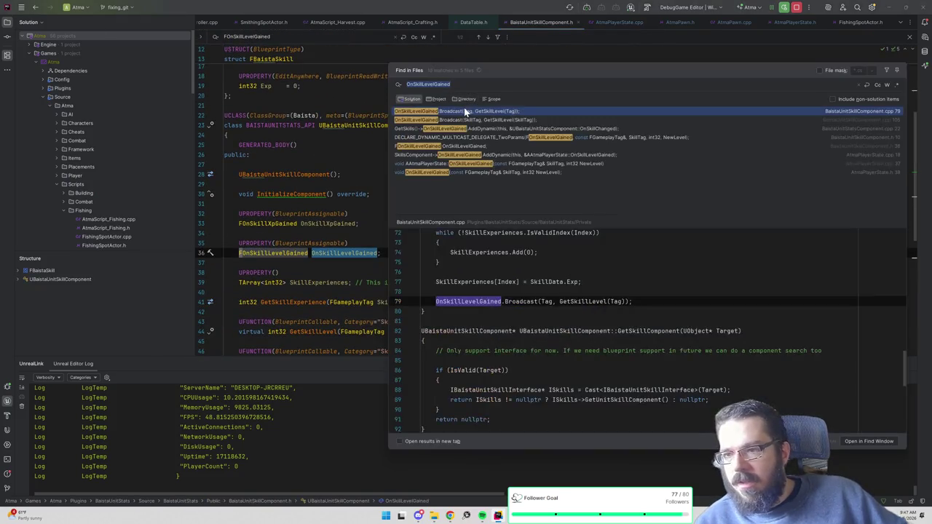
pyautogui.click(461, 119)
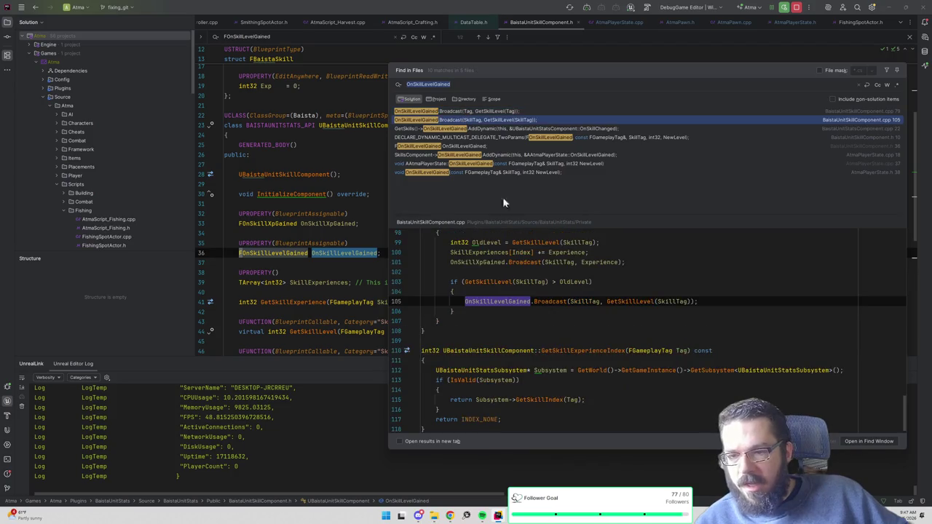
pyautogui.scroll(2, 648, 327)
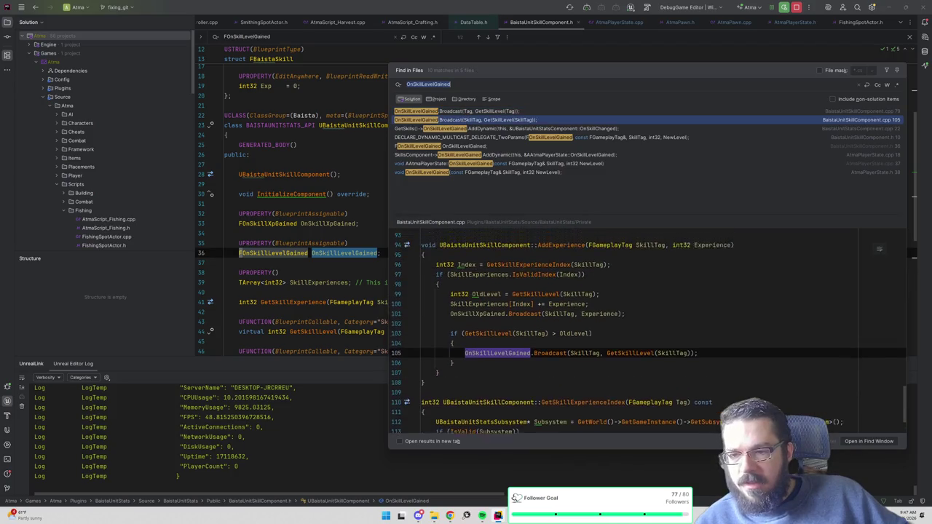
pyautogui.click(477, 110)
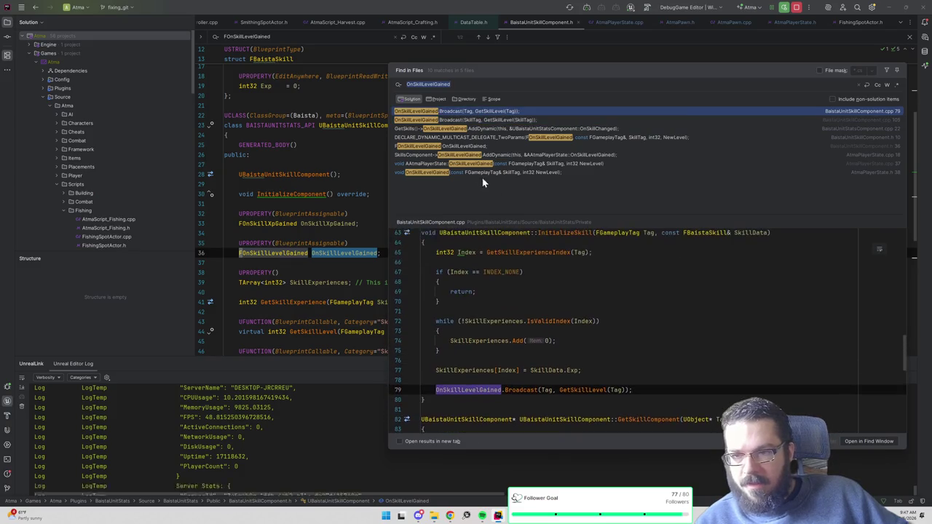
pyautogui.click(478, 120)
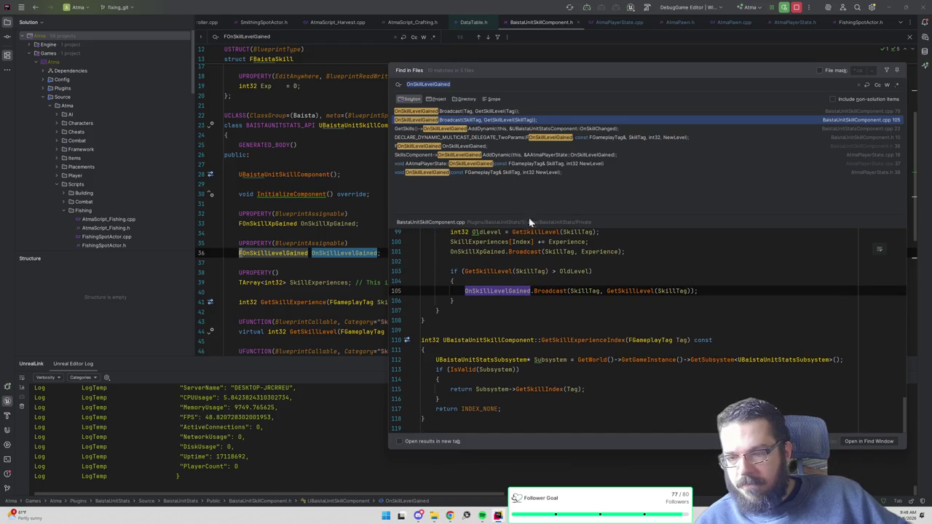
pyautogui.doubleClick(502, 113)
# - Step between the skill component header and .cpp for InitializeComponent and the constructor
pyautogui.click(491, 172)
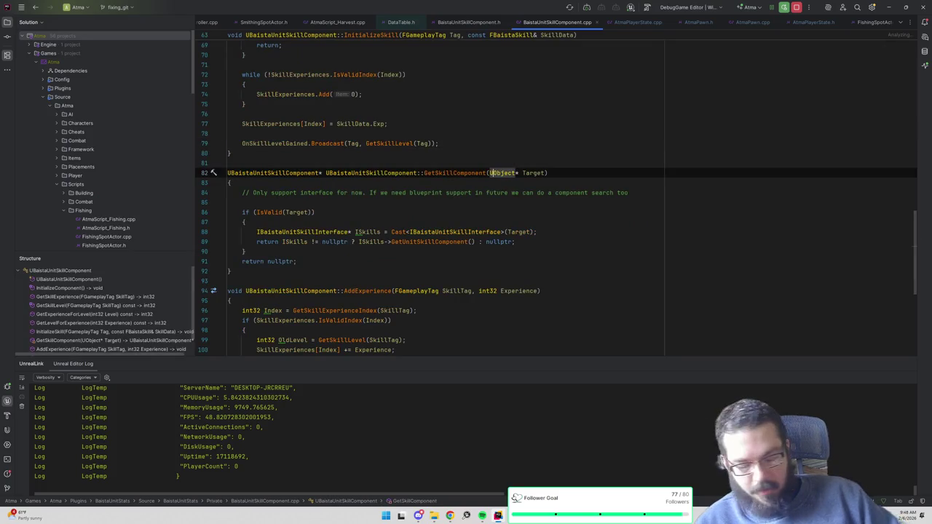
pyautogui.keyDown('ctrl'); pyautogui.click(277, 143); pyautogui.keyUp('ctrl')
pyautogui.scroll(-6, 556, 214)
pyautogui.scroll(4, 556, 214)
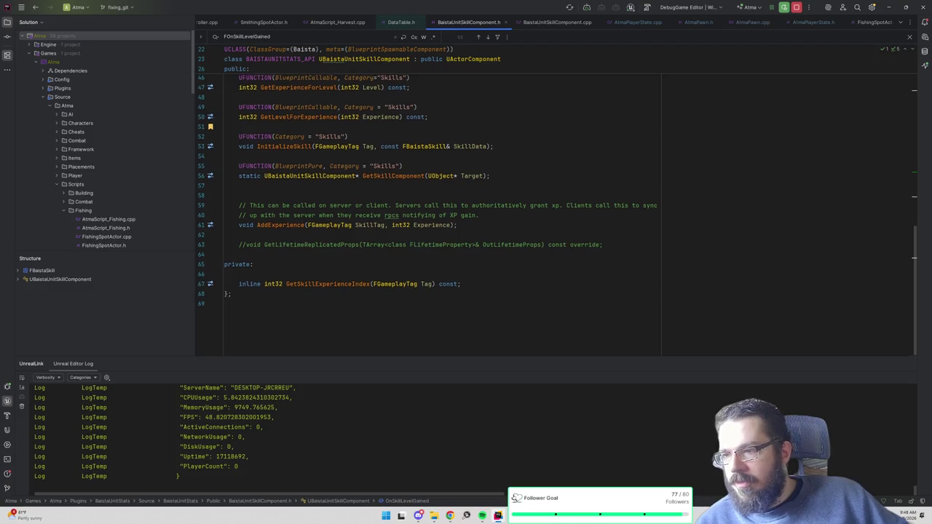
pyautogui.scroll(4, 297, 156)
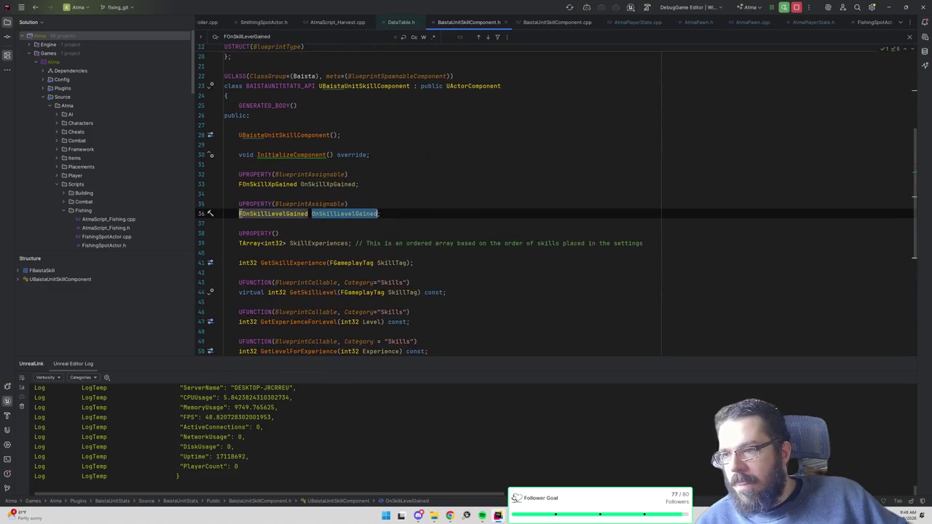
pyautogui.keyDown('ctrl'); pyautogui.click(294, 154); pyautogui.keyUp('ctrl')
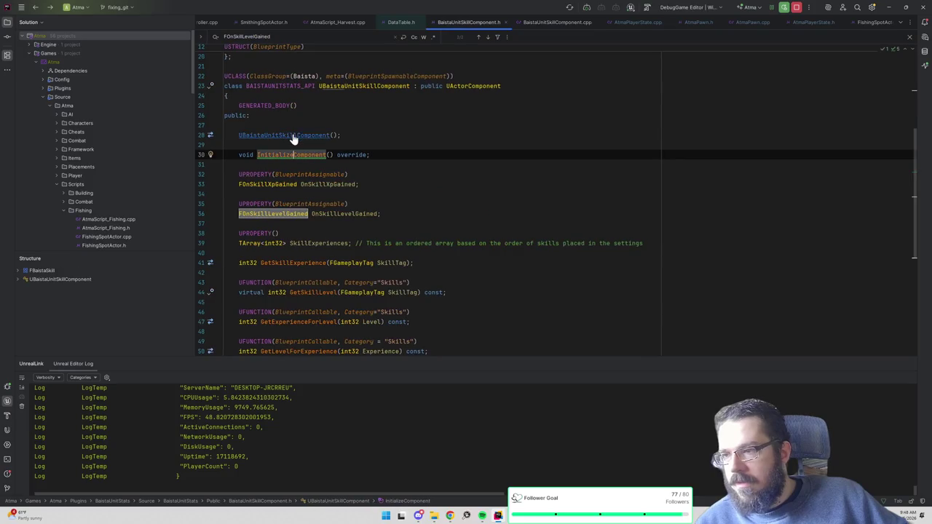
pyautogui.keyDown('ctrl'); pyautogui.click(290, 136); pyautogui.keyUp('ctrl')
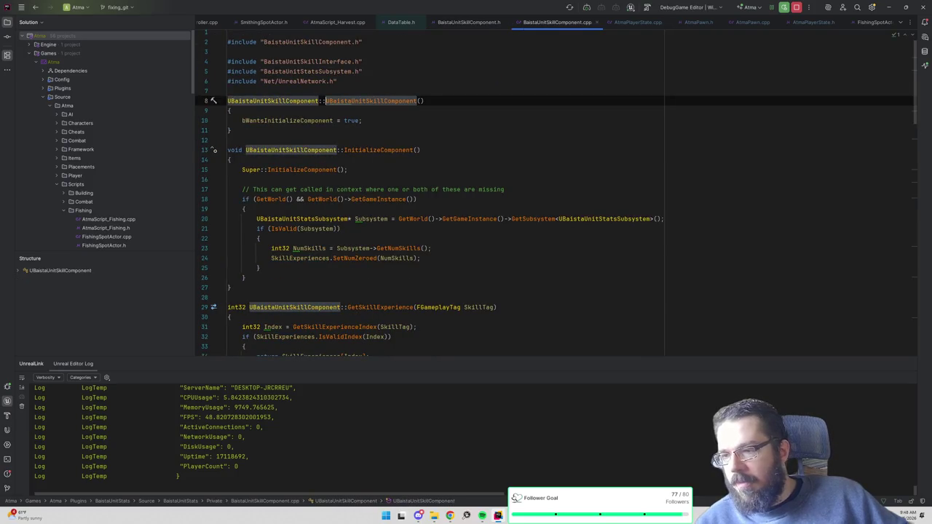
pyautogui.hotkey('ctrl', '-')
# - View GetSkillComponent's definition, then follow OnSkillLevelGained to its binding in AtmaPlayerState.cpp
pyautogui.scroll(-3, 556, 210)
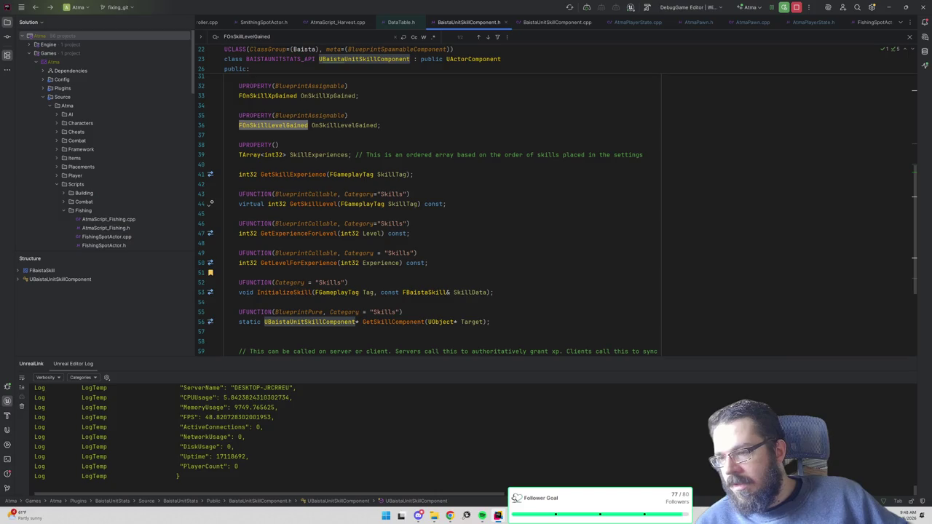
pyautogui.scroll(-3, 364, 137)
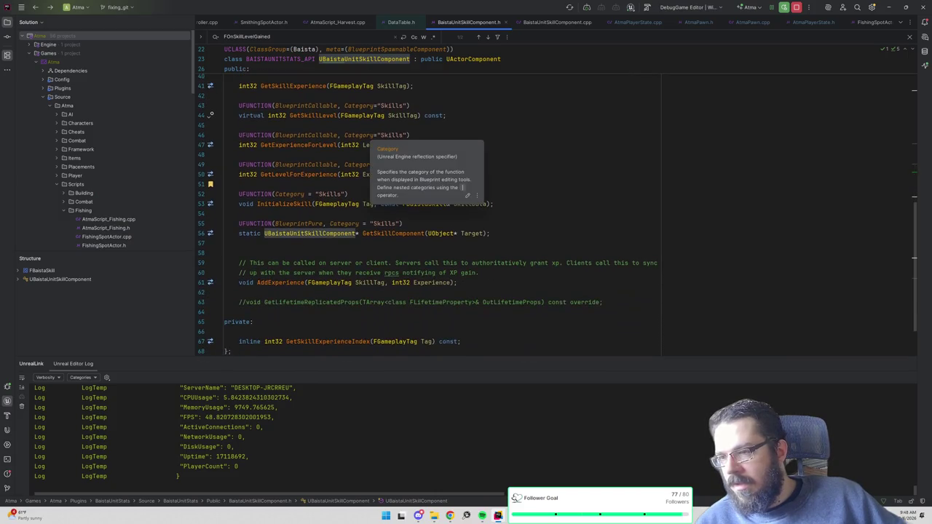
pyautogui.scroll(-2, 428, 213)
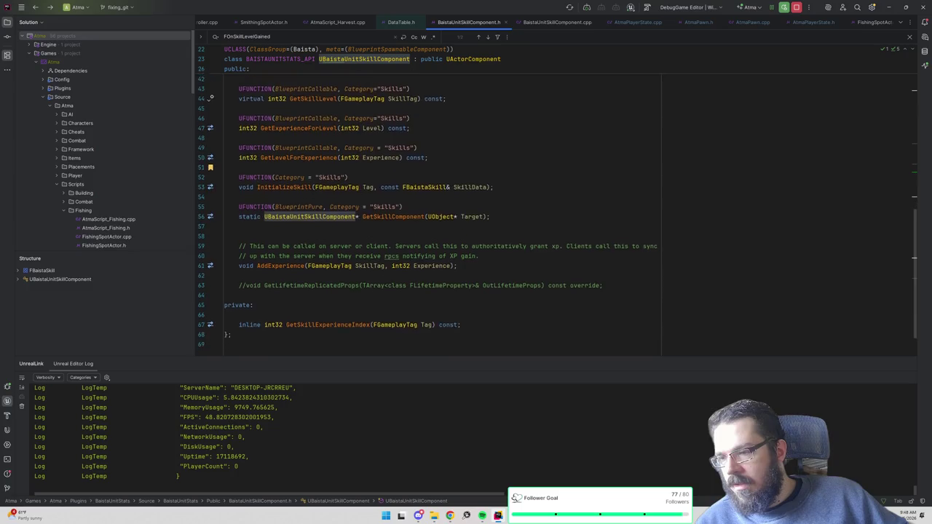
pyautogui.hotkey('ctrl', 'b')
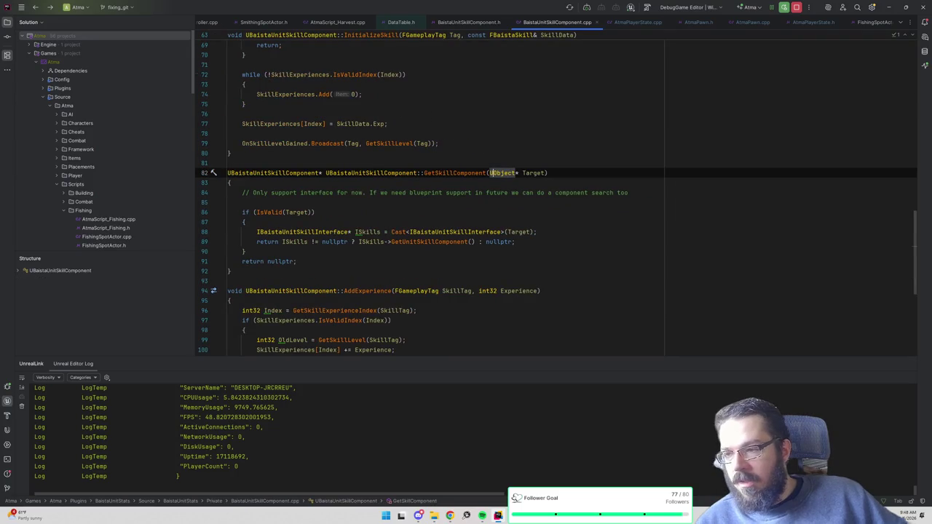
pyautogui.hotkey('ctrl', 'alt', 'Left')
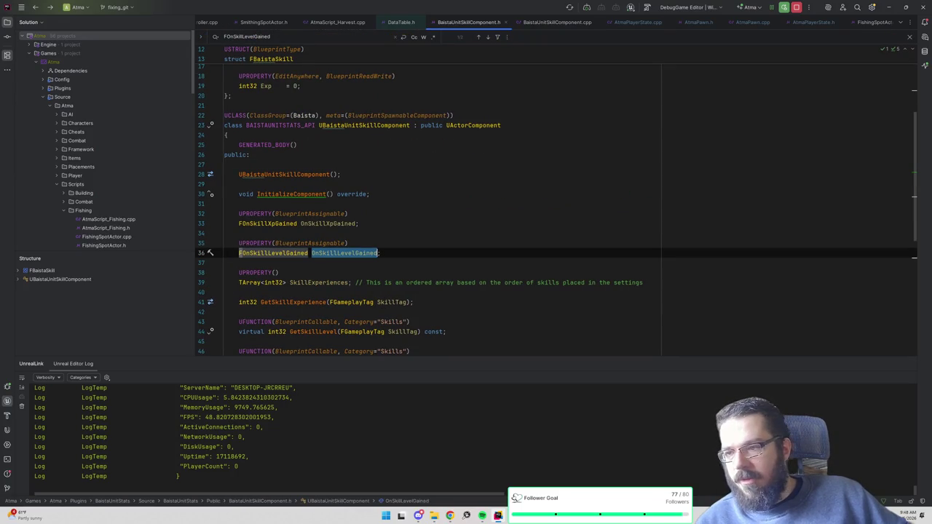
pyautogui.hotkey('ctrl', 'b')
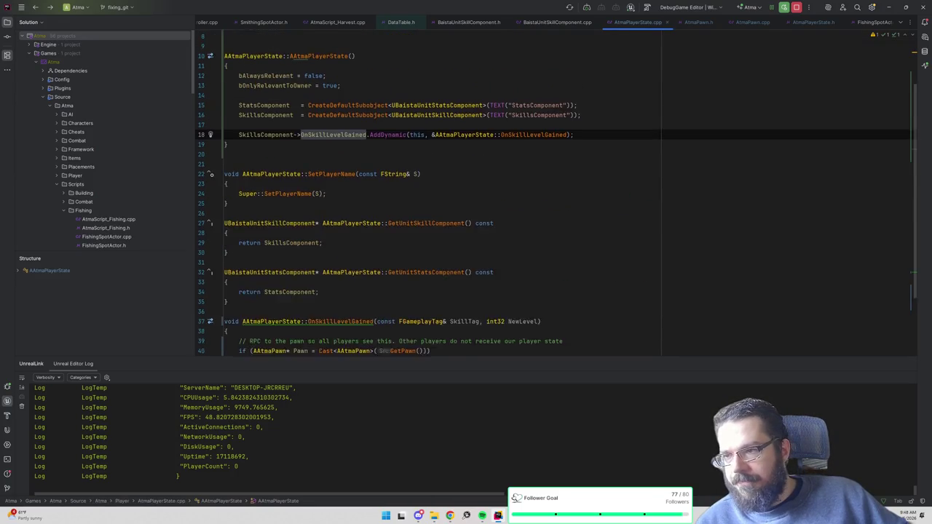
# - Cut the AddDynamic binding line and paste it back into the AtmaPlayerState constructor
pyautogui.scroll(-4, 554, 193)
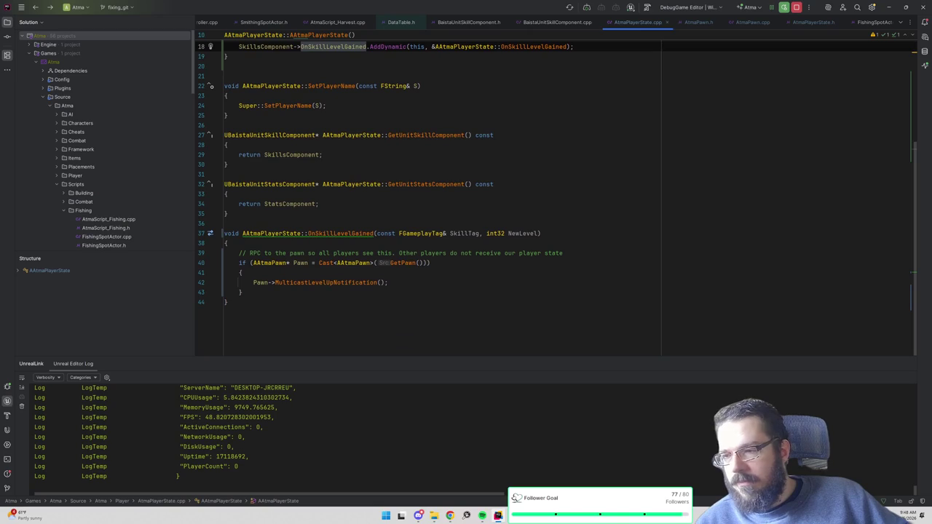
pyautogui.scroll(3, 553, 194)
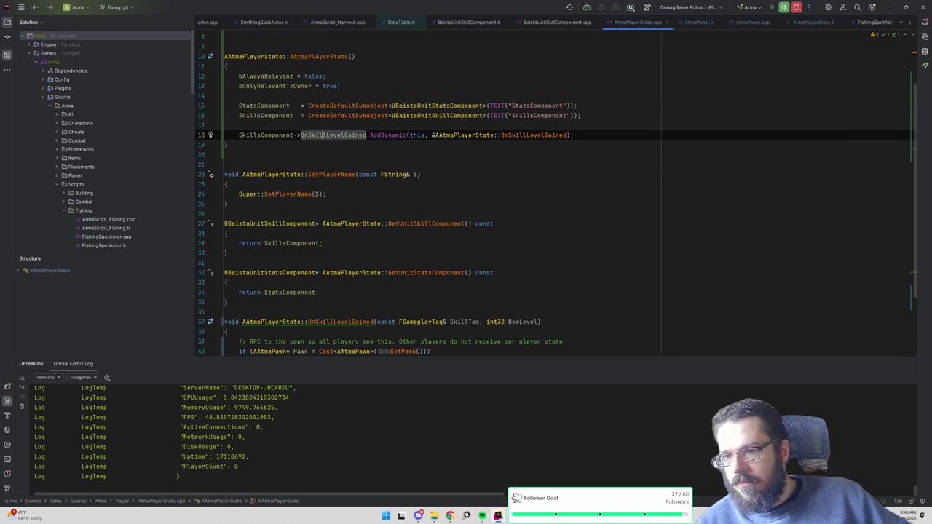
pyautogui.hotkey('ctrl', 'w')
pyautogui.hotkey('ctrl', 'w')
pyautogui.hotkey('ctrl', 'w')
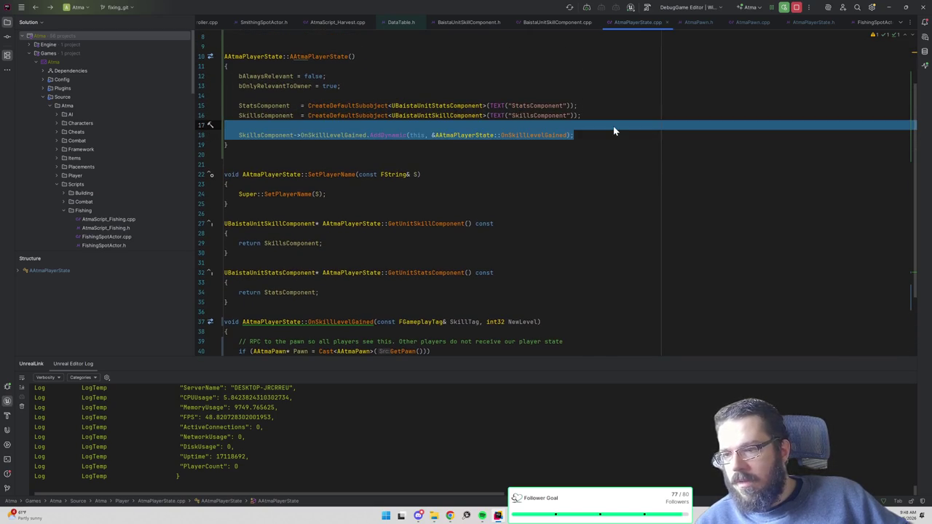
pyautogui.press('Delete')
pyautogui.hotkey('ctrl', 'alt', 'Home')
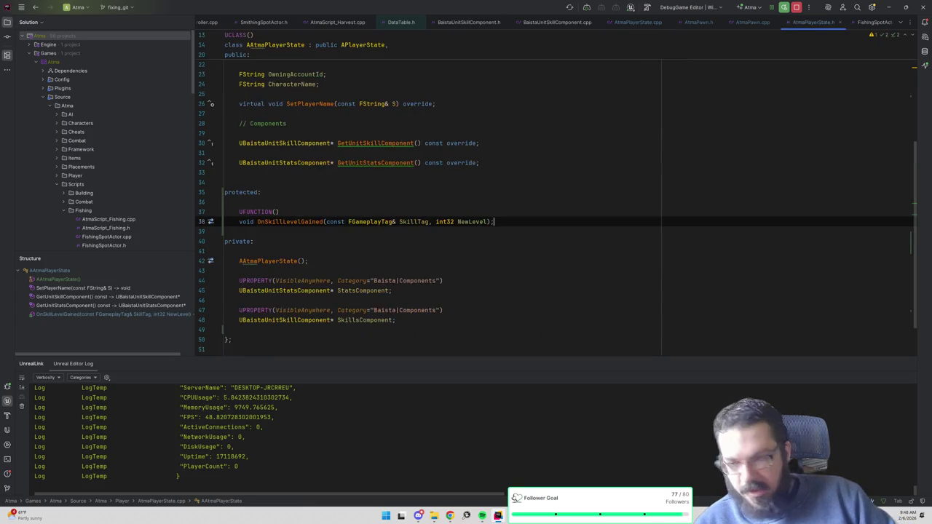
pyautogui.hotkey('ctrl', 'alt', 'Home')
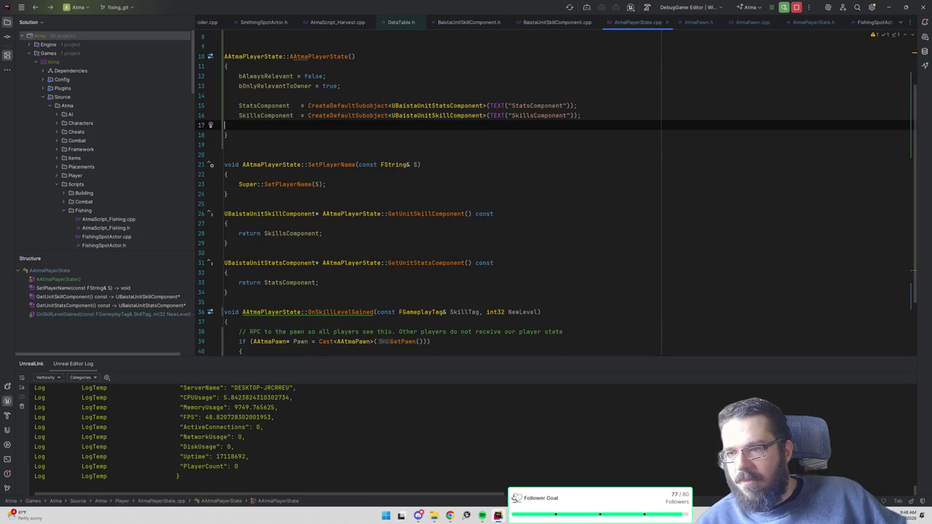
pyautogui.write('SkillsComponent->OnSkillLevelGained.AddDynamic(this, &AAtmaPlayerState::OnSkillLevelGained);')
# - Add an if (HasAuthority()) { } block at the top of OnSkillLevelGained
pyautogui.scroll(-3, 553, 189)
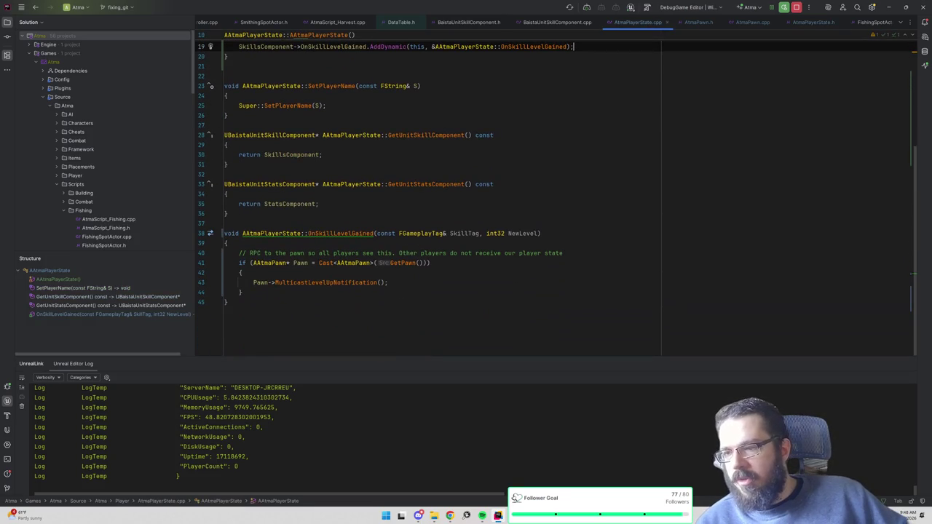
pyautogui.click(241, 272)
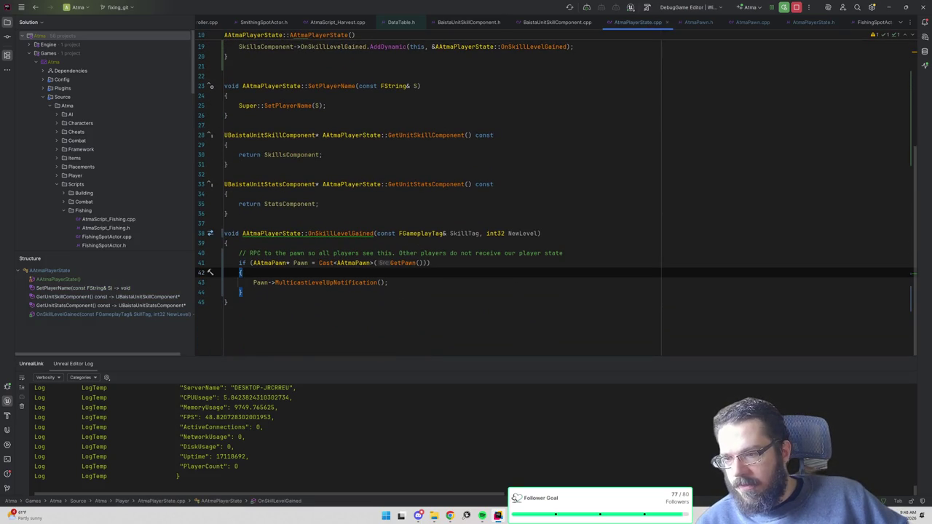
pyautogui.click(228, 243)
pyautogui.press('Return')
pyautogui.write('if (M')
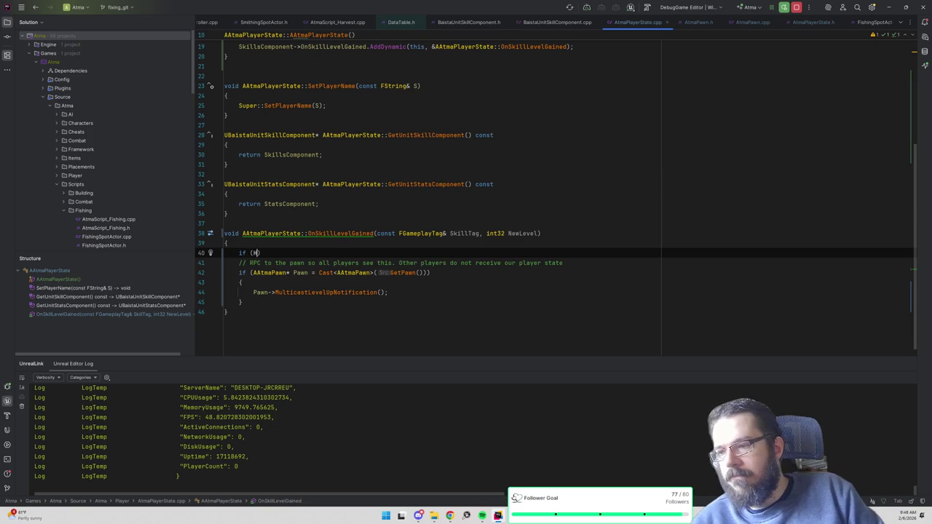
pyautogui.write('asAuth')
pyautogui.press('Return')
pyautogui.write(')')
pyautogui.press('Return')
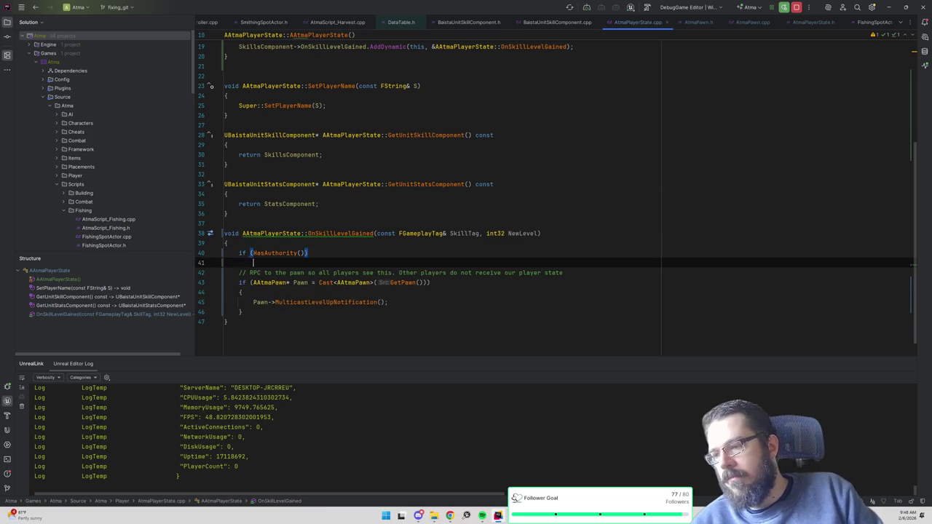
pyautogui.write('{')
pyautogui.press('Return')
# - Move the comment and pawn-cast block inside the HasAuthority braces
pyautogui.moveTo(242, 331); pyautogui.dragTo(184, 295)
pyautogui.hotkey('ctrl', 'x')
pyautogui.press('Up')
pyautogui.press('Up')
pyautogui.hotkey('ctrl', 'v')
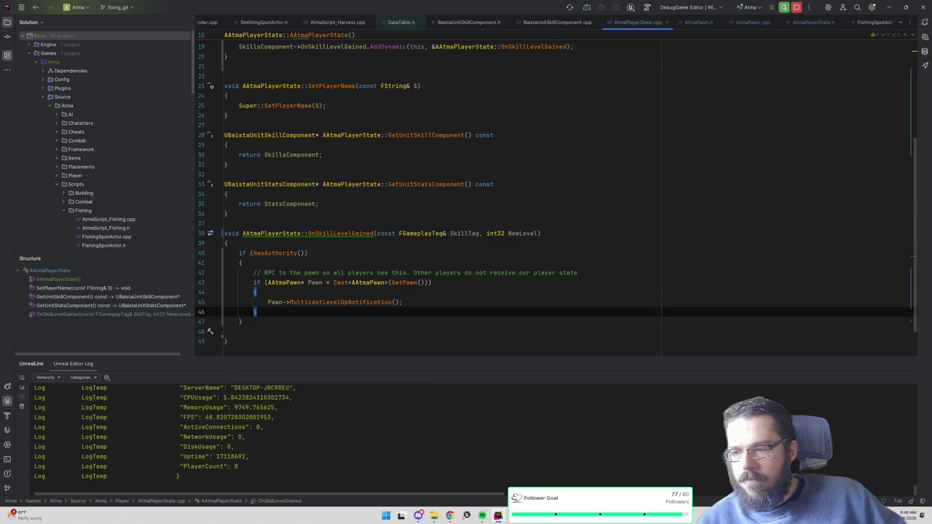
pyautogui.keyDown('ctrl'); pyautogui.click(327, 302); pyautogui.keyUp('ctrl')
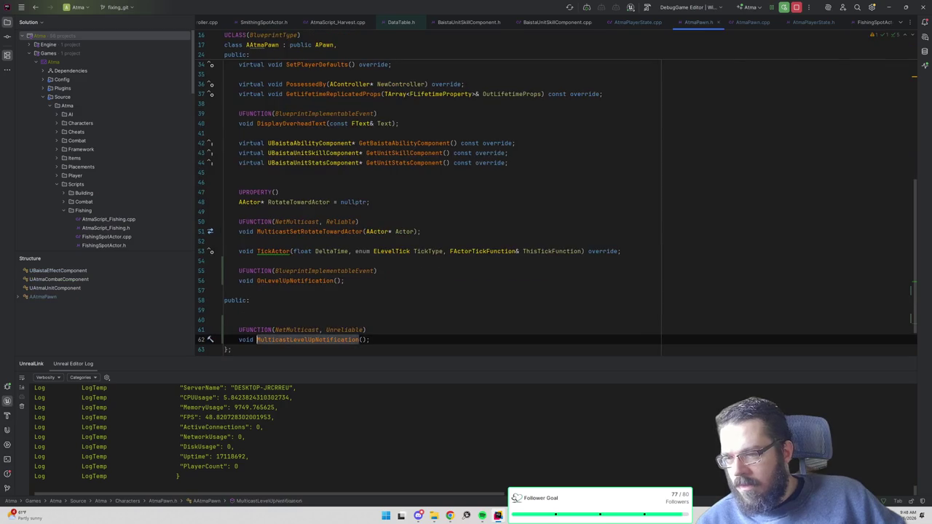
# - Check the MulticastLevelUpNotification implementation in AtmaPawn.cpp and return to AtmaPawn.h
pyautogui.scroll(-2, 553, 196)
pyautogui.moveTo(321, 292)
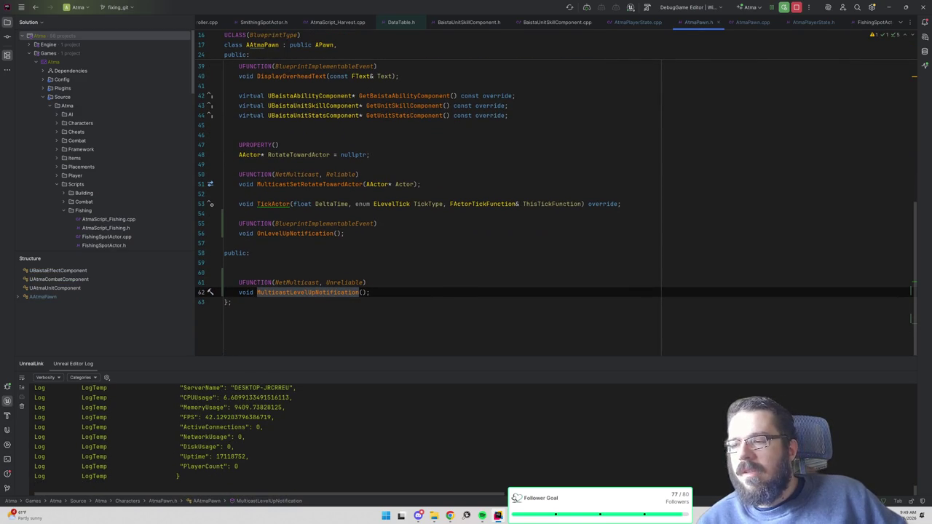
pyautogui.keyDown('ctrl'); pyautogui.click(318, 292); pyautogui.keyUp('ctrl')
pyautogui.hotkey('ctrl', 'alt', 'Left')
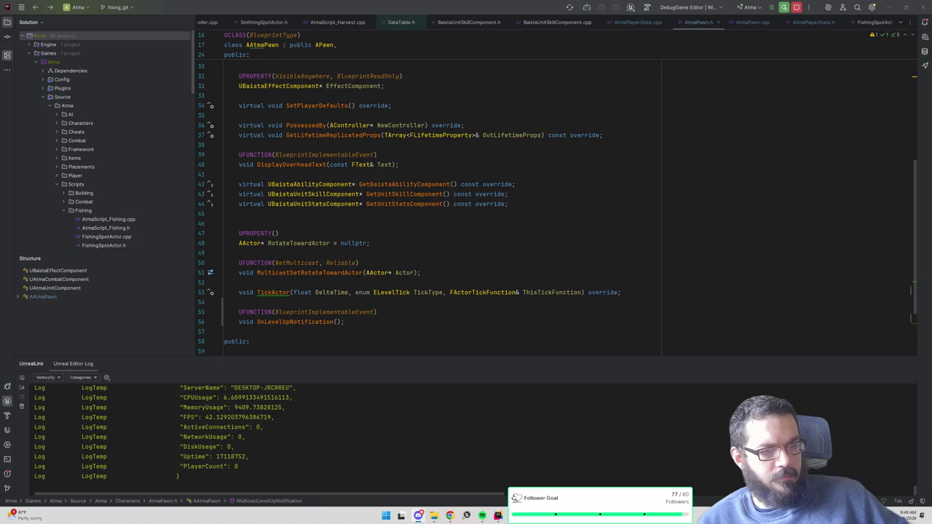
# - Close the Unreal Editor, review OnLevelUpNotification, and go back to AtmaPlayerState.cpp
pyautogui.hotkey('alt', 'Tab')
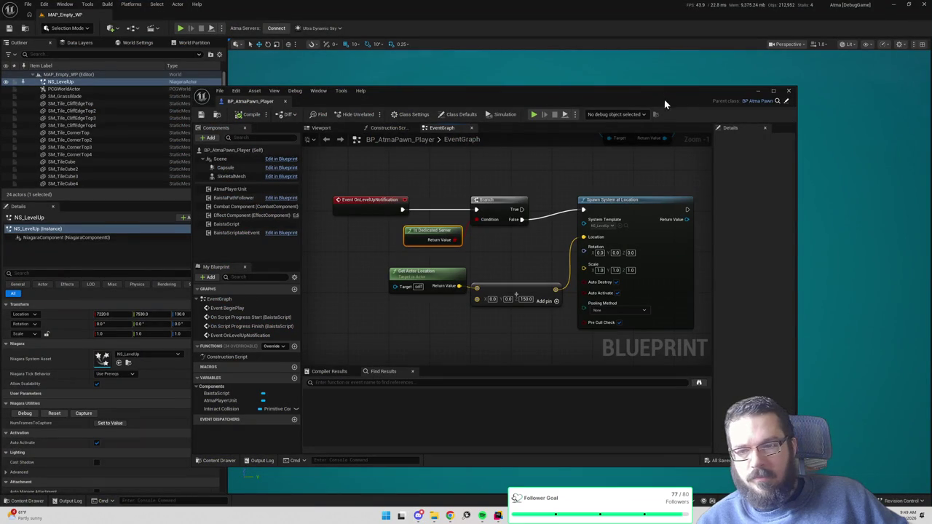
pyautogui.click(922, 5)
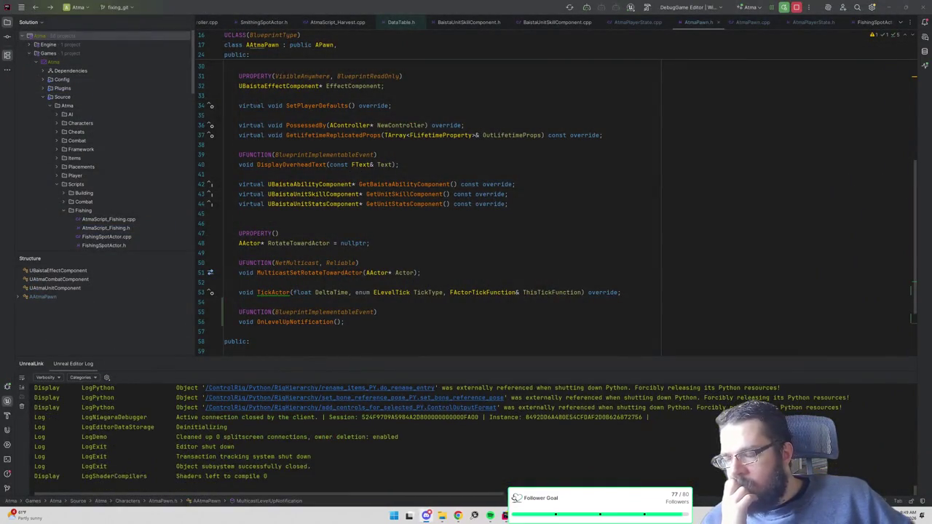
pyautogui.scroll(-3, 443, 208)
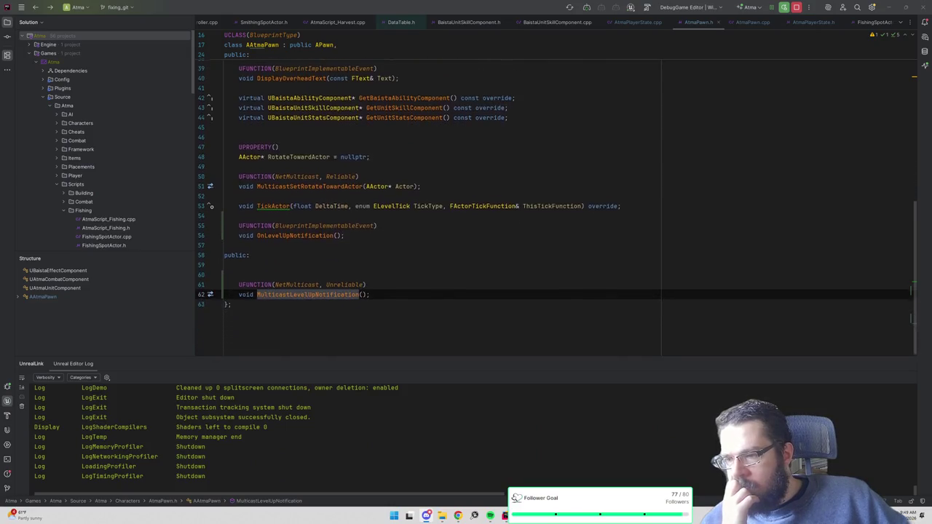
pyautogui.click(343, 233)
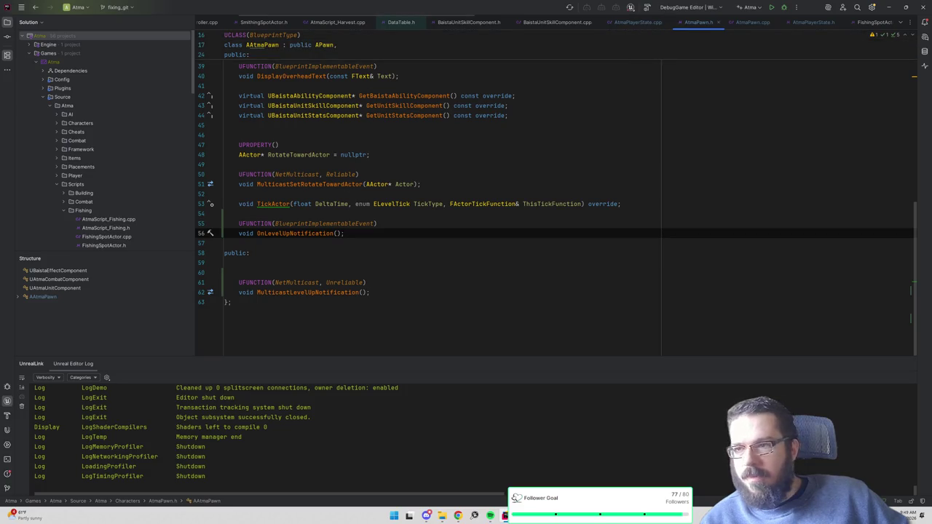
pyautogui.click(648, 26)
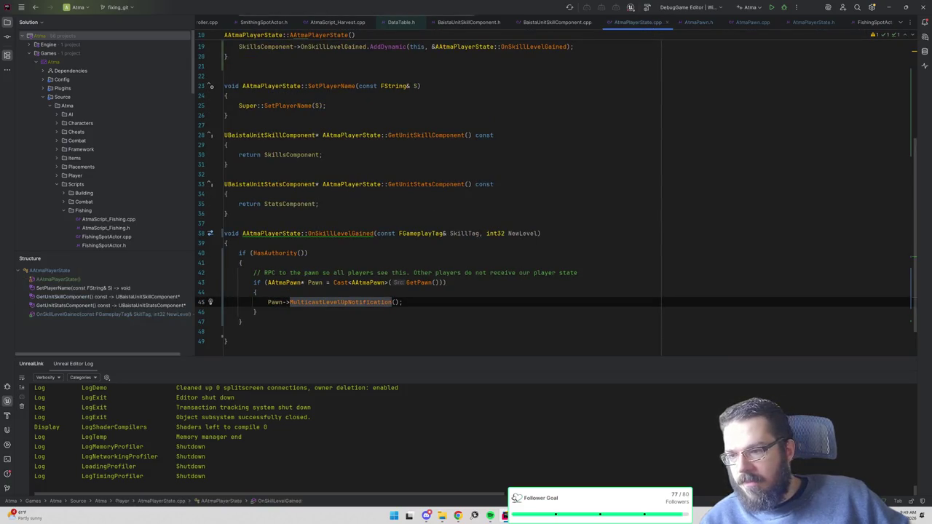
pyautogui.click(226, 164)
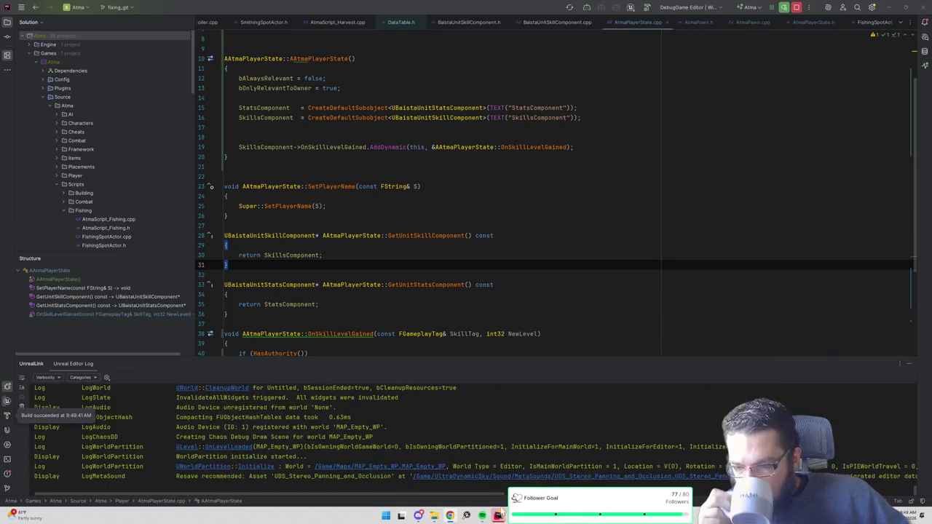
# - Skip Spotify to the next track from its taskbar preview
pyautogui.moveTo(482, 515)
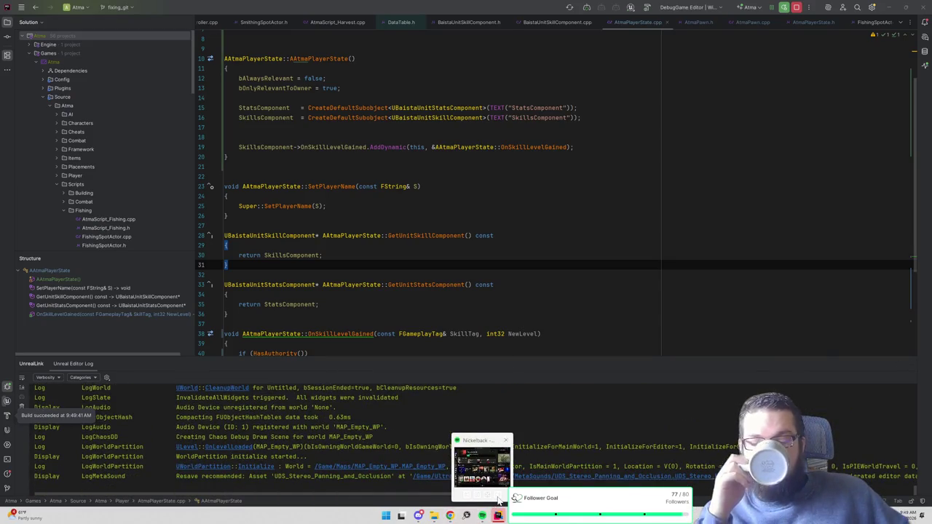
pyautogui.click(497, 500)
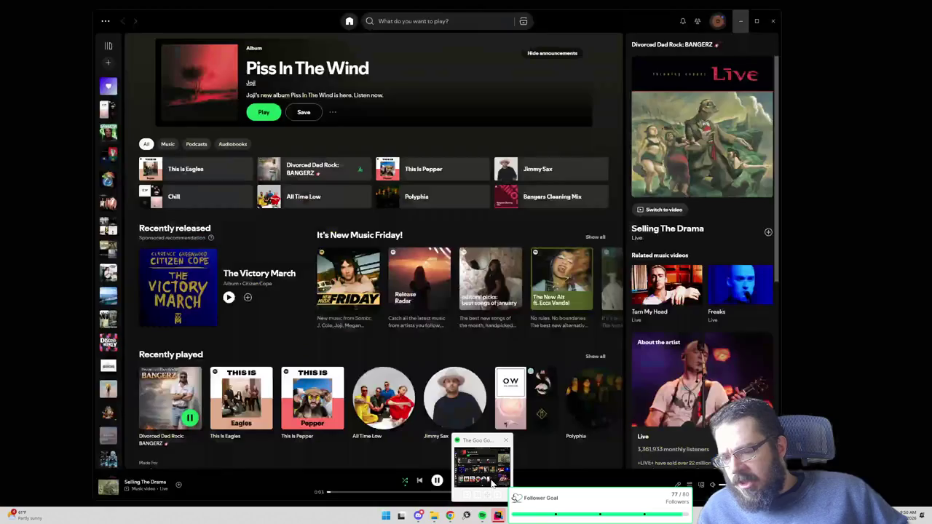
# - Play the Chill playlist in Spotify, dismiss the Message Log, and reopen Spotify
pyautogui.click(488, 469)
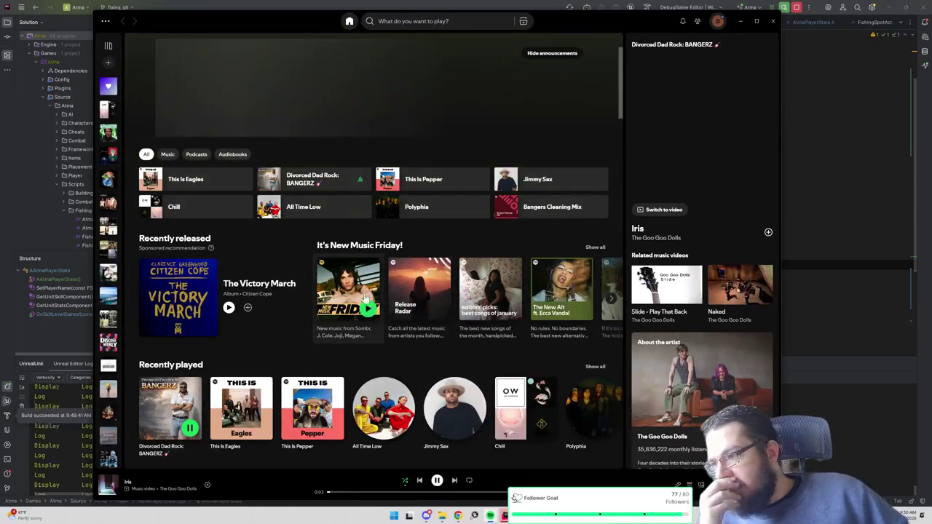
pyautogui.click(240, 197)
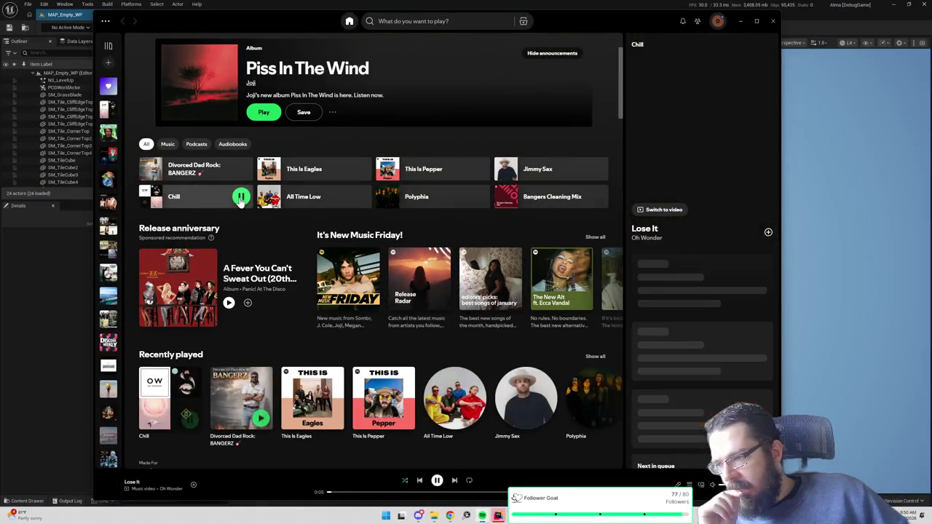
pyautogui.click(740, 21)
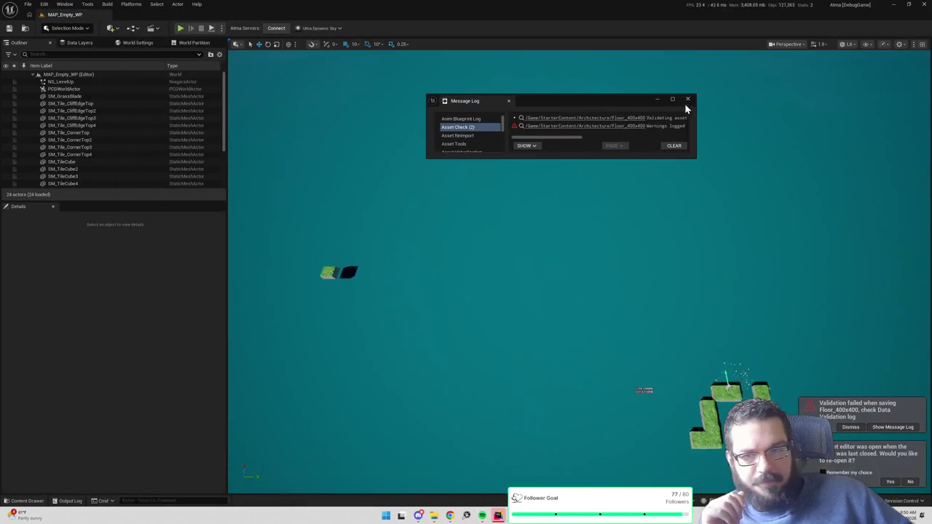
pyautogui.click(687, 99)
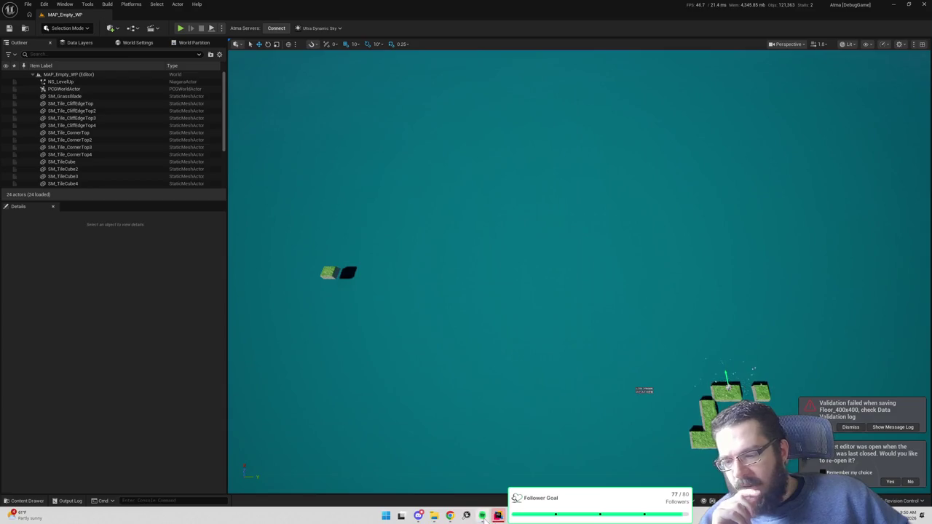
pyautogui.click(482, 515)
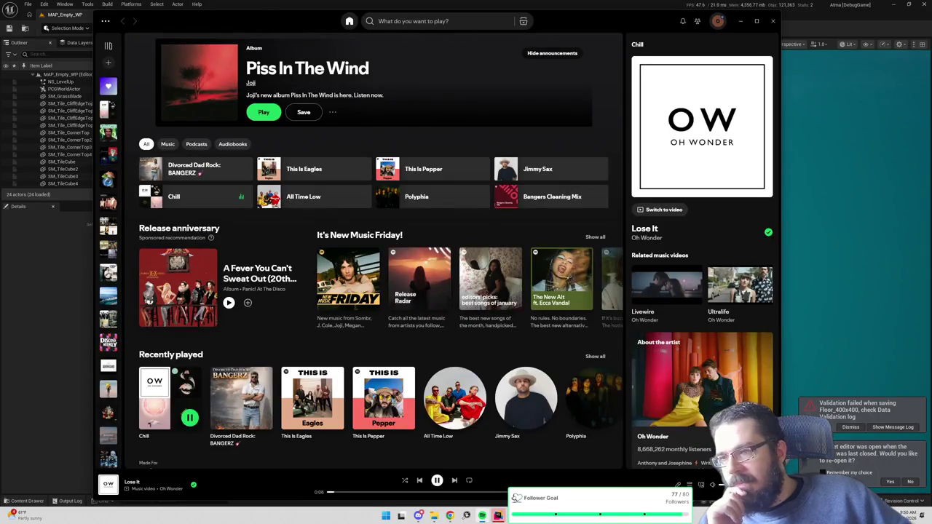
# - Search 'five finger death punch radio', play that playlist, and minimize Spotify
pyautogui.click(408, 21)
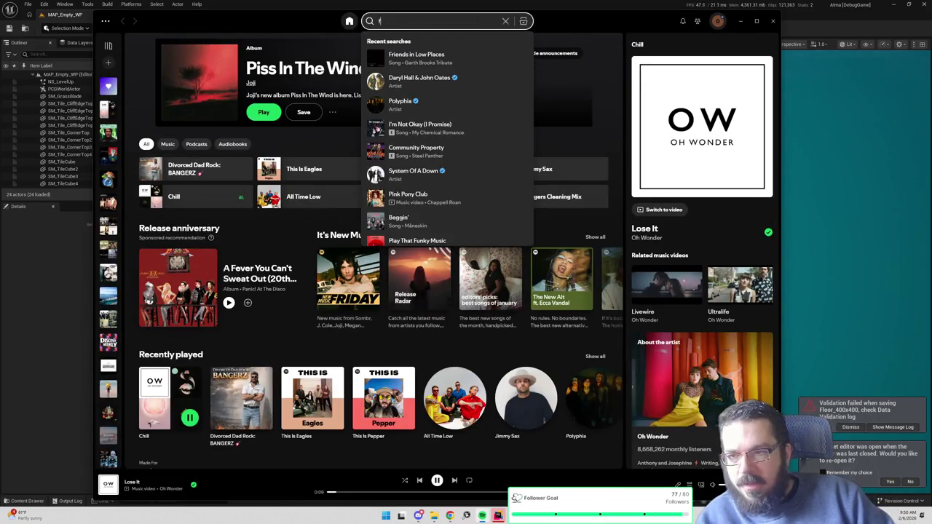
pyautogui.write('five finger death punc')
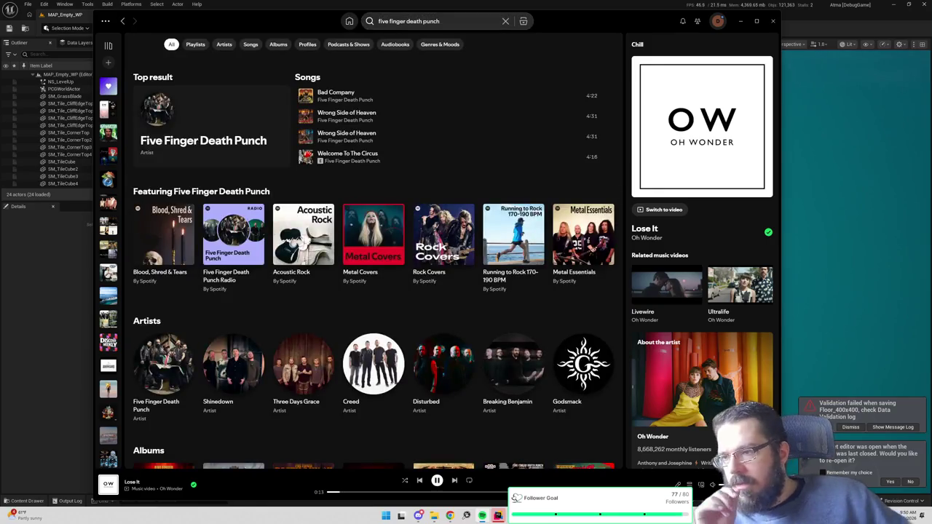
pyautogui.write('h')
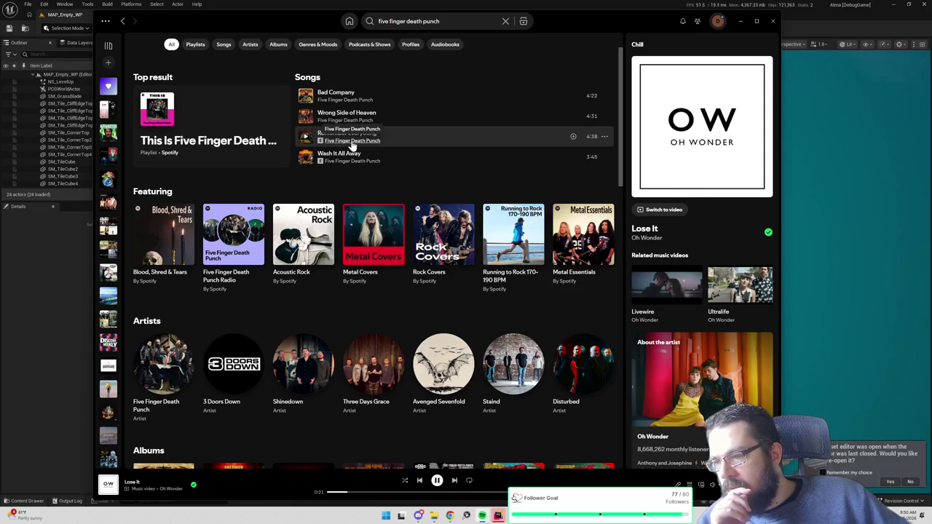
pyautogui.scroll(-1, 348, 219)
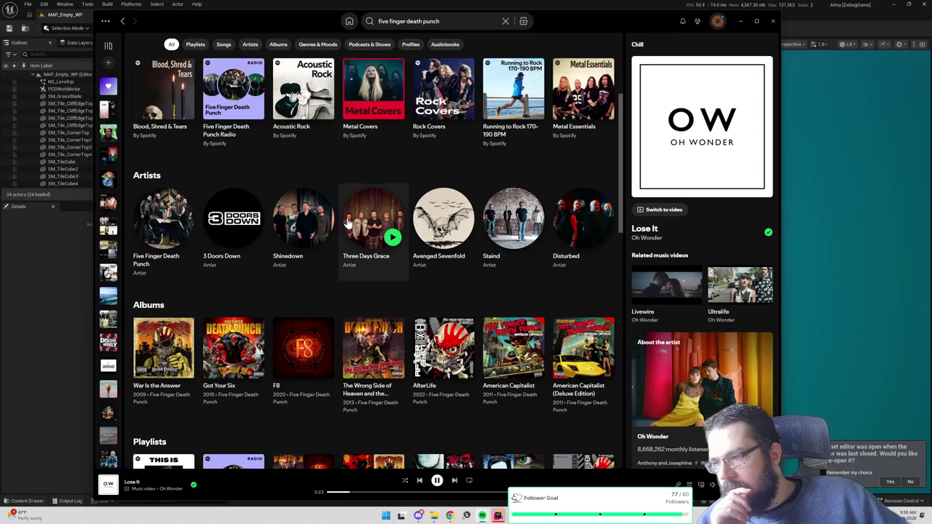
pyautogui.scroll(-3, 347, 222)
pyautogui.scroll(-4, 347, 222)
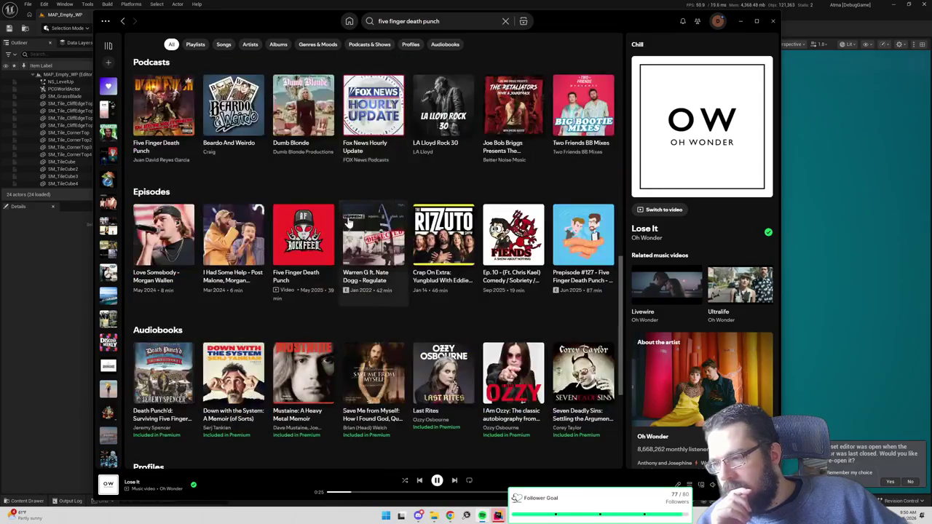
pyautogui.click(437, 21)
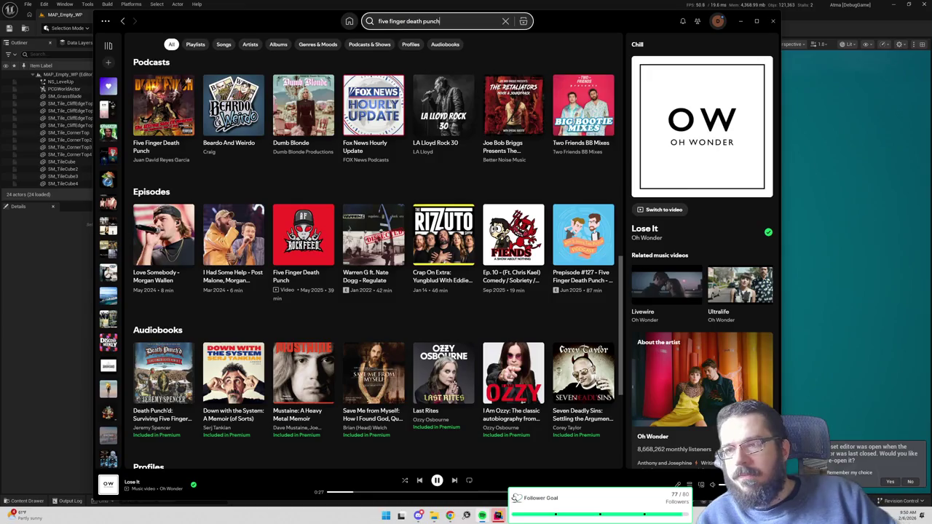
pyautogui.write('radio')
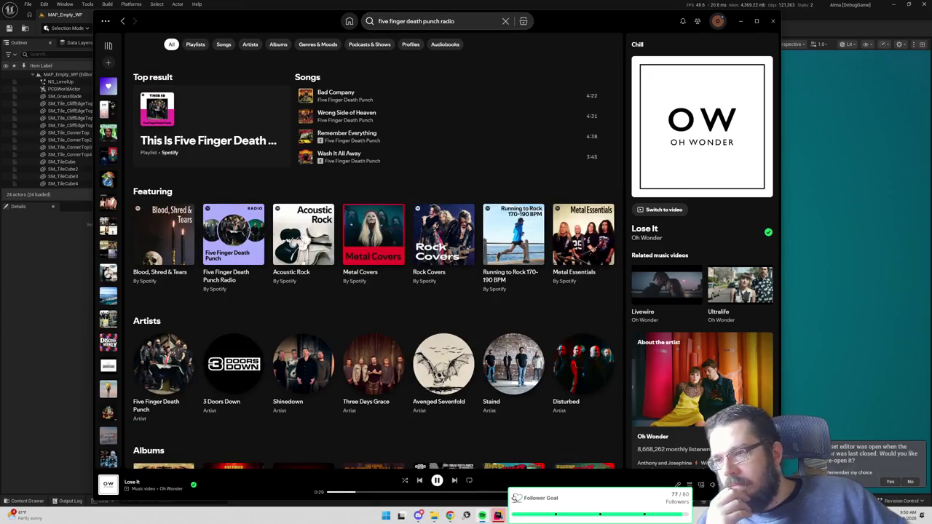
pyautogui.click(272, 151)
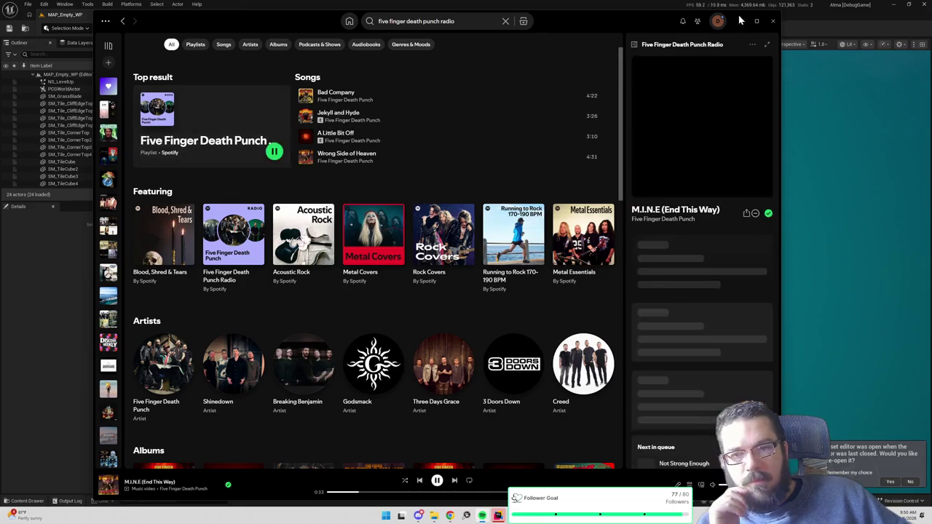
pyautogui.click(739, 20)
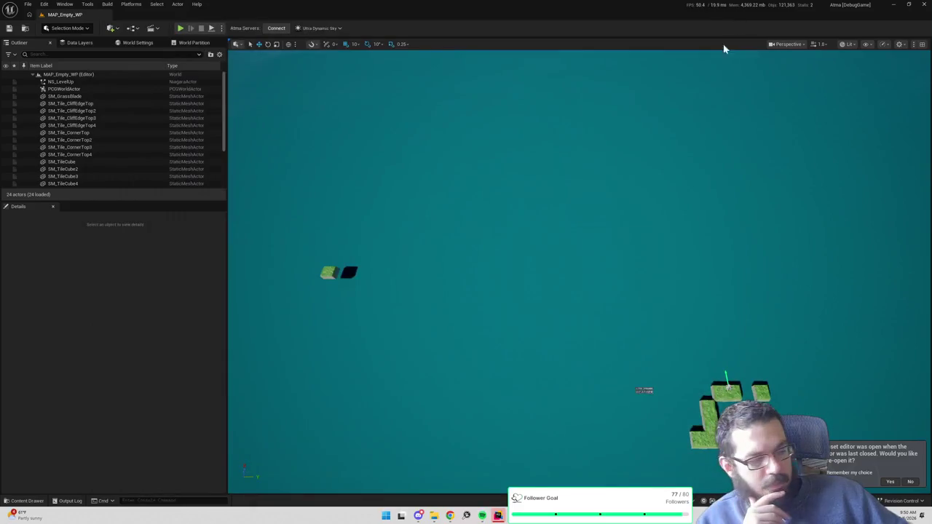
# - Choose the net mode for the two test clients in the play options
pyautogui.click(221, 27)
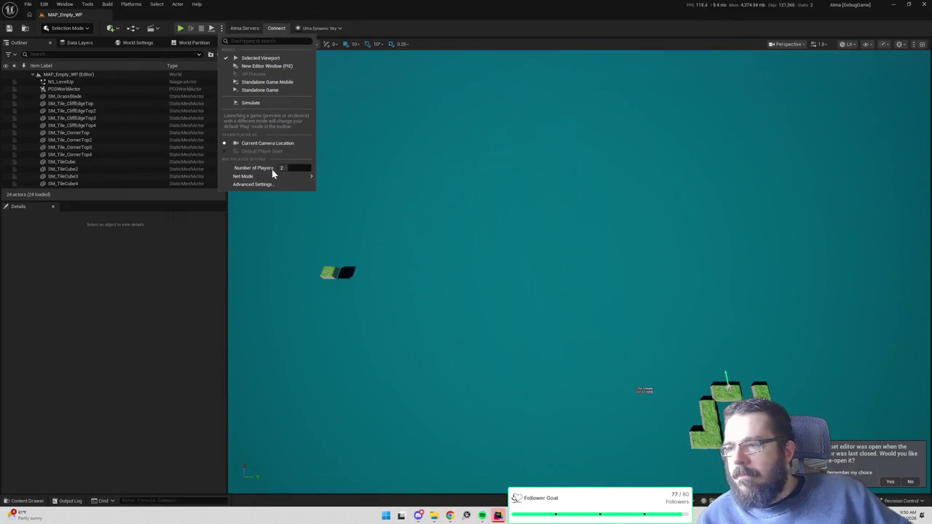
pyautogui.moveTo(291, 177)
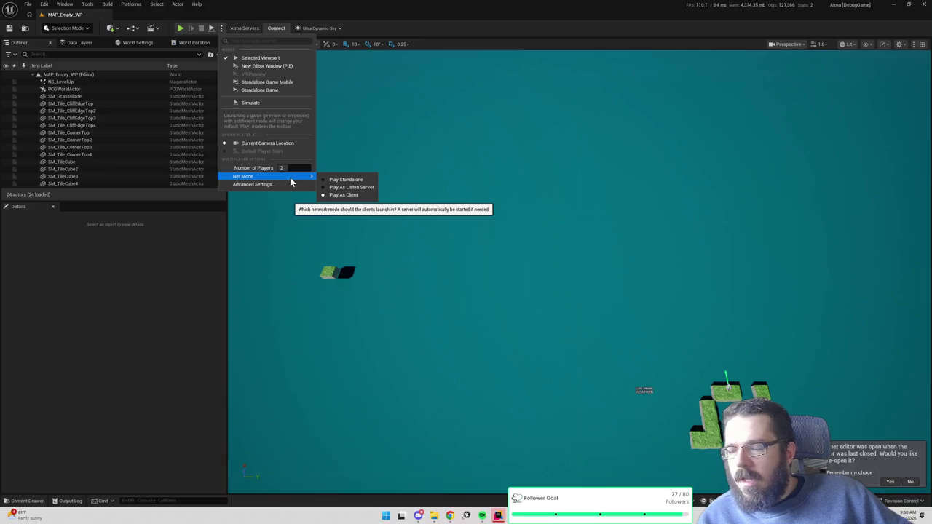
pyautogui.click(179, 29)
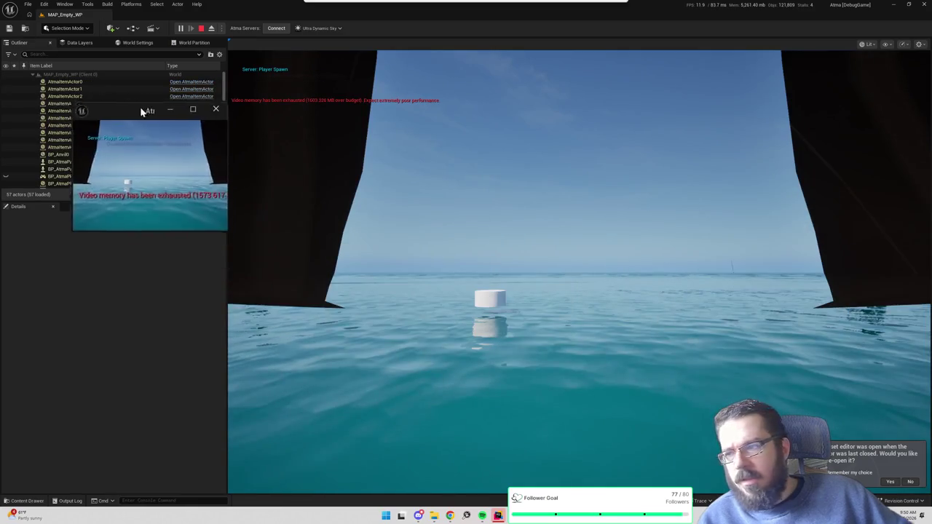
# - Move the Client 2 game window to the top-left, enlarge it, and refocus the main viewport
pyautogui.moveTo(143, 112); pyautogui.dragTo(96, 42)
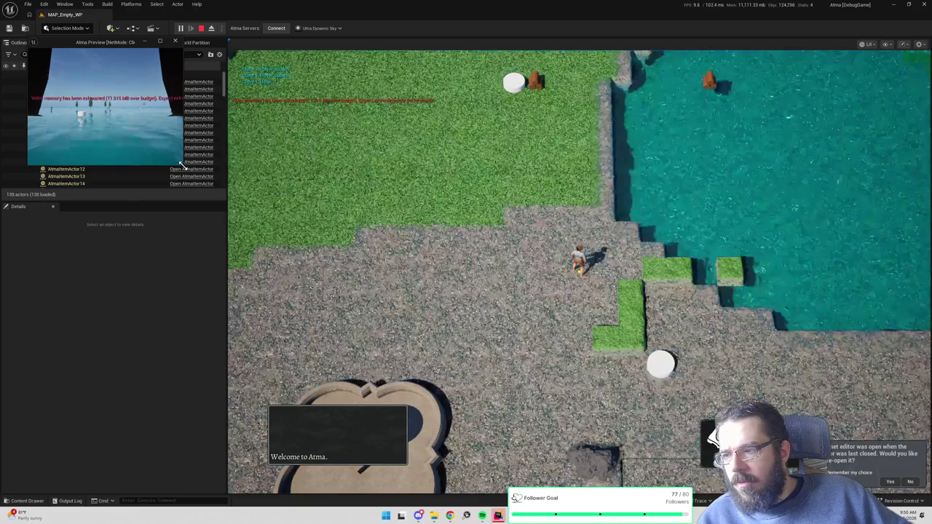
pyautogui.moveTo(182, 168)
pyautogui.mouseDown()
pyautogui.moveTo(263, 288)
pyautogui.moveTo(307, 323)
pyautogui.moveTo(325, 313)
pyautogui.mouseUp()
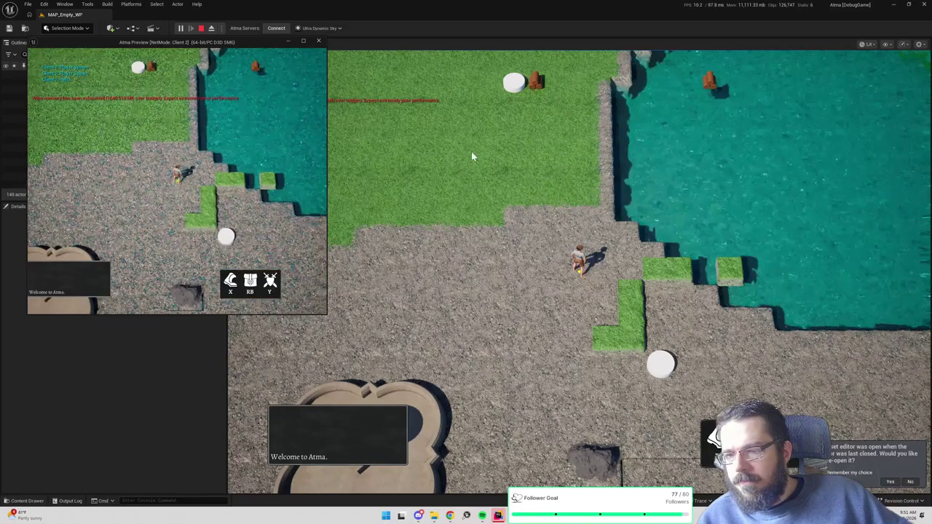
pyautogui.click(659, 216)
# - Walk the first player's character across the grass and gravel plaza to a rock
pyautogui.click(475, 196)
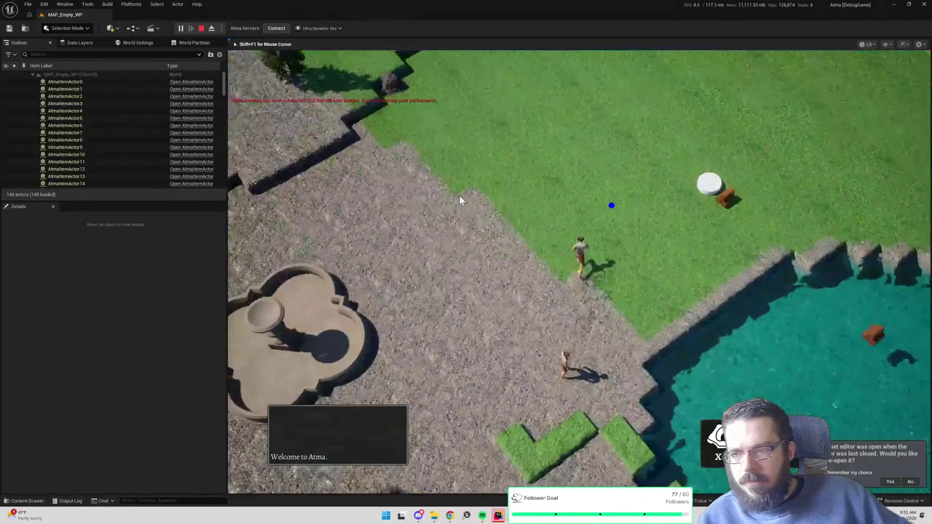
pyautogui.click(628, 74)
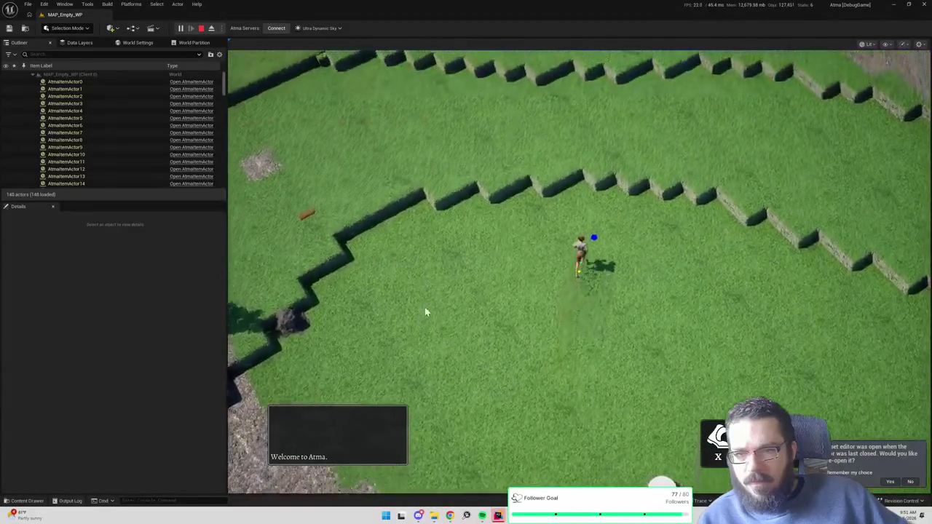
pyautogui.click(420, 314)
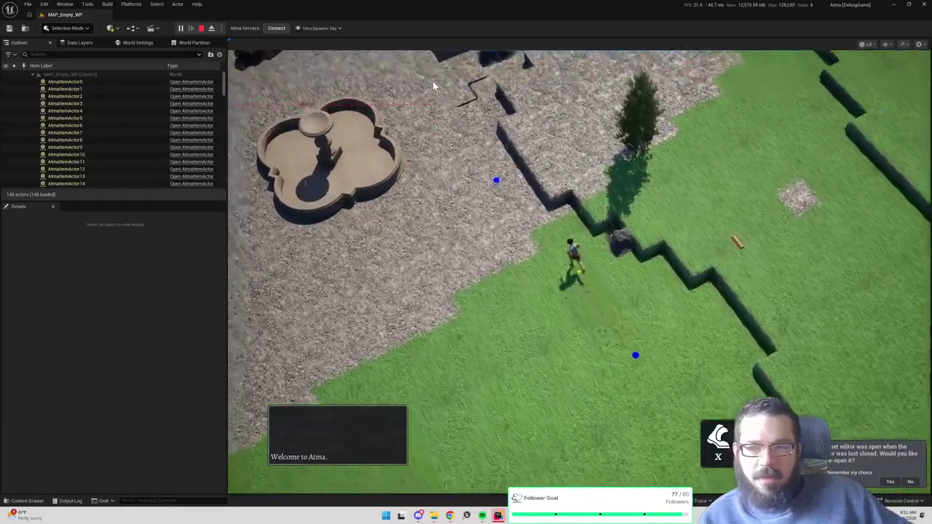
pyautogui.click(436, 87)
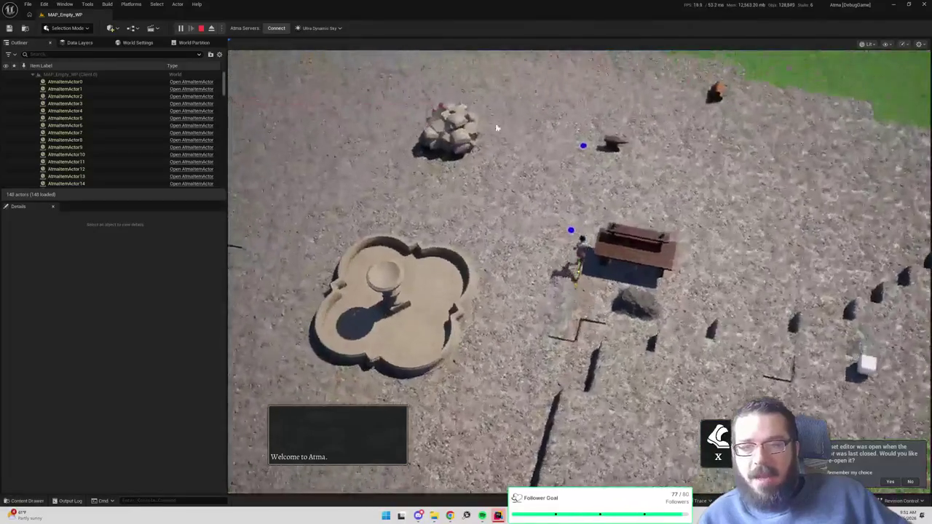
pyautogui.click(504, 103)
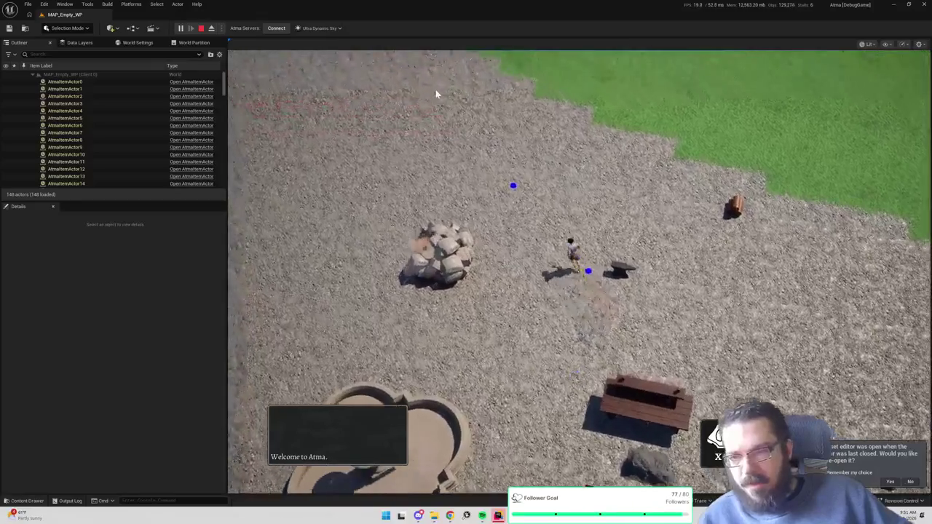
pyautogui.click(437, 94)
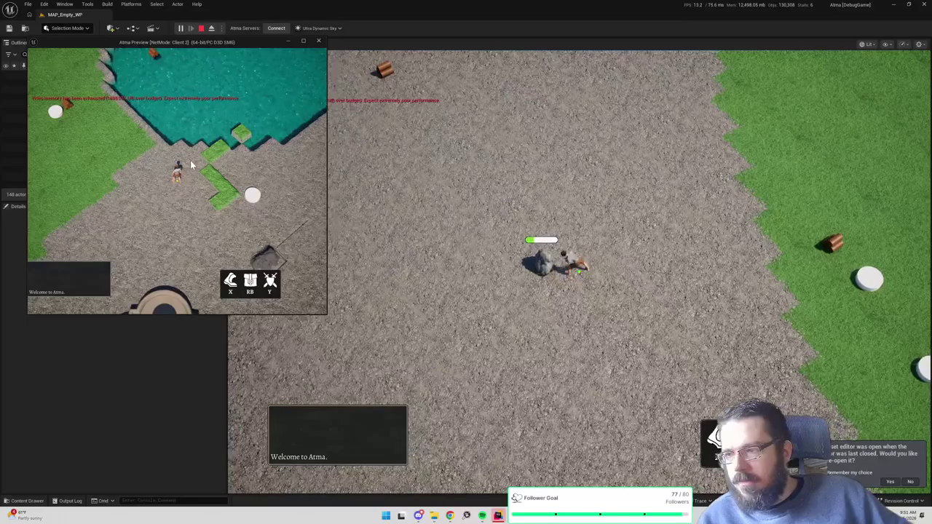
# - Walk the Client 2 character beside the first player at the rock, then switch to Rider
pyautogui.click(239, 149)
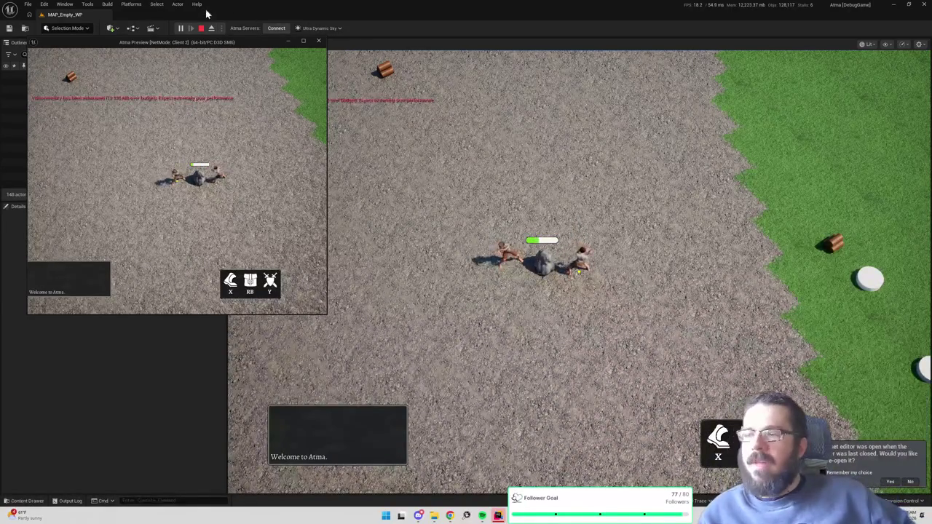
pyautogui.hotkey('alt', 'Tab')
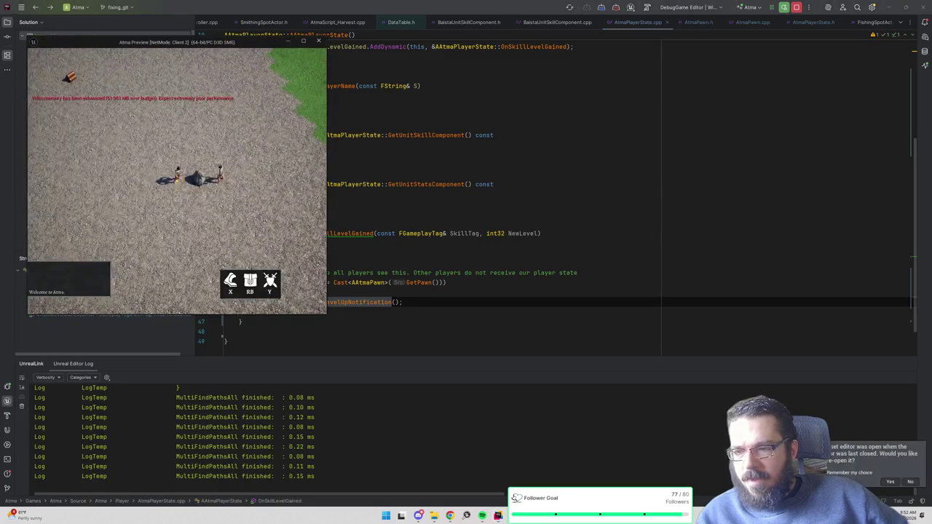
# - Add a breakpoint on the MulticastLevelUpNotification call at line 45 of AtmaPlayerState.cpp
pyautogui.click(201, 301)
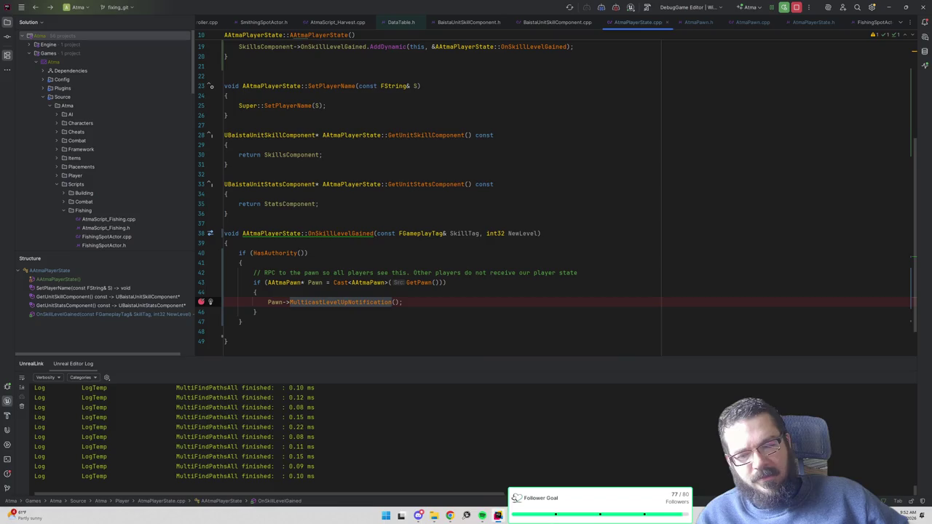
pyautogui.moveTo(466, 515)
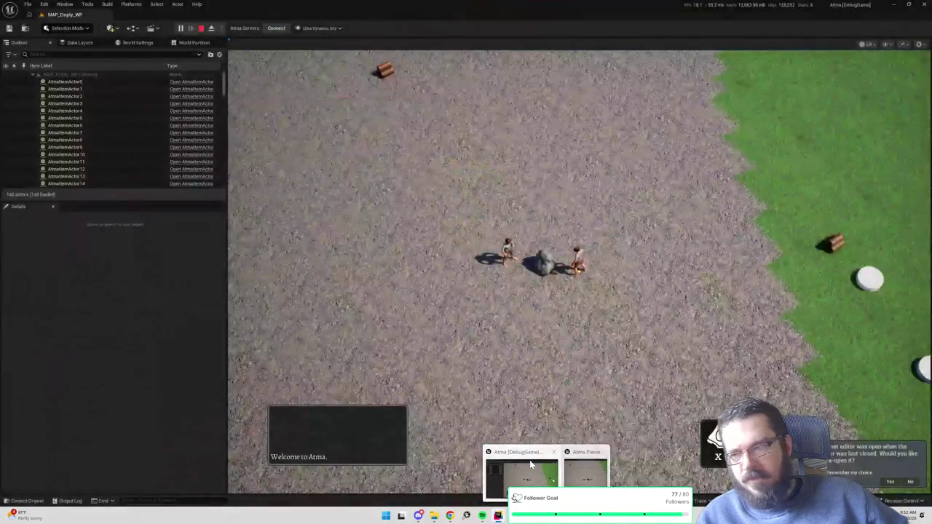
pyautogui.click(586, 472)
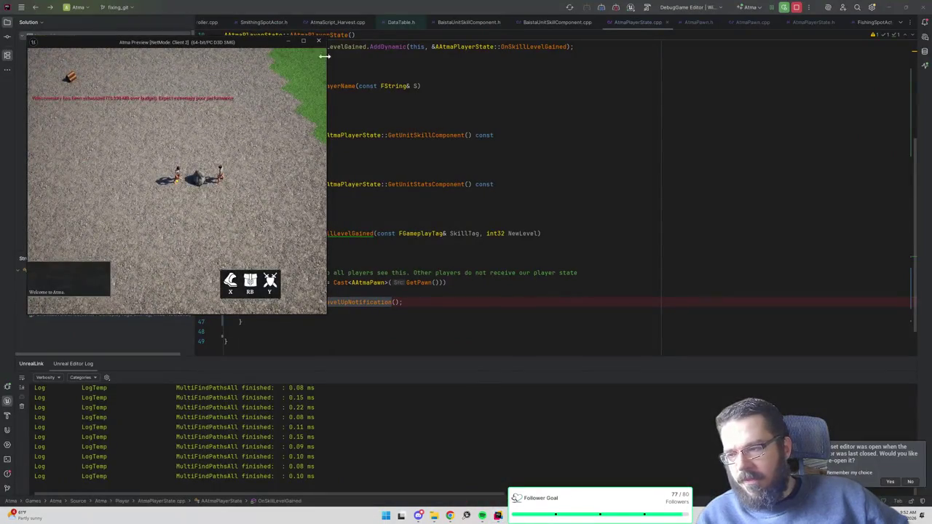
pyautogui.click(327, 66)
pyautogui.click(326, 301)
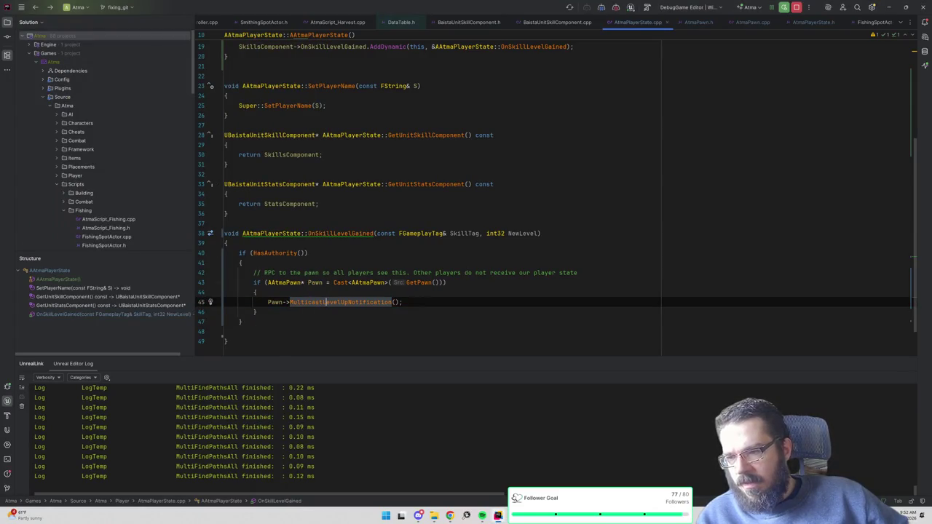
# - Search the whole project for OnSkillLevelGained, then return to the Unreal game
pyautogui.doubleClick(340, 233)
pyautogui.hotkey('ctrl', 'shift', 'f')
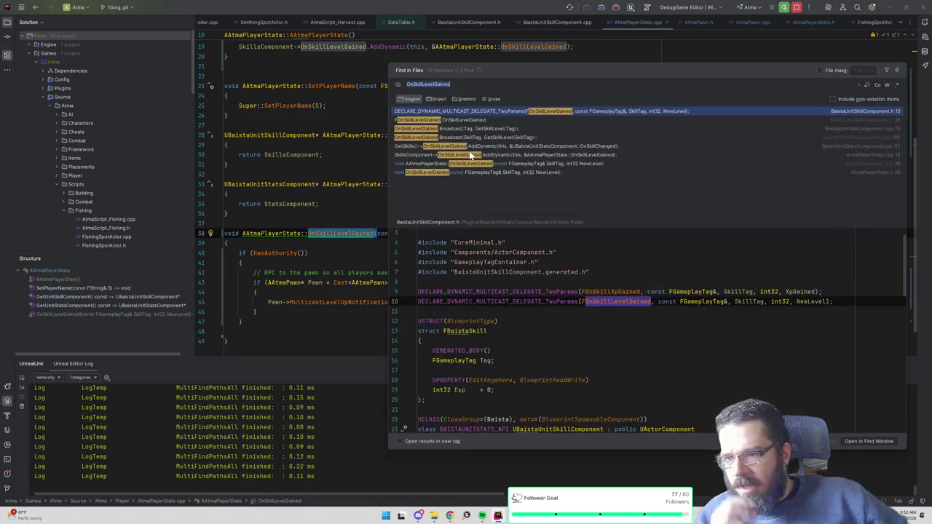
pyautogui.scroll(5, 648, 331)
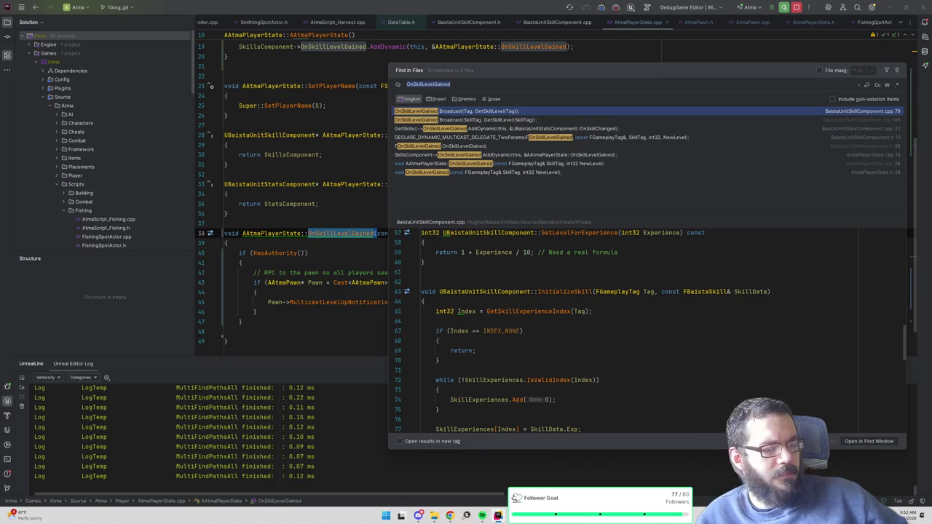
pyautogui.hotkey('alt', 'Tab')
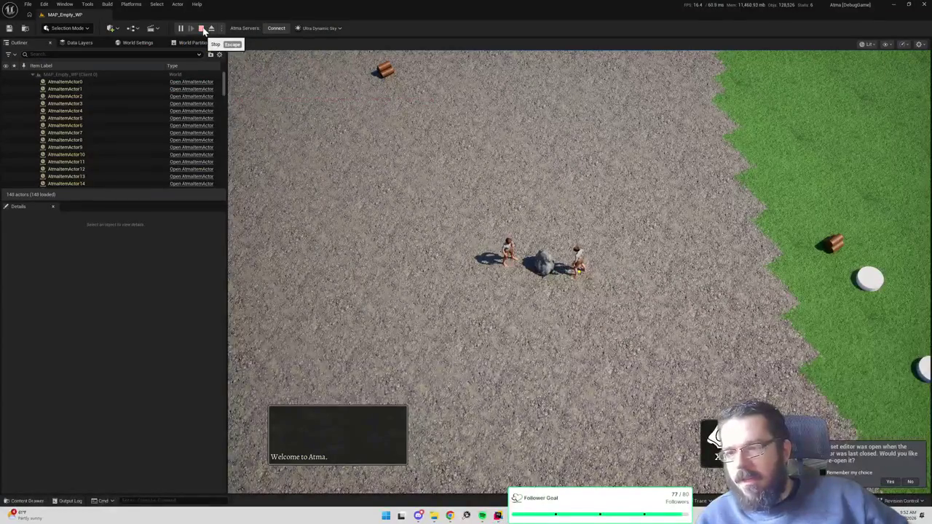
# - Stop the running play session and dismiss the play options menu
pyautogui.click(201, 28)
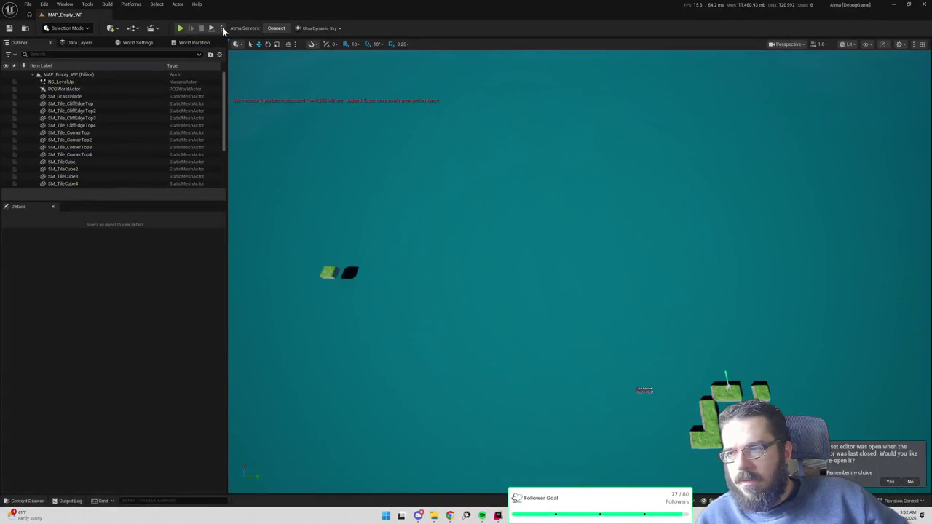
pyautogui.click(222, 27)
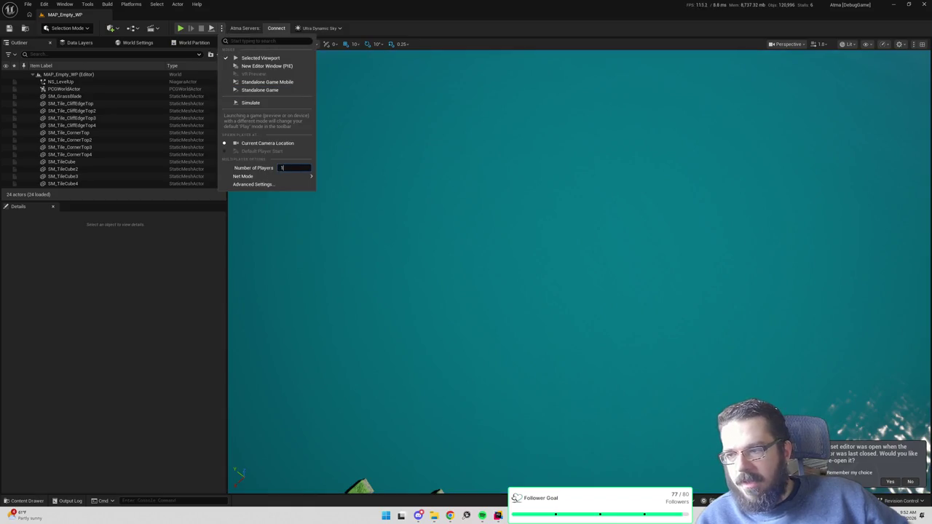
pyautogui.click(171, 257)
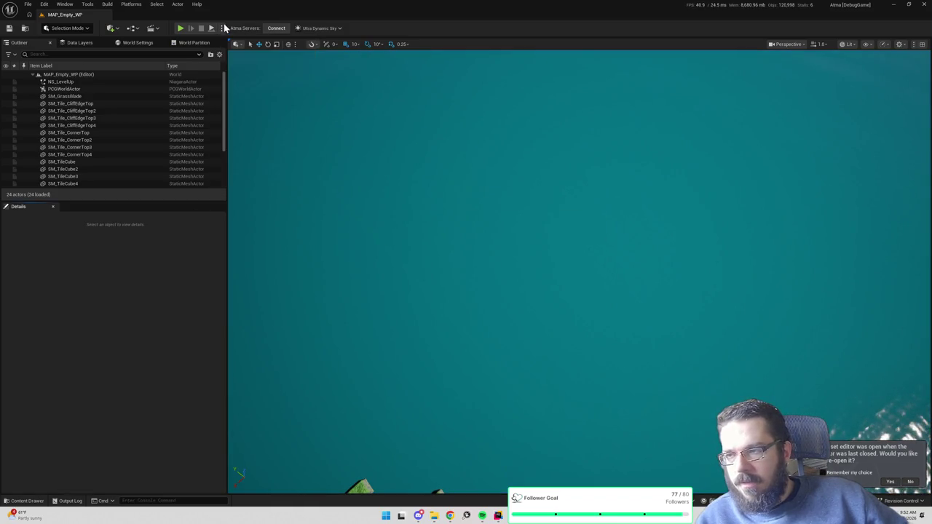
# - Launch a new PIE session and send the character to the 'Mine Rock' rock
pyautogui.click(222, 28)
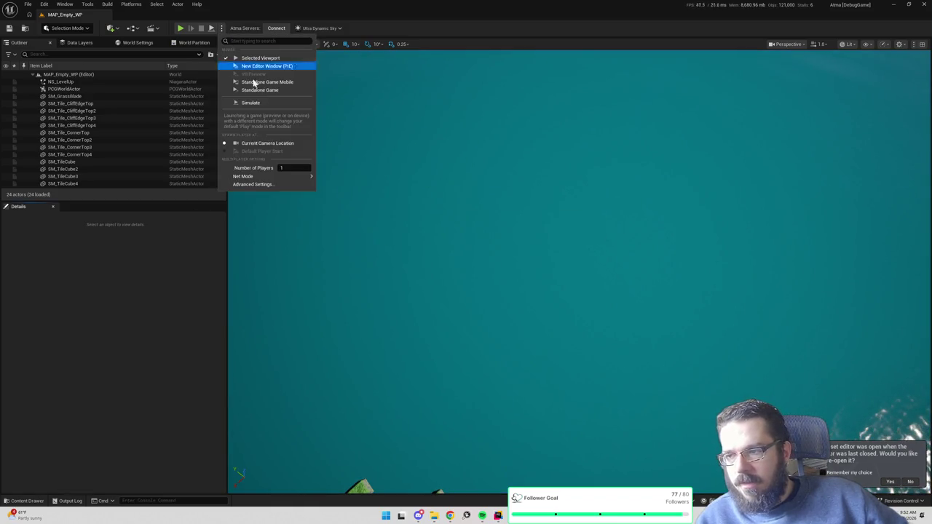
pyautogui.click(182, 29)
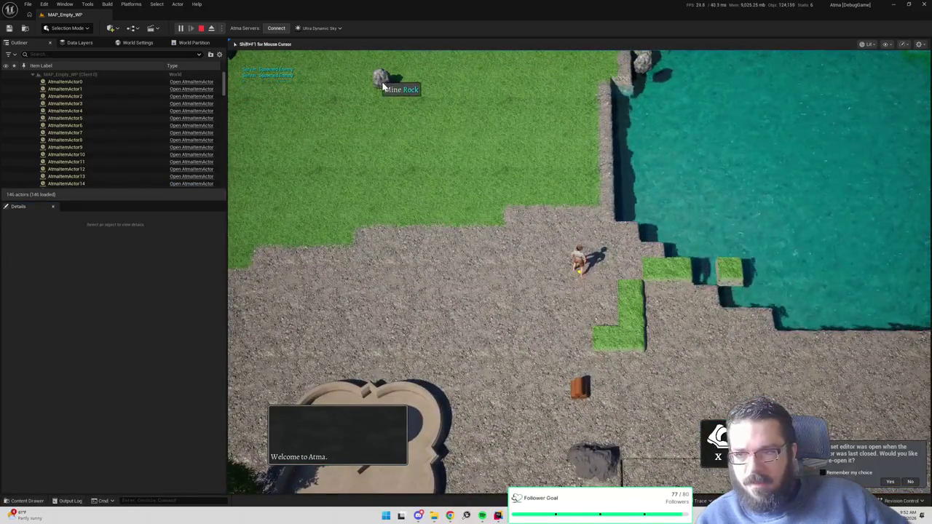
pyautogui.click(383, 86)
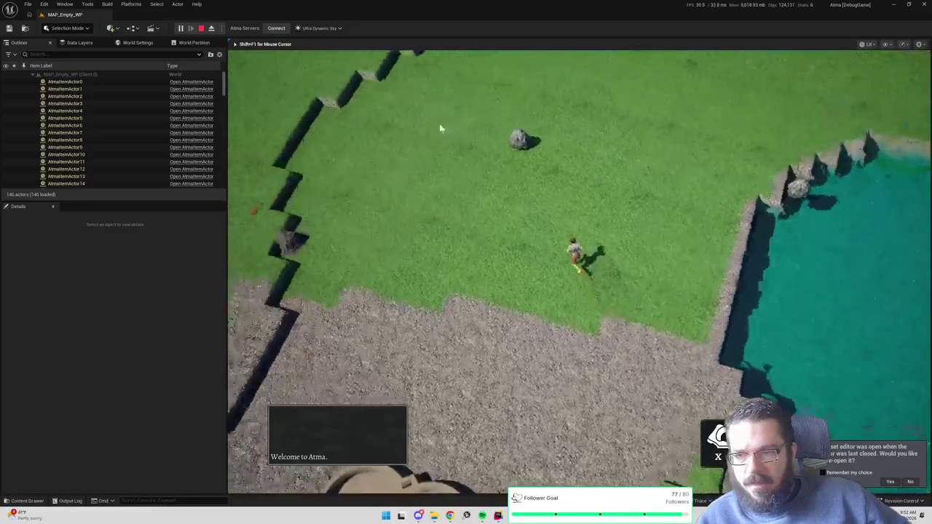
pyautogui.hotkey('alt', 'Tab')
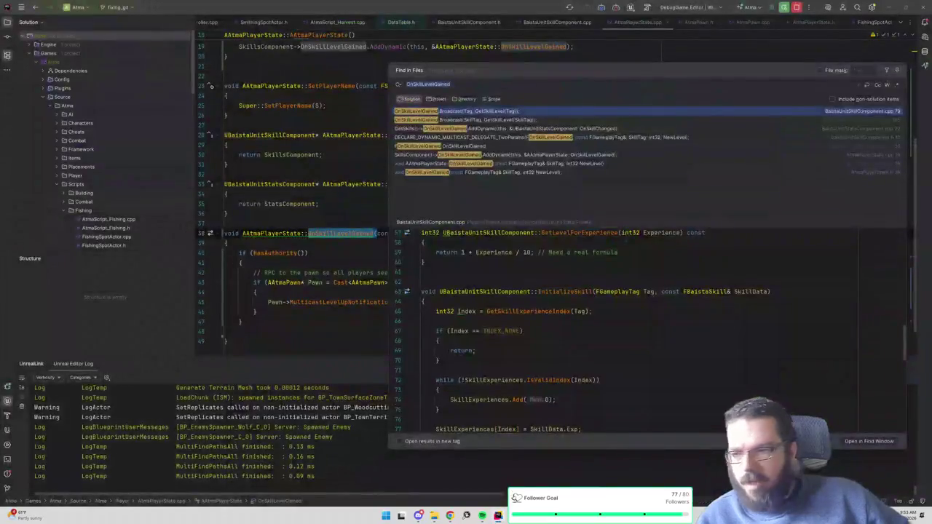
# - Set a breakpoint on the pawn cast at line 43, then mine in-game to trigger it
pyautogui.press('Escape')
pyautogui.click(201, 283)
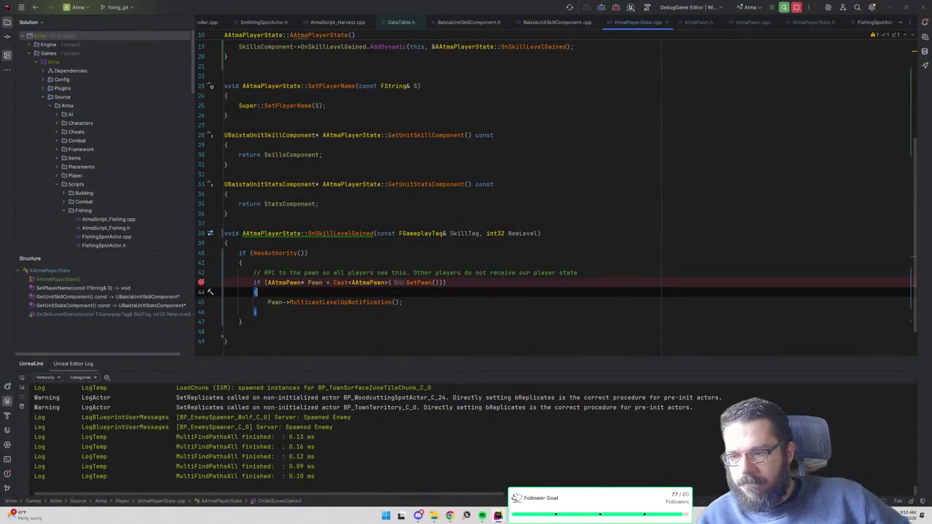
pyautogui.hotkey('alt', 'Tab')
pyautogui.scroll(2, 553, 223)
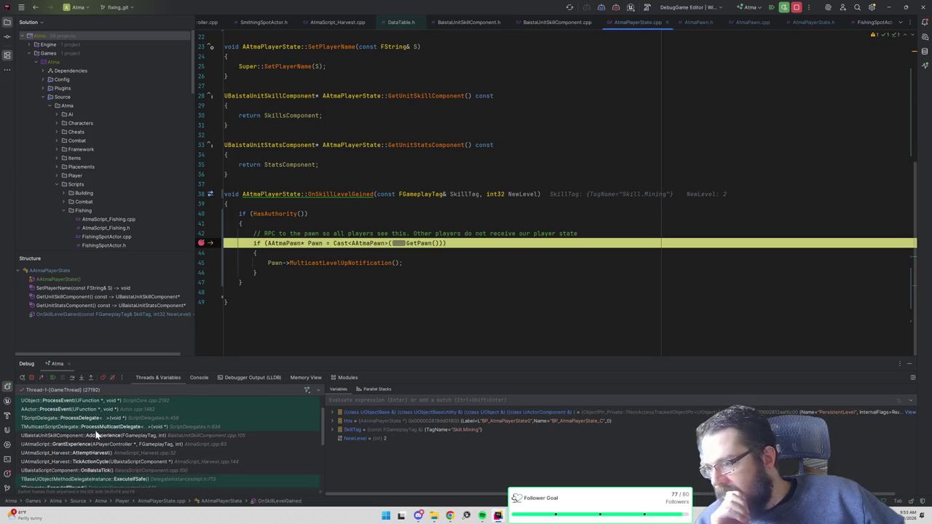
# - Step over to the multicast call on line 45, remove the line 43 breakpoint, and resume
pyautogui.click(71, 377)
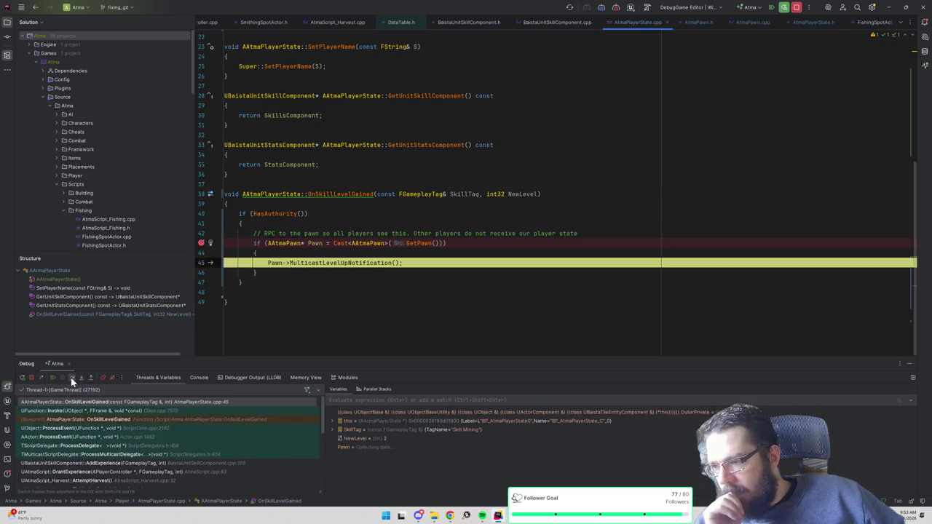
pyautogui.click(202, 243)
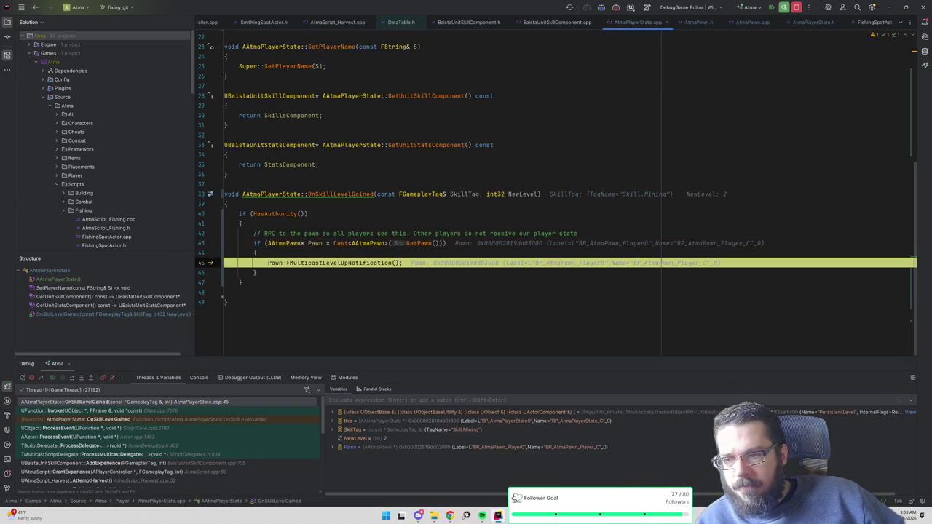
pyautogui.click(771, 8)
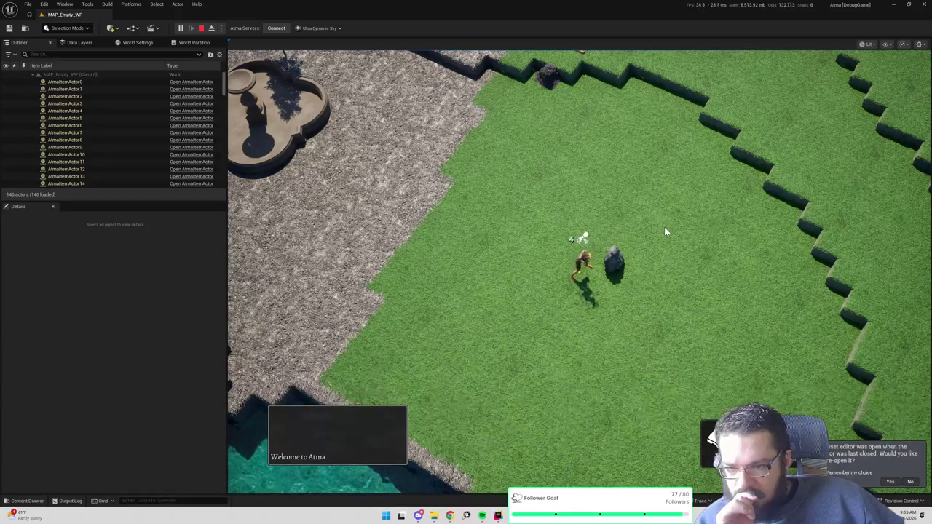
# - Stop the PIE session and start playing MAP_Empty_WP again
pyautogui.press('i')
pyautogui.press('i')
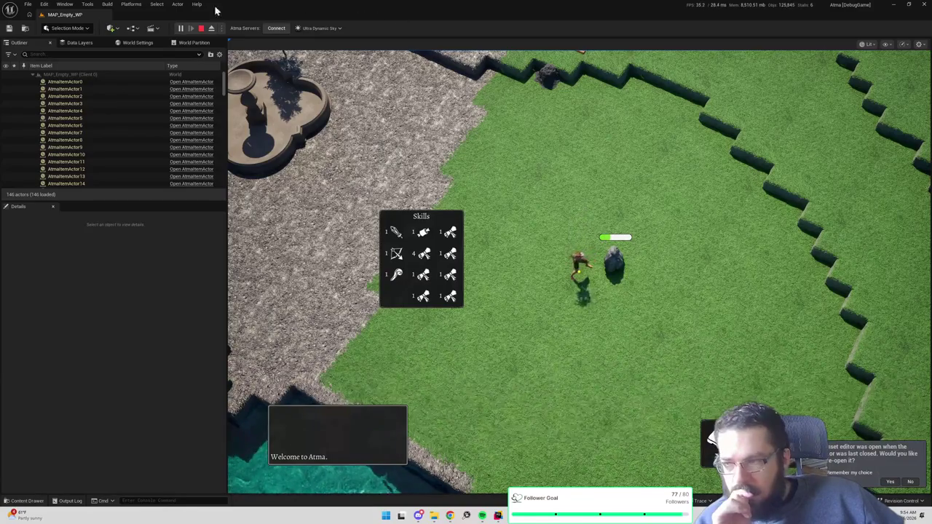
pyautogui.press('Escape')
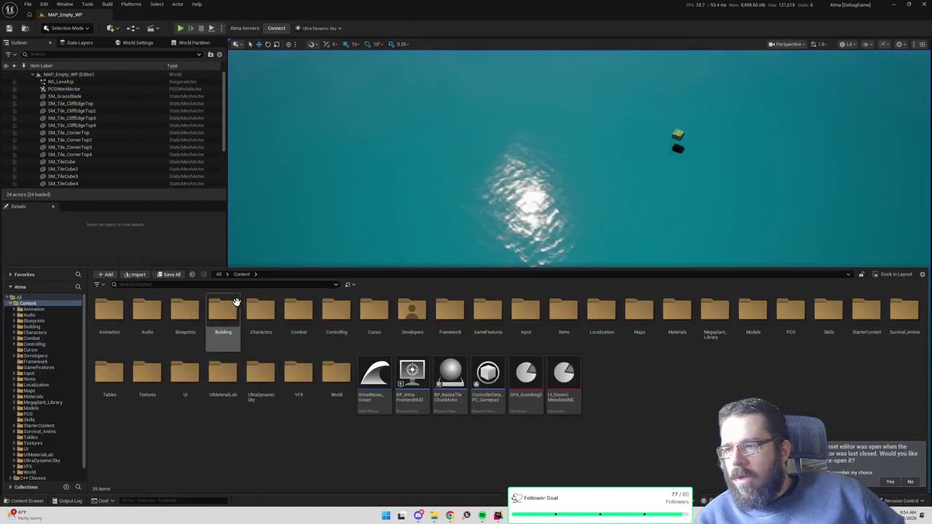
pyautogui.hotkey('ctrl', 'space')
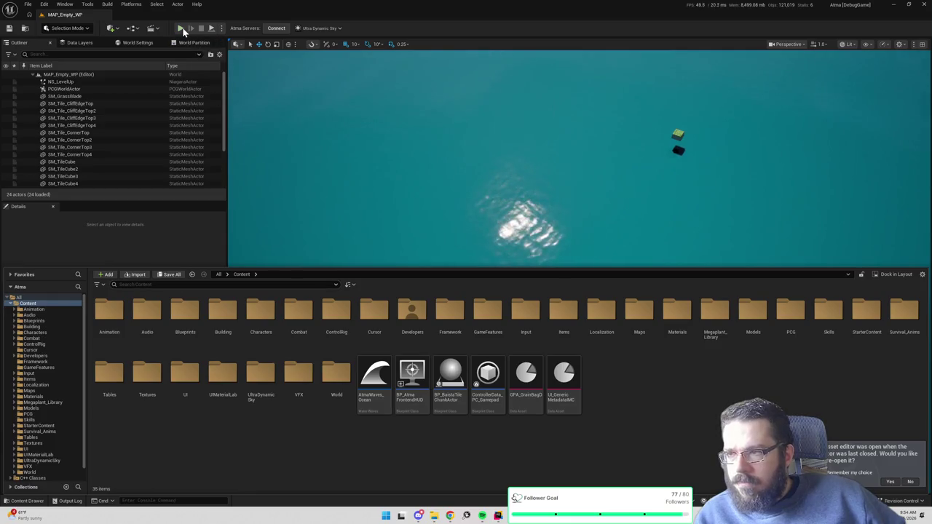
pyautogui.click(183, 31)
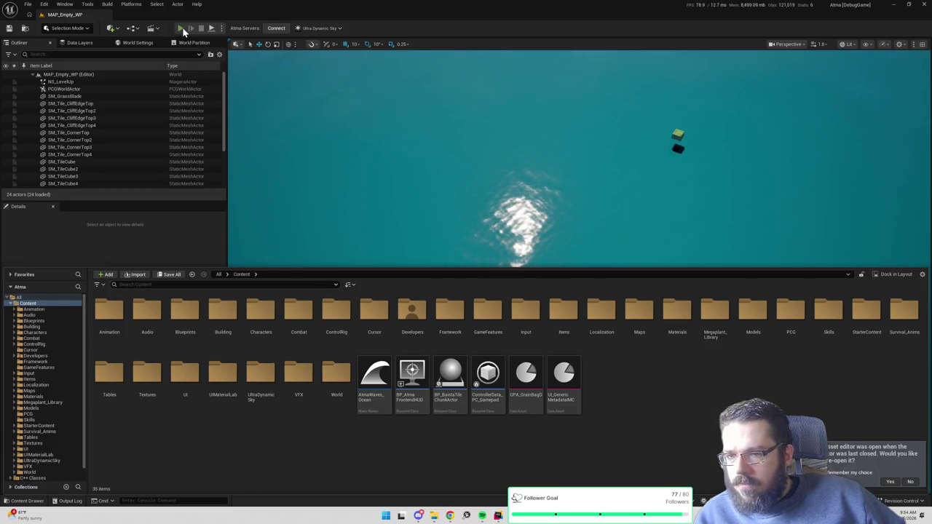
# - In Rider, jump to MulticastLevelUpNotification_Implementation via Ctrl+B, then return to the game
pyautogui.hotkey('alt', 'Tab')
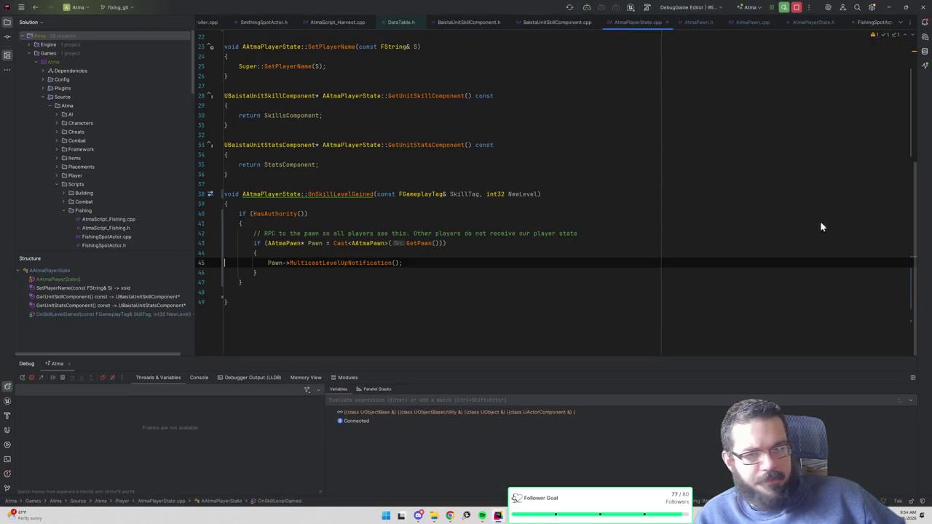
pyautogui.hotkey('ctrl', 'b')
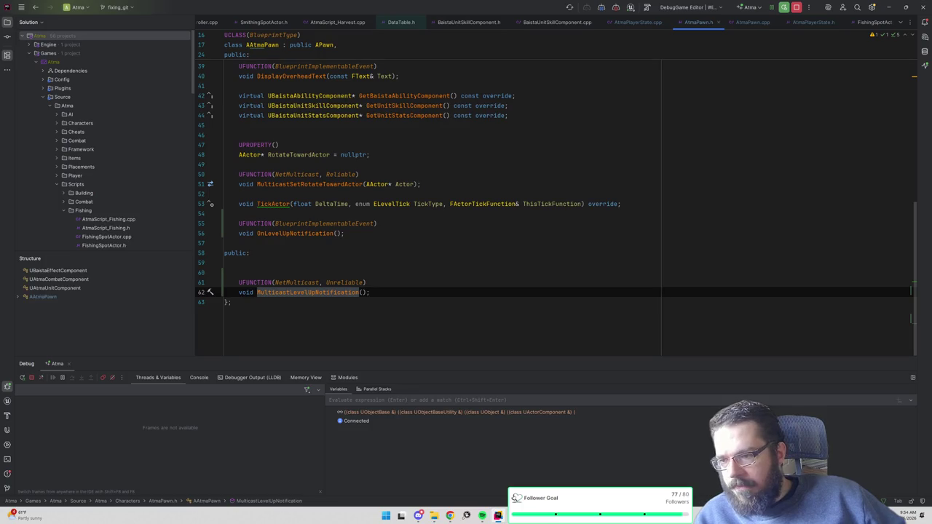
pyautogui.hotkey('ctrl', 'b')
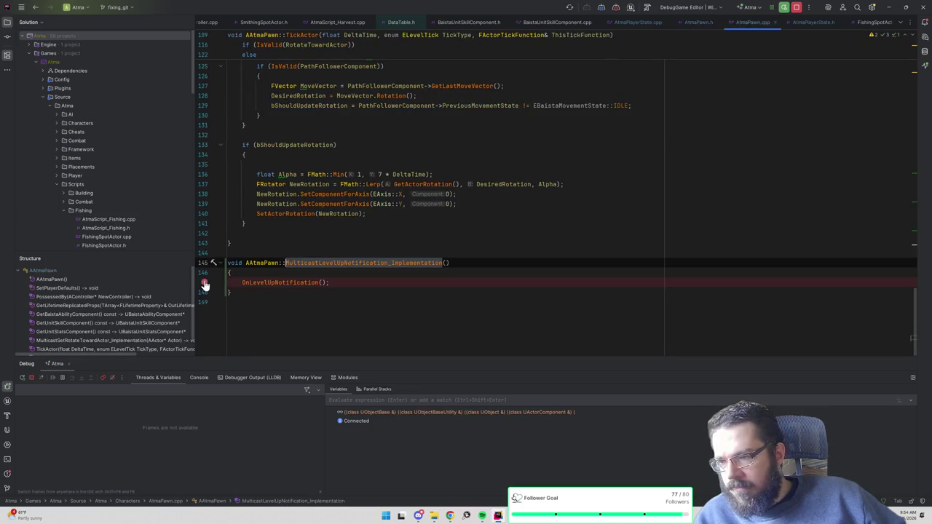
pyautogui.hotkey('alt', 'Tab')
pyautogui.scroll(3, 401, 229)
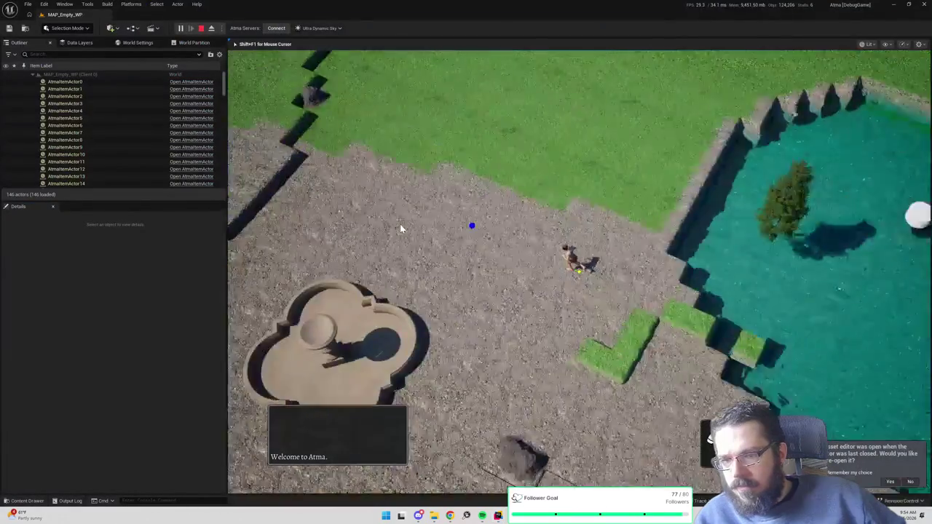
# - Walk the character off the gravel and send it to chop the 'Chop Tree' tree
pyautogui.click(537, 85)
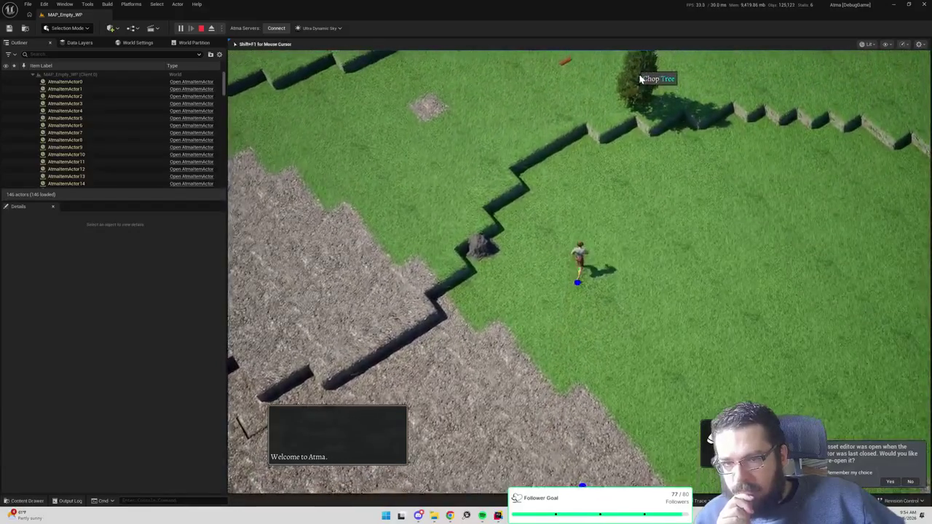
pyautogui.click(640, 71)
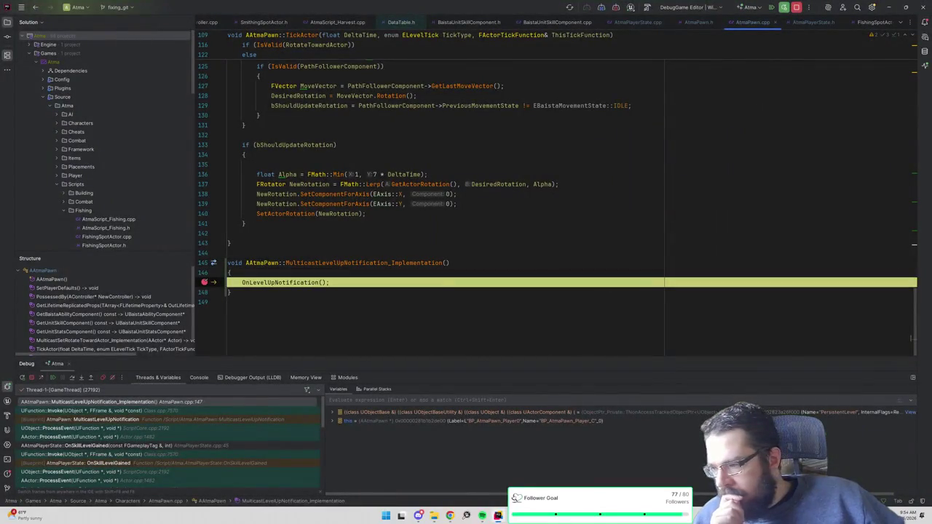
# - Inspect the call stack at AtmaPawn.cpp line 147, remove that breakpoint, and resume execution
pyautogui.scroll(-3, 170, 413)
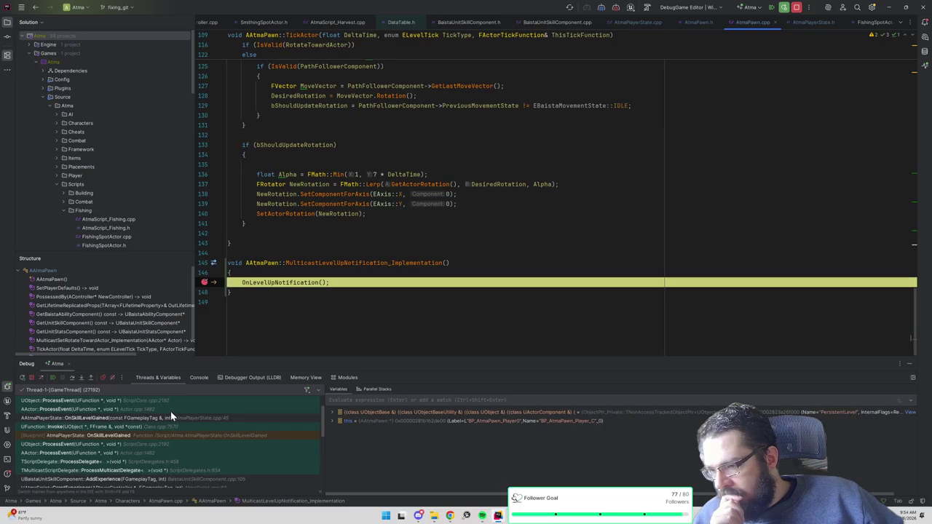
pyautogui.scroll(3, 170, 411)
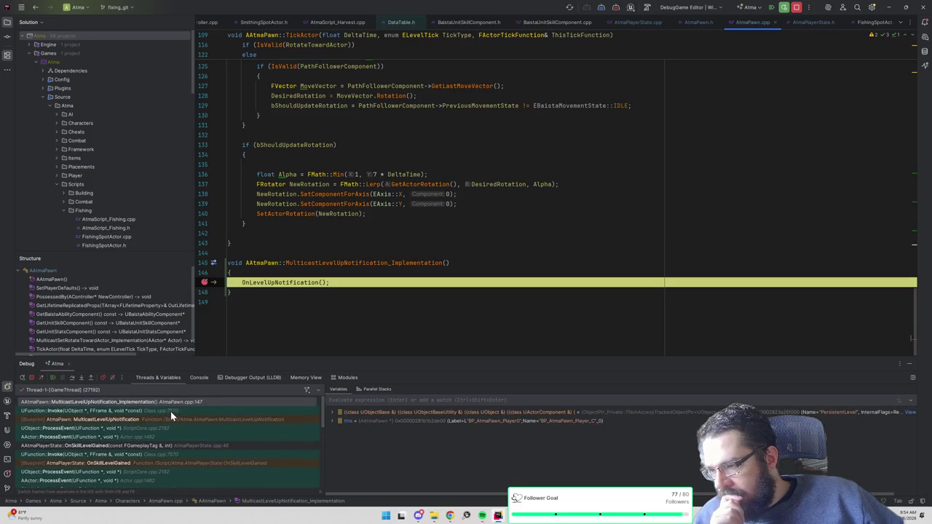
pyautogui.scroll(-3, 170, 411)
pyautogui.scroll(3, 170, 411)
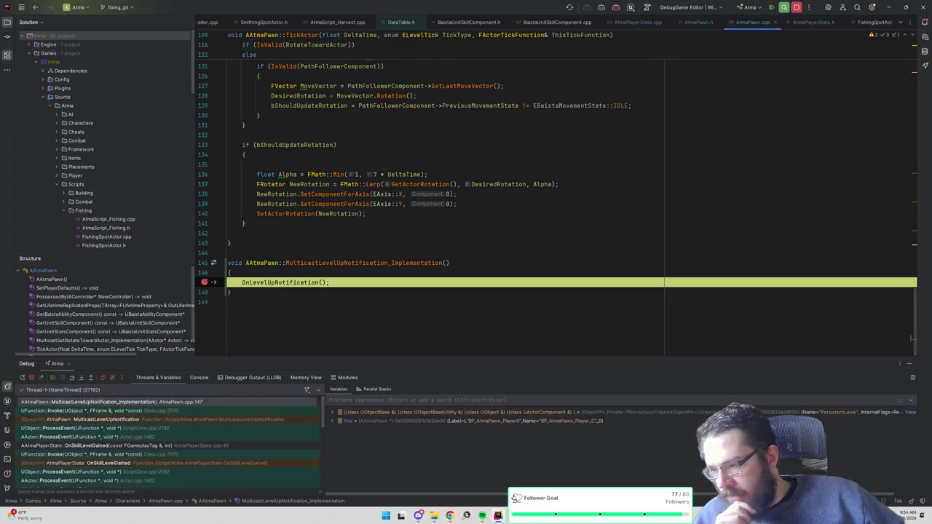
pyautogui.click(772, 9)
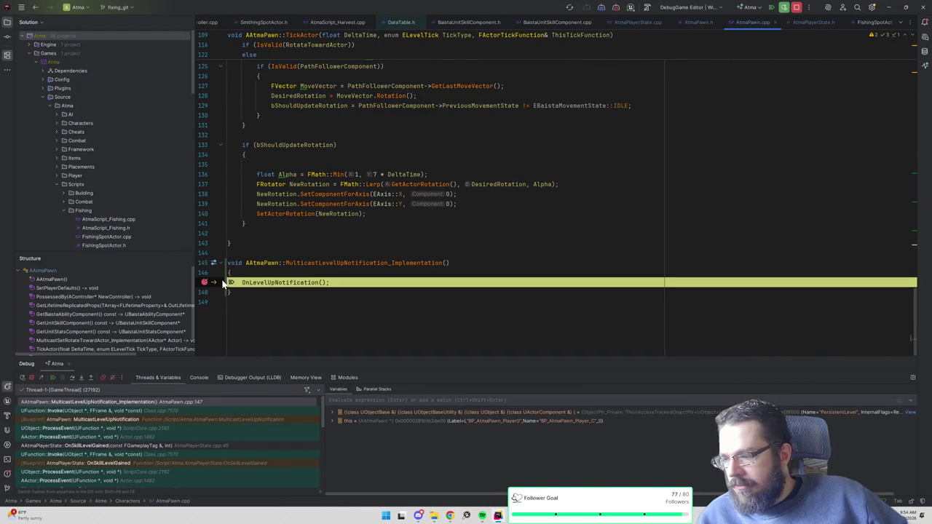
pyautogui.click(205, 282)
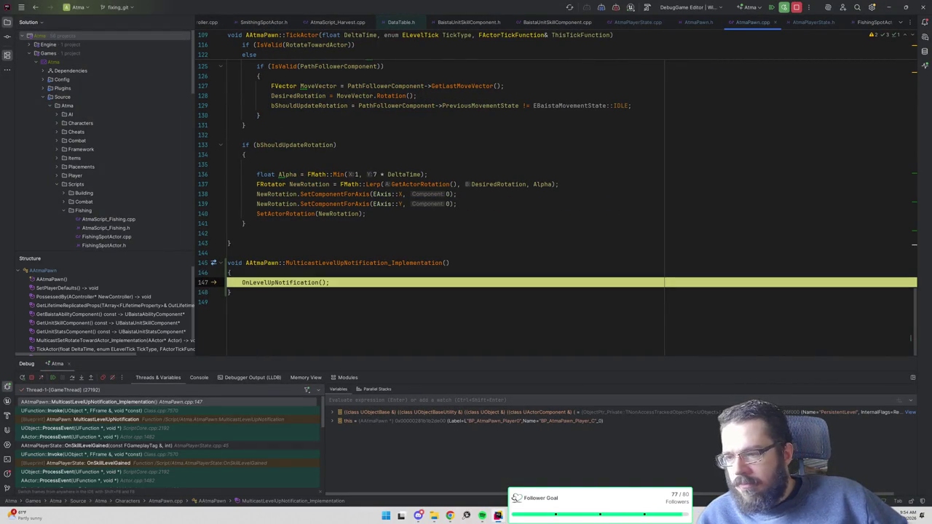
pyautogui.click(772, 9)
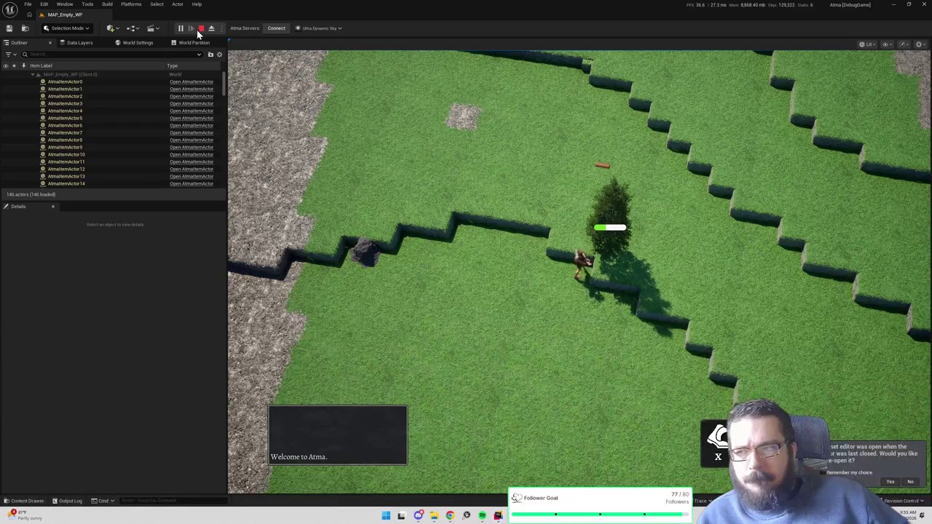
# - Stop the PIE session with Esc and switch back to Rider
pyautogui.press('Escape')
pyautogui.hotkey('alt', 'Tab')
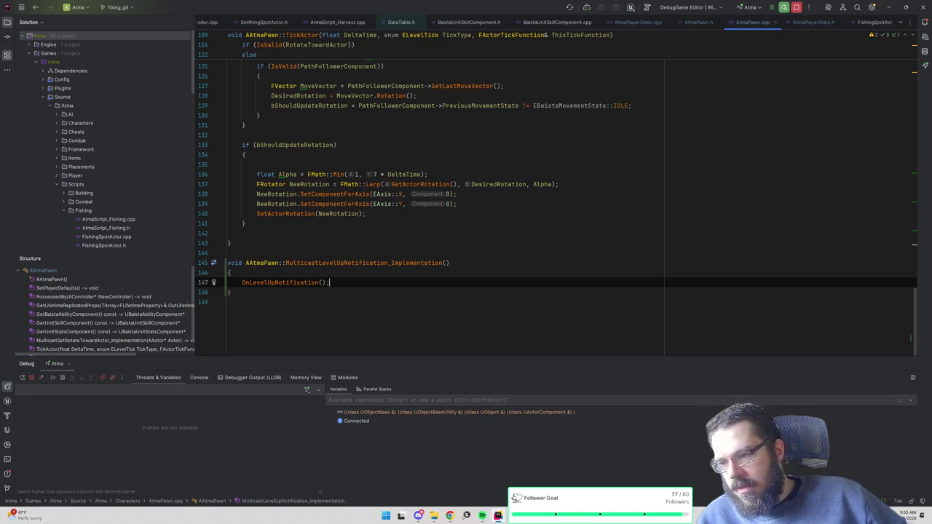
# - In AtmaPawn.h line 61, replace Unreliable with Reliable in MulticastLevelUpNotification's UFUNCTION
pyautogui.hotkey('ctrl', 'alt', 'Home')
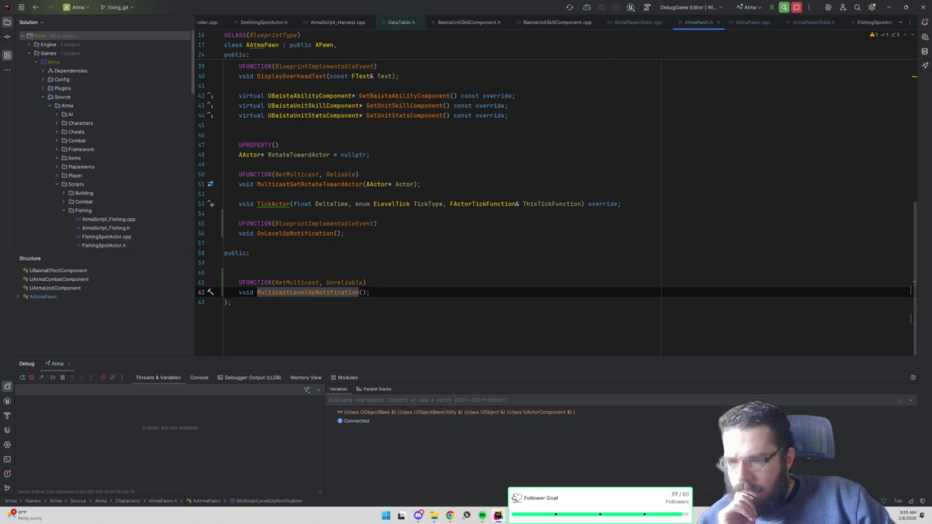
pyautogui.doubleClick(345, 282)
pyautogui.write('Reliable')
pyautogui.hotkey('alt', 'Tab')
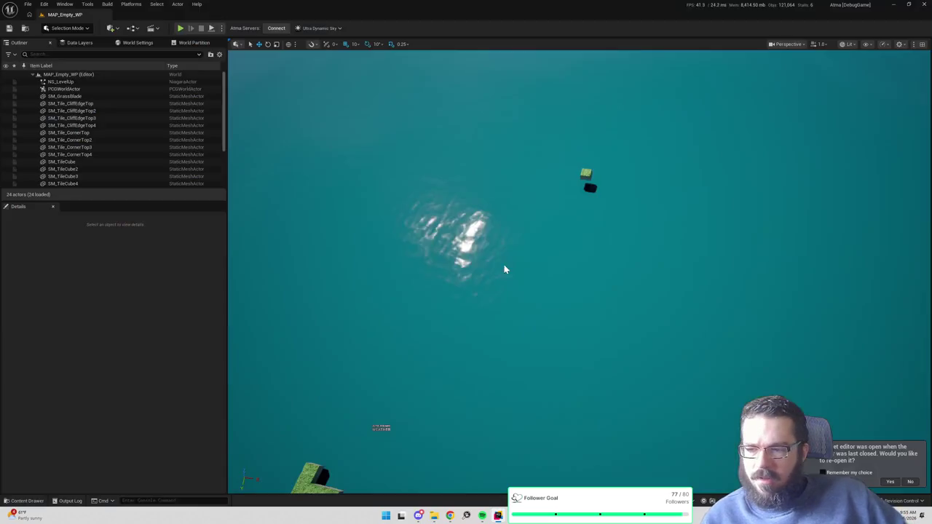
pyautogui.hotkey('alt', 'Tab')
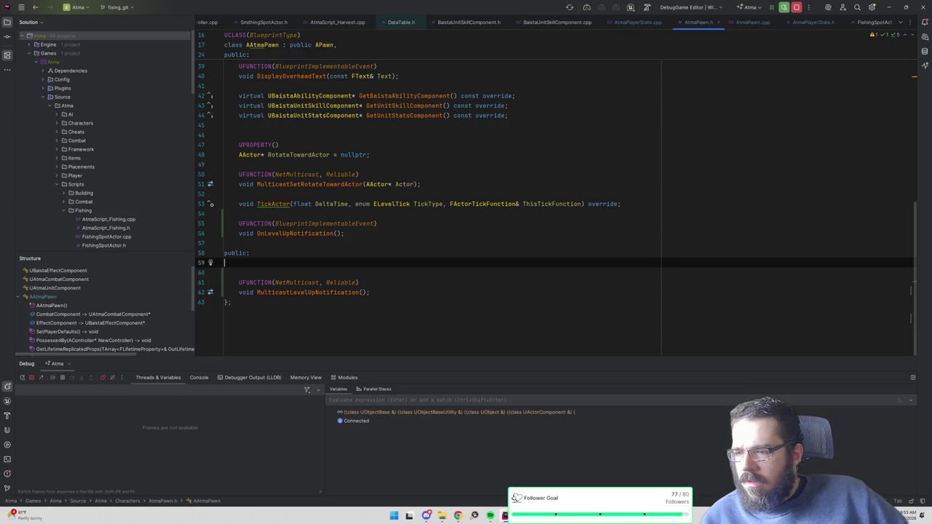
# - Stop the debug session and jump to the MulticastLevelUpNotification declaration
pyautogui.keyDown('ctrl'); pyautogui.click(306, 292); pyautogui.keyUp('ctrl')
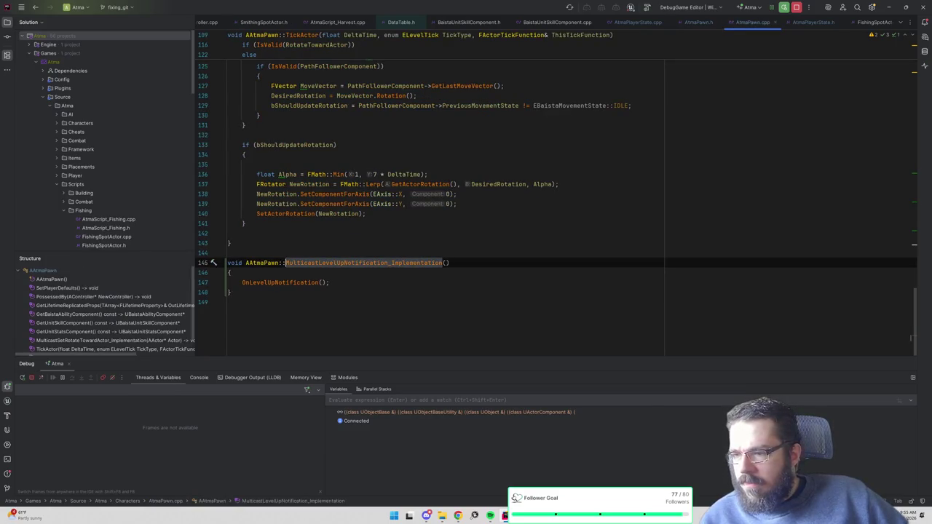
pyautogui.hotkey('ctrl', 'F2')
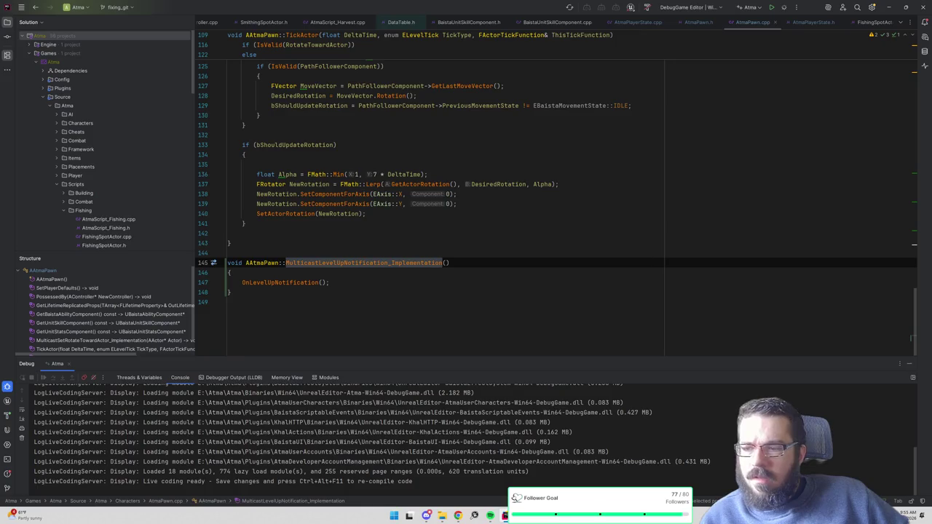
pyautogui.click(337, 145)
pyautogui.click(337, 263)
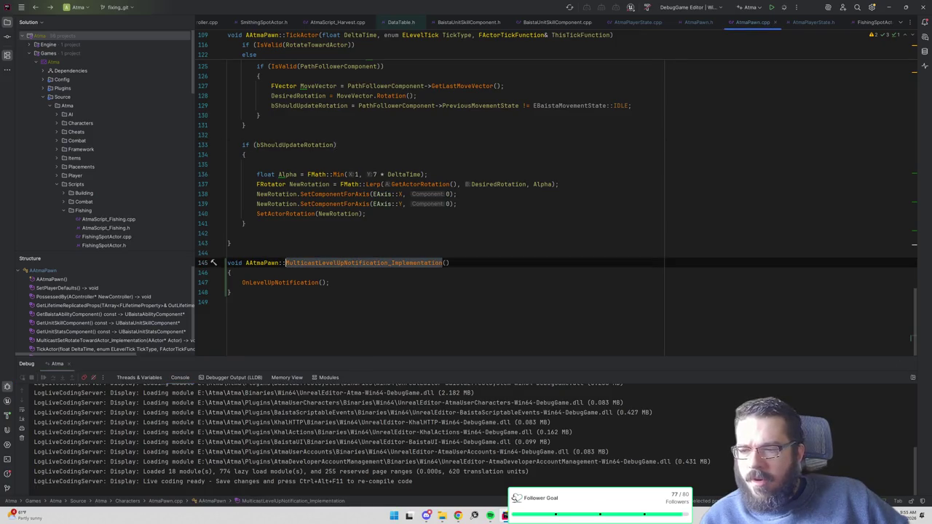
pyautogui.keyDown('ctrl'); pyautogui.click(337, 263); pyautogui.keyUp('ctrl')
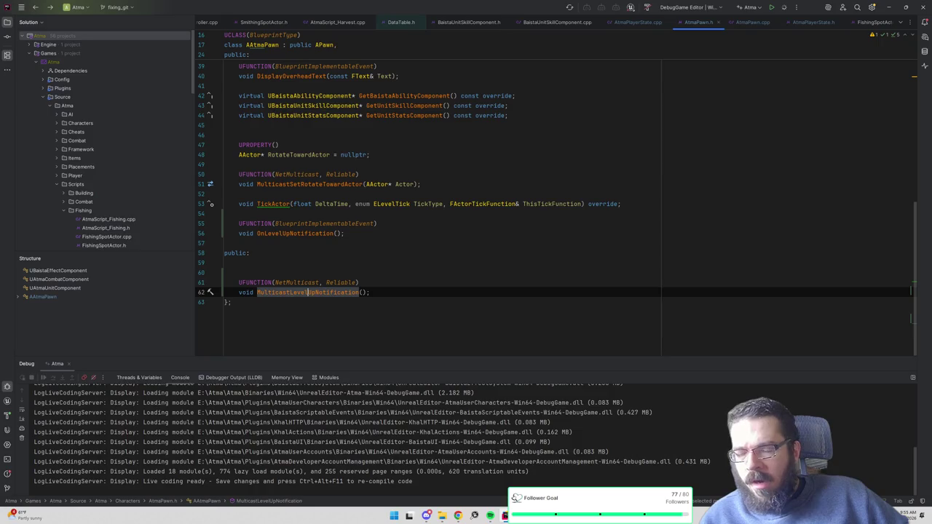
# - Search all files for OnSkillLevelGained and open its binding in BaistaUnitStatsComponent.cpp
pyautogui.click(637, 22)
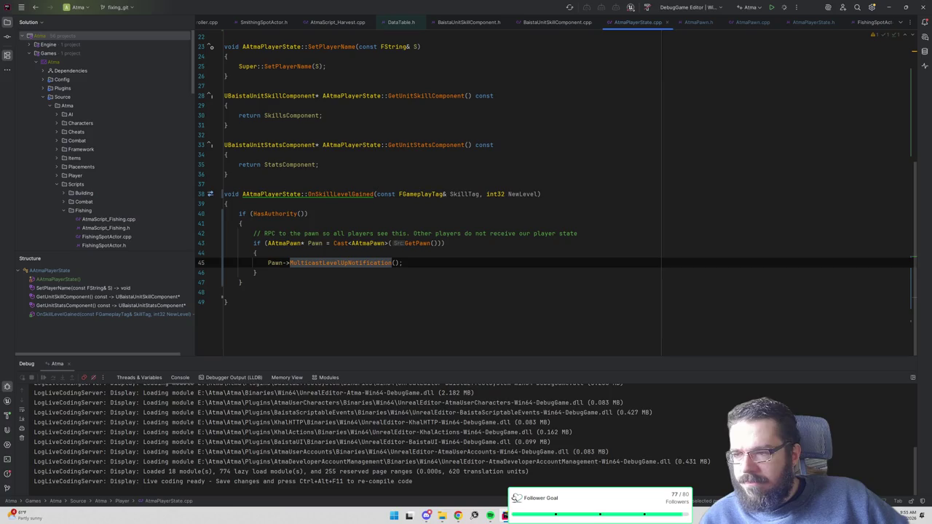
pyautogui.click(374, 194)
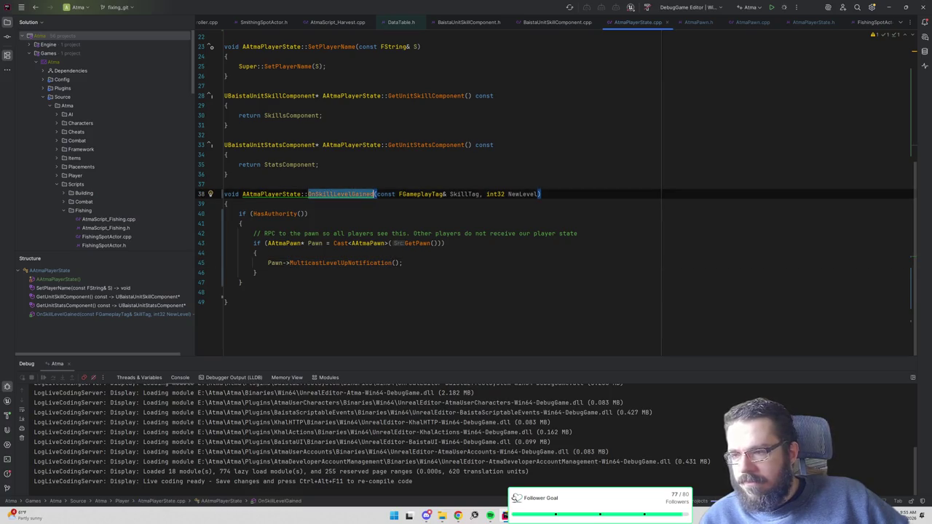
pyautogui.hotkey('ctrl', 'shift', 'f')
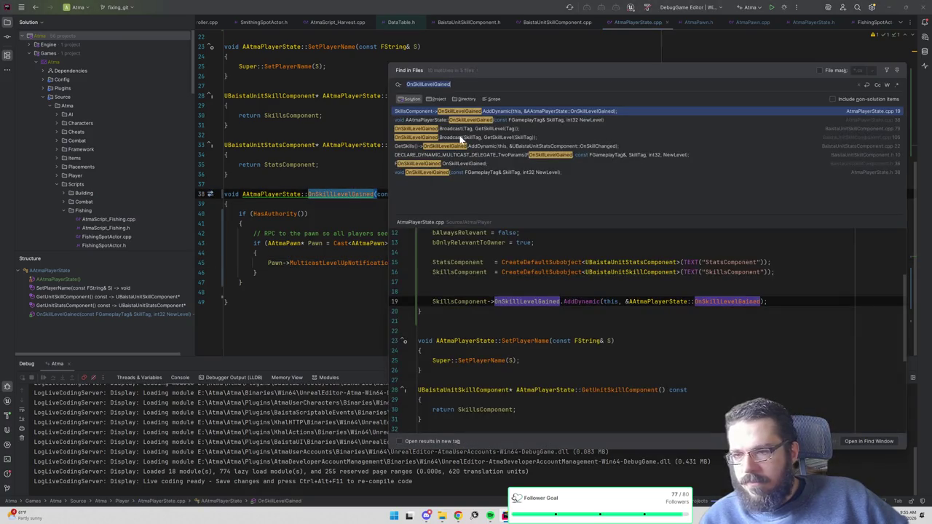
pyautogui.click(460, 137)
pyautogui.click(460, 147)
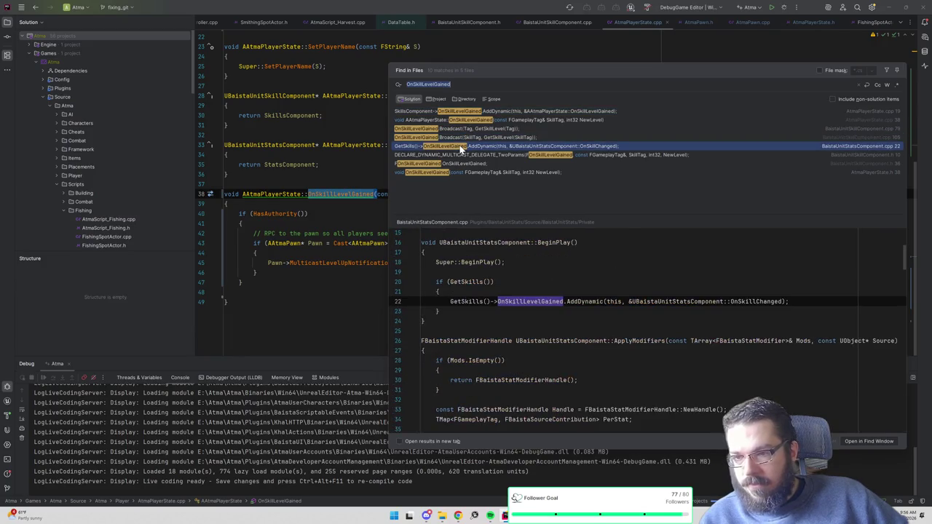
pyautogui.doubleClick(460, 146)
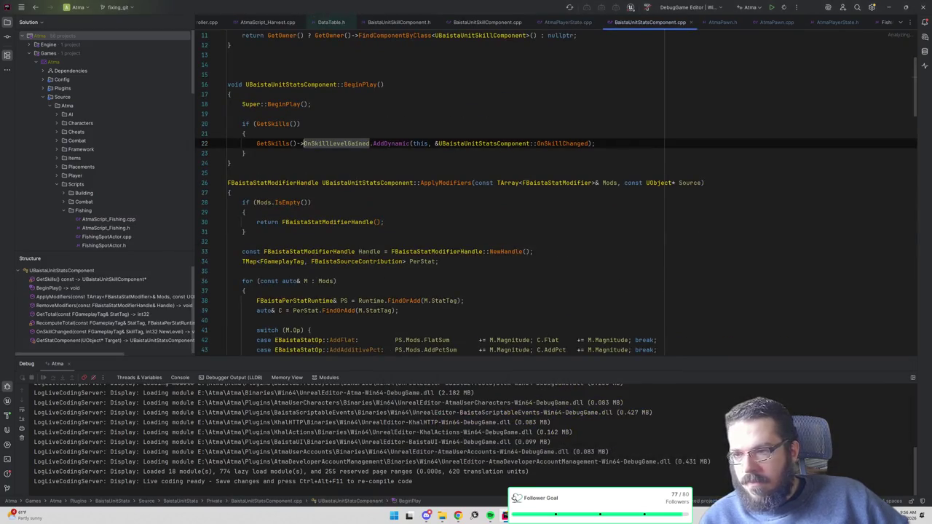
# - Rebuild and restart the debug session
pyautogui.press('F5')
pyautogui.scroll(1, 556, 193)
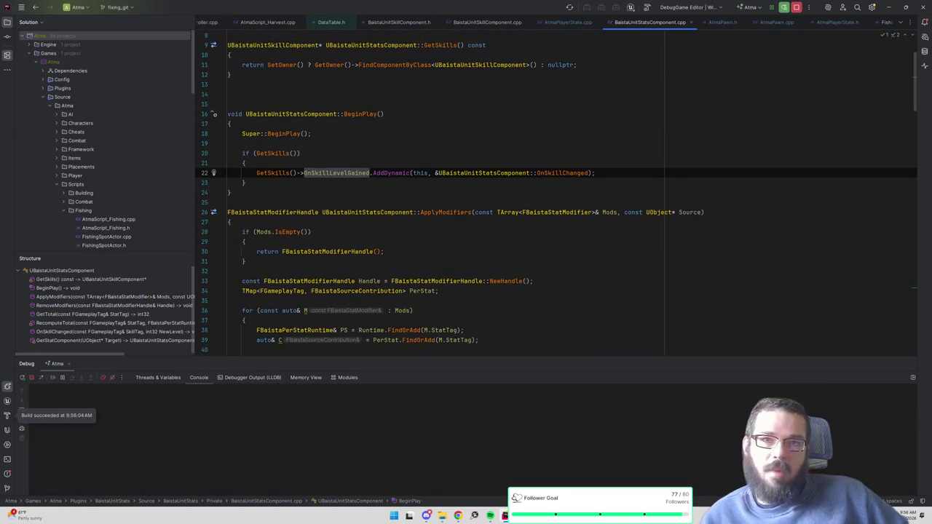
pyautogui.hotkey('alt', 'Tab')
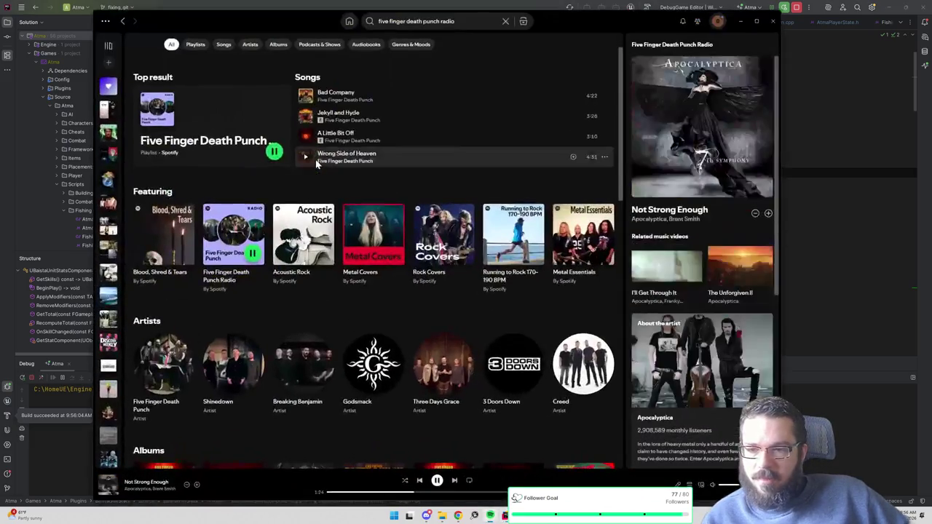
# - Minimize the Spotify window so Rider's BaistaUnitStatsComponent.cpp is visible again
pyautogui.click(746, 23)
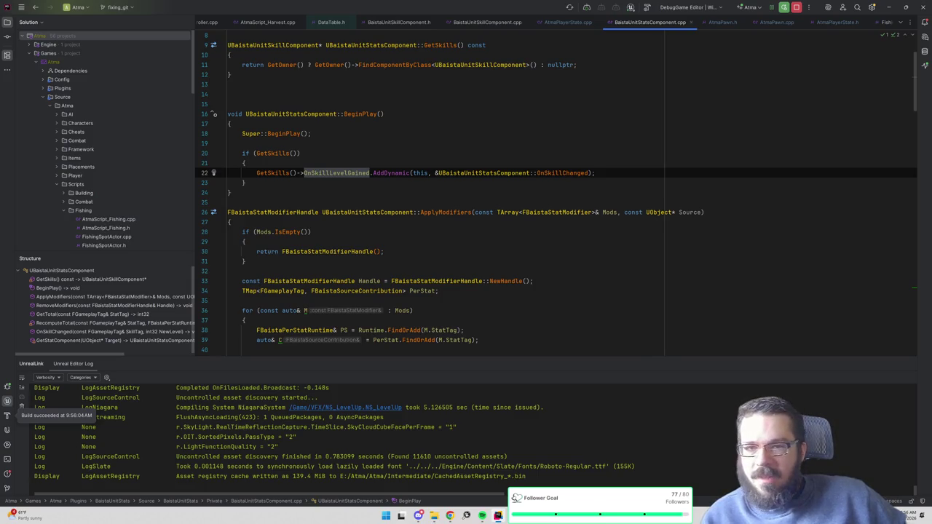
# - Bring the Atma (DebugGame) play window to the front from the Unreal taskbar preview
pyautogui.moveTo(498, 515)
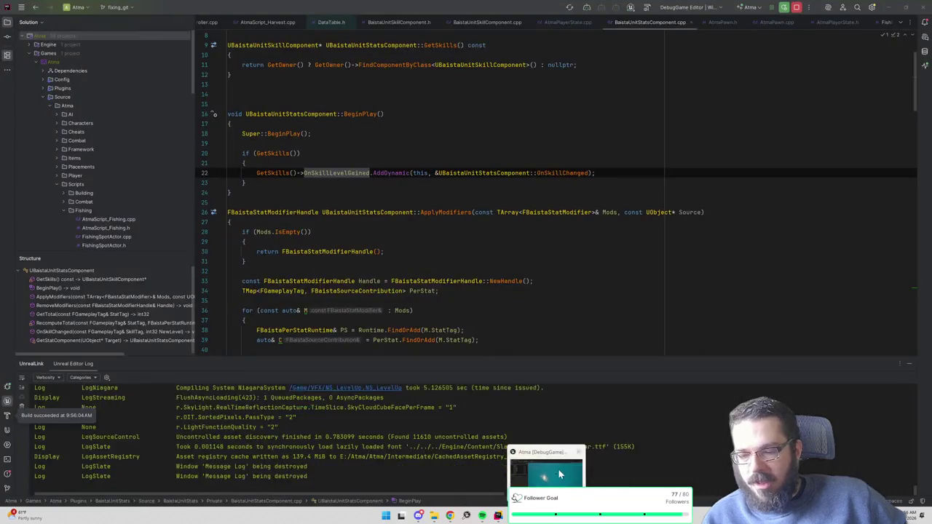
pyautogui.click(559, 474)
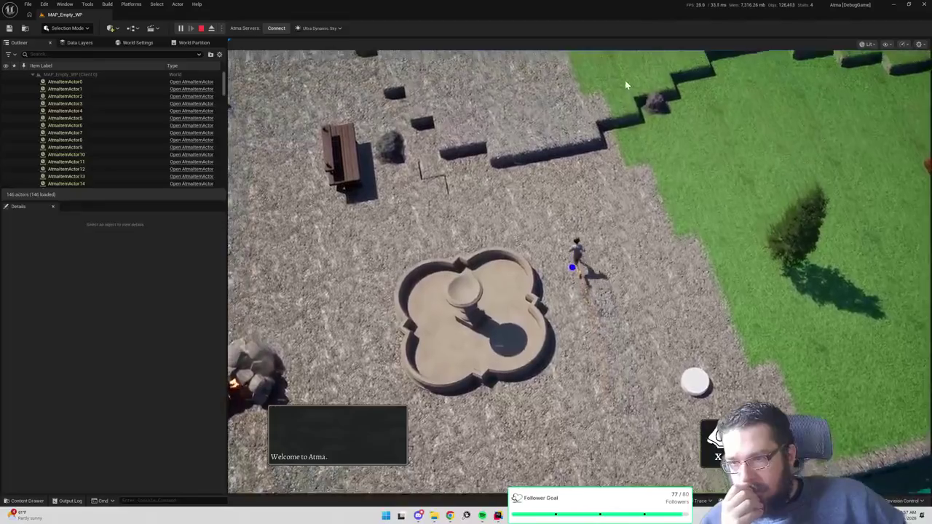
# - Walk the character toward the upper right to chop a tree, then stop the play session
pyautogui.click(615, 82)
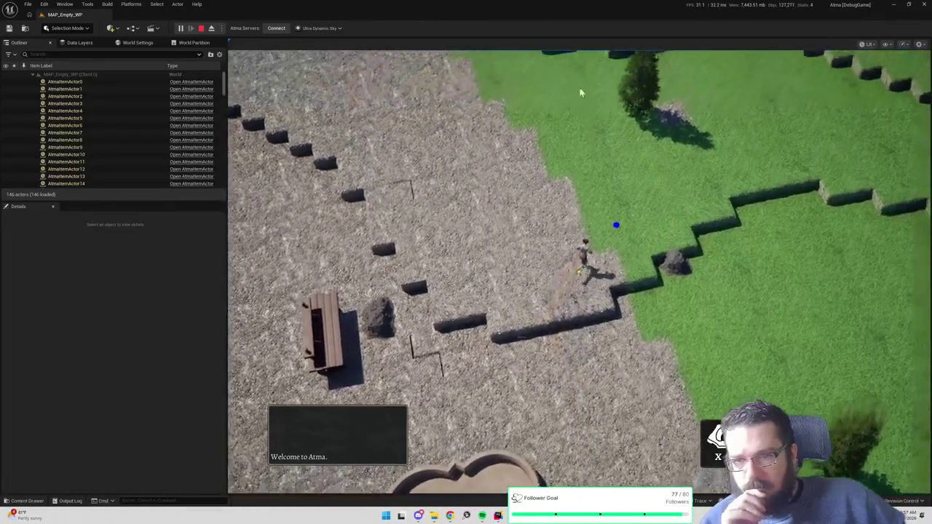
pyautogui.click(590, 94)
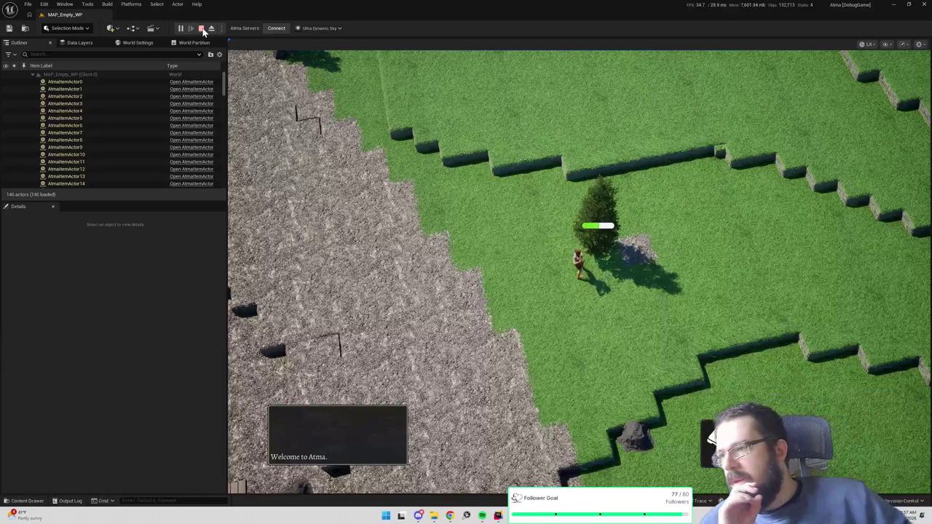
pyautogui.press('Escape')
# - Check the player count in Play options and start a two-client play session
pyautogui.click(222, 30)
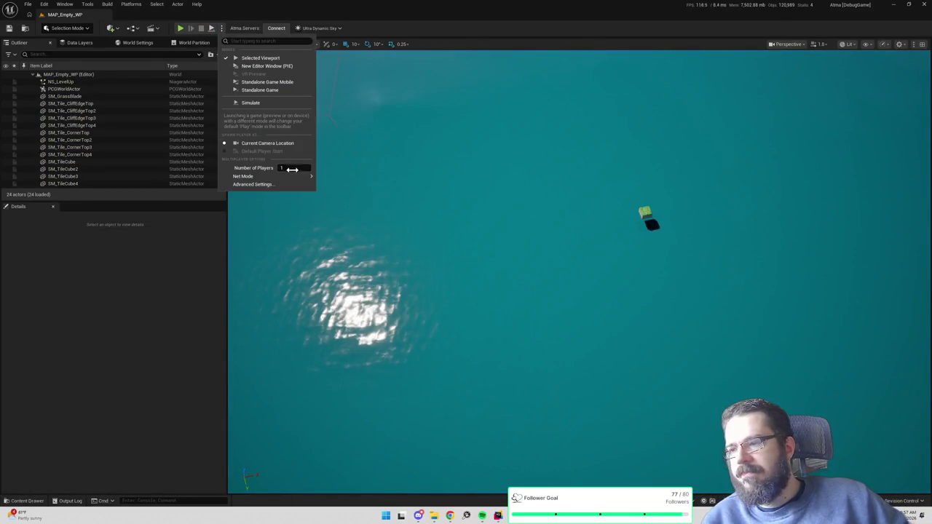
pyautogui.click(241, 208)
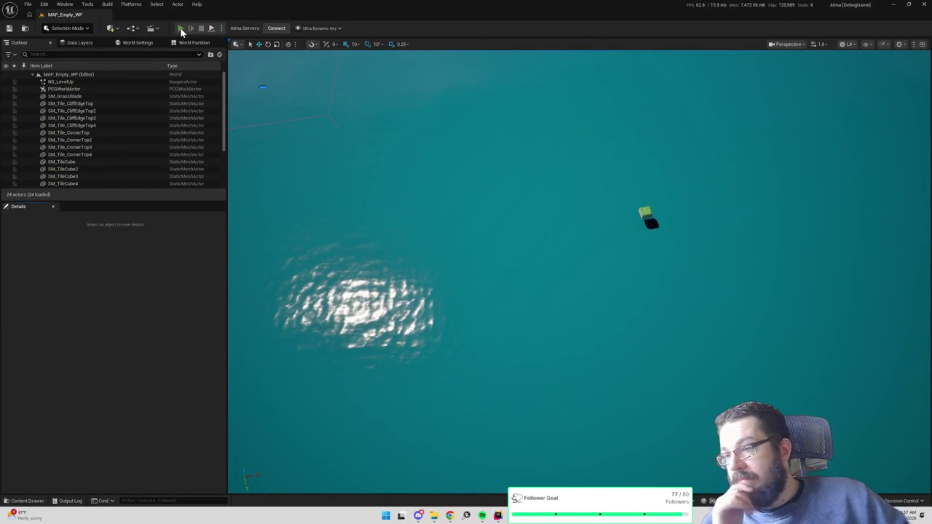
pyautogui.click(181, 29)
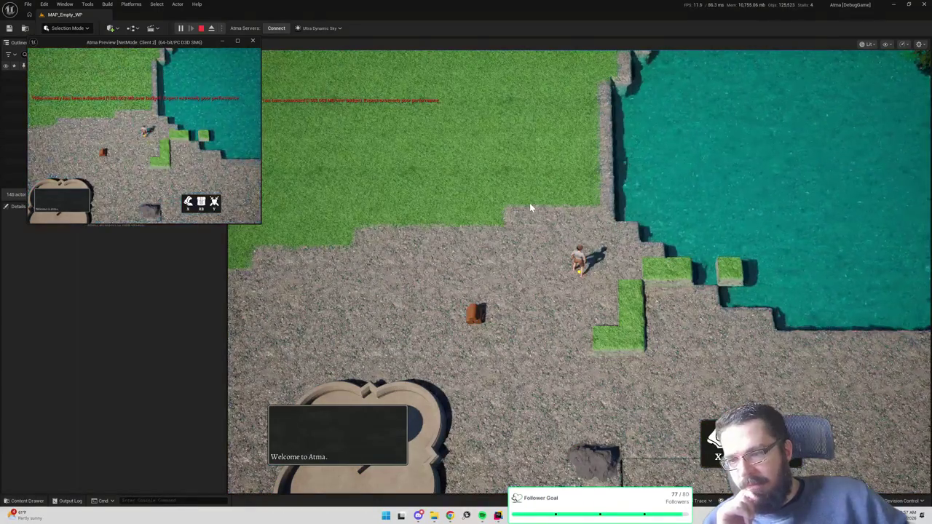
# - Turn the camera toward the tree and send both clients' characters to chop it
pyautogui.click(514, 214)
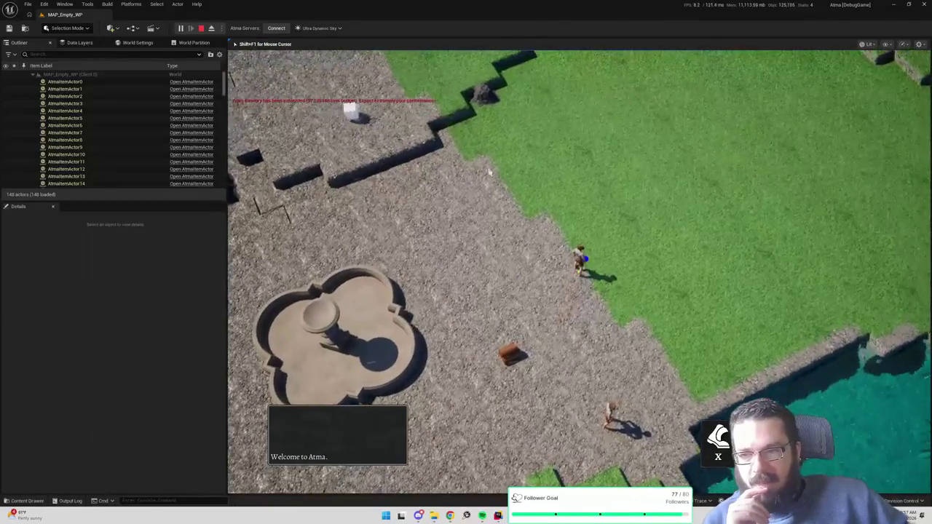
pyautogui.moveTo(418, 215); pyautogui.dragTo(890, 97)
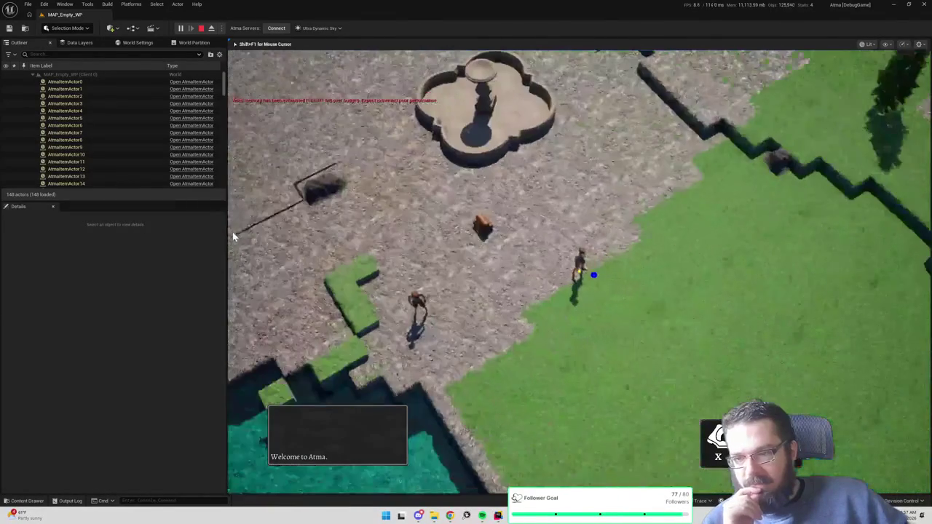
pyautogui.click(889, 96)
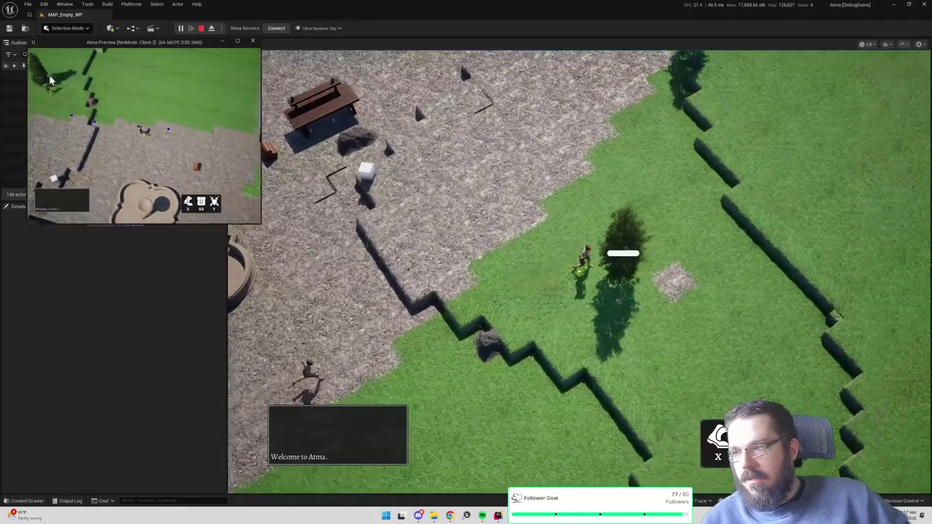
pyautogui.click(53, 67)
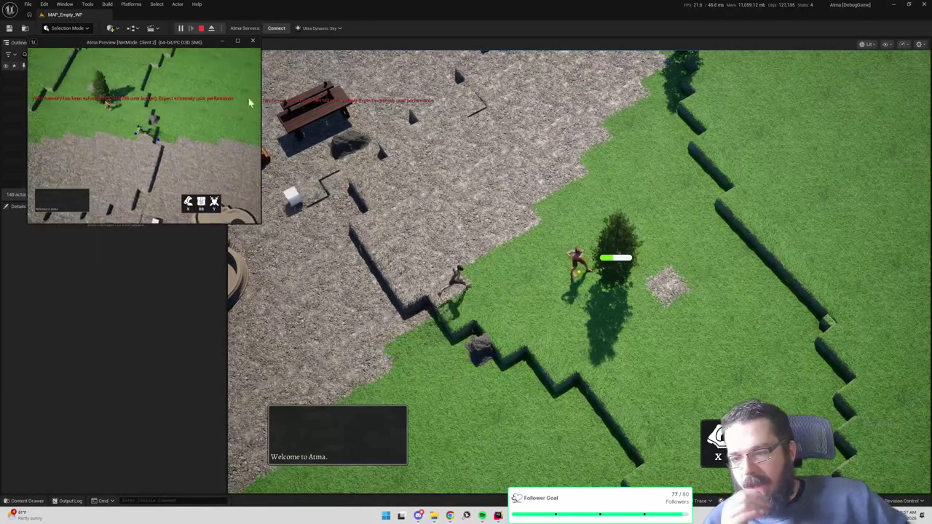
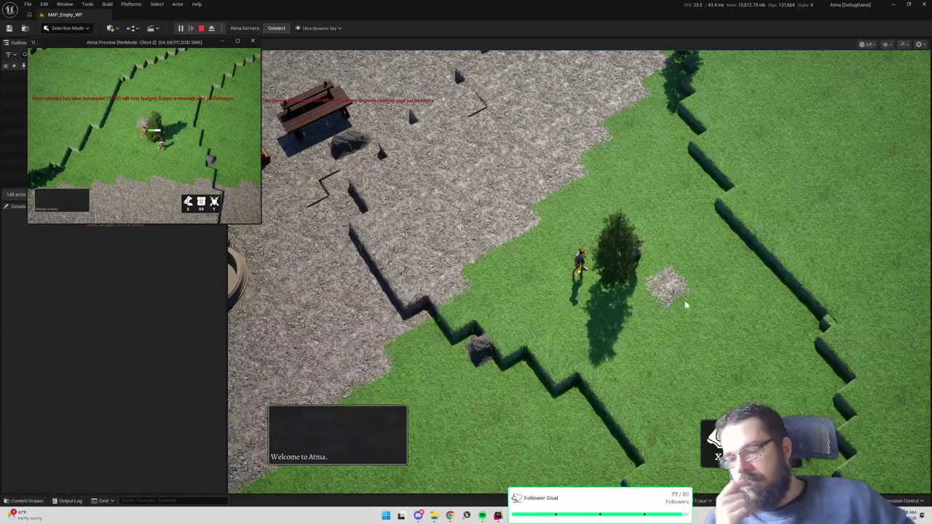
# - Toggle the inventory, walk the player to the tree and chop it, then stop play with Esc
pyautogui.click(681, 277)
pyautogui.press('i')
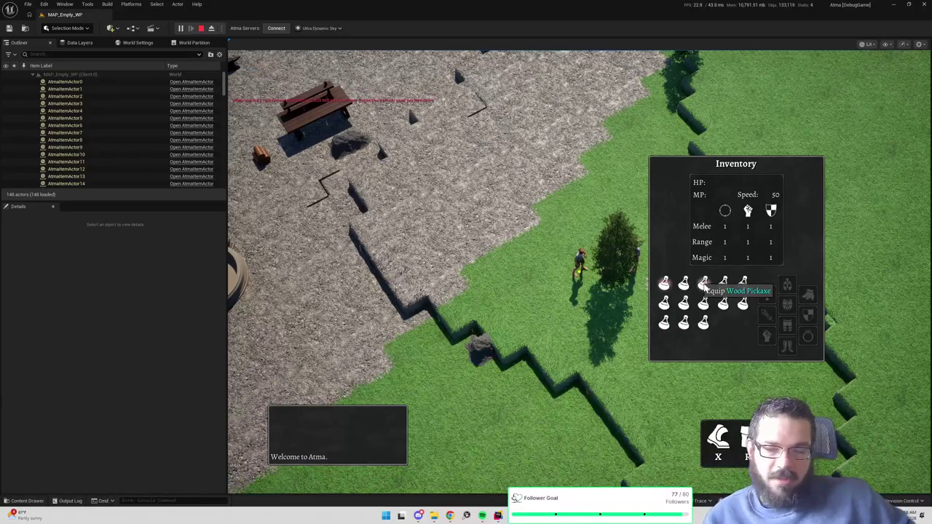
pyautogui.press('i')
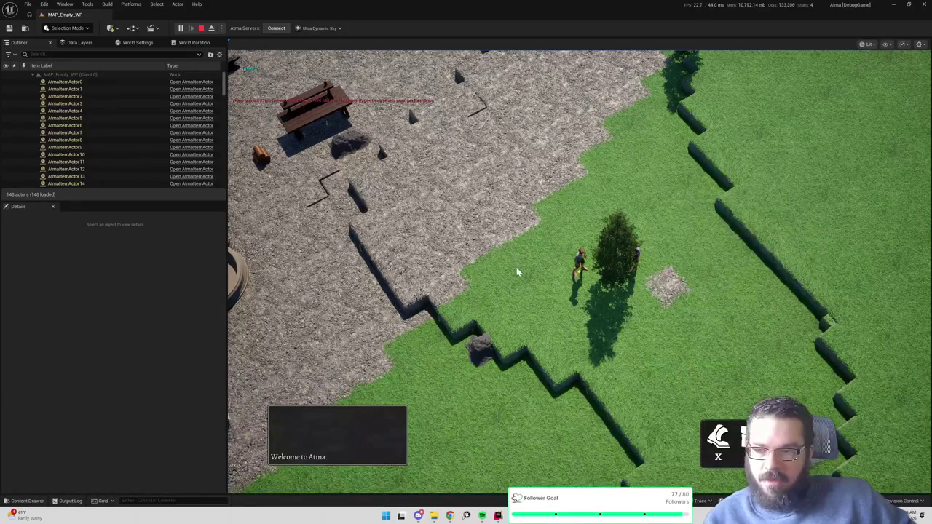
pyautogui.press('q')
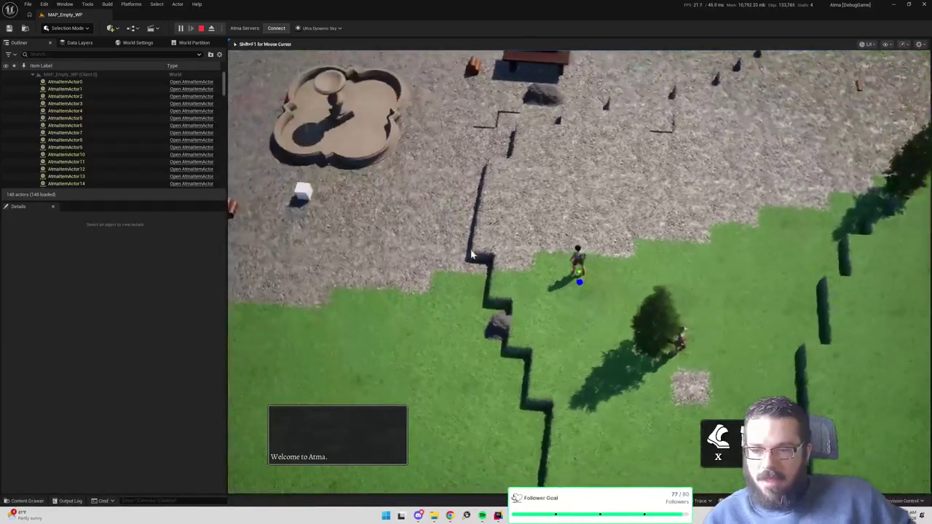
pyautogui.click(428, 235)
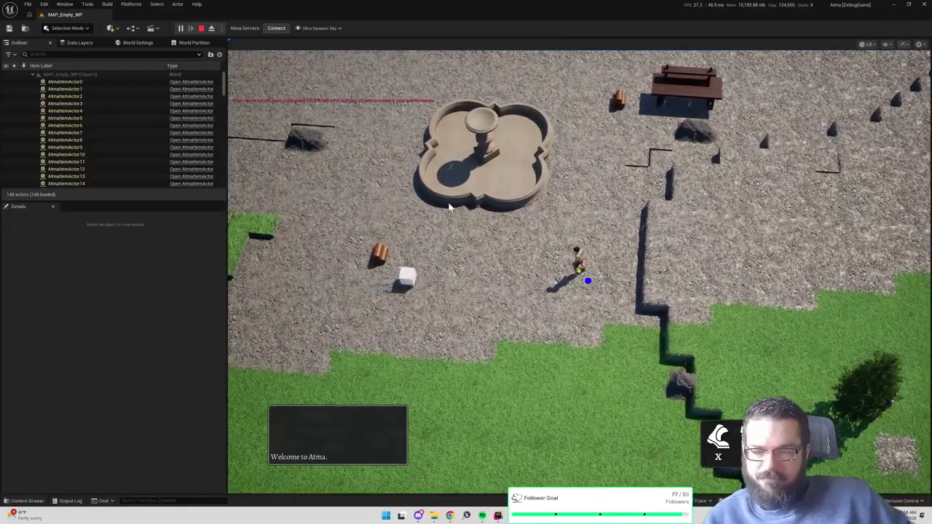
pyautogui.click(740, 340)
pyautogui.press('q')
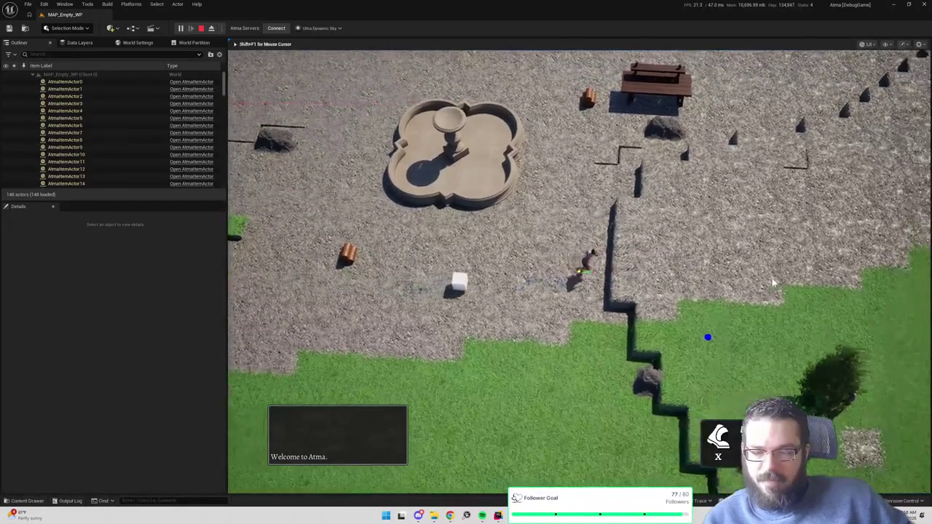
pyautogui.click(764, 261)
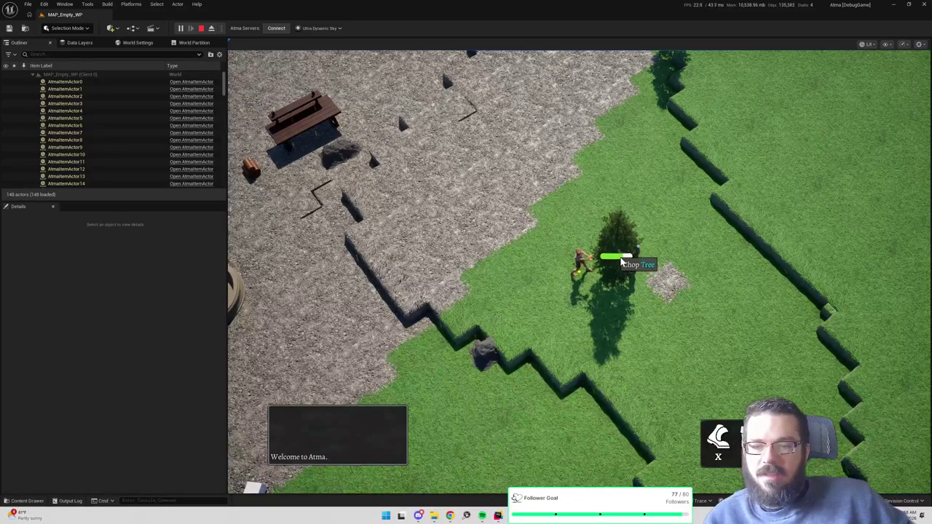
pyautogui.press('Escape')
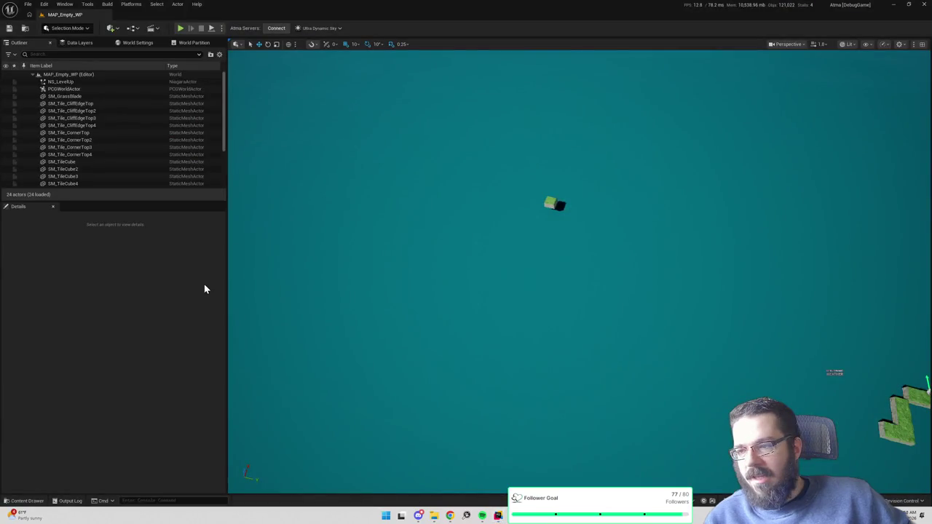
# - Search the Content Drawer for 'progress' and open the M_TickedProgressBar material
pyautogui.hotkey('ctrl', 'space')
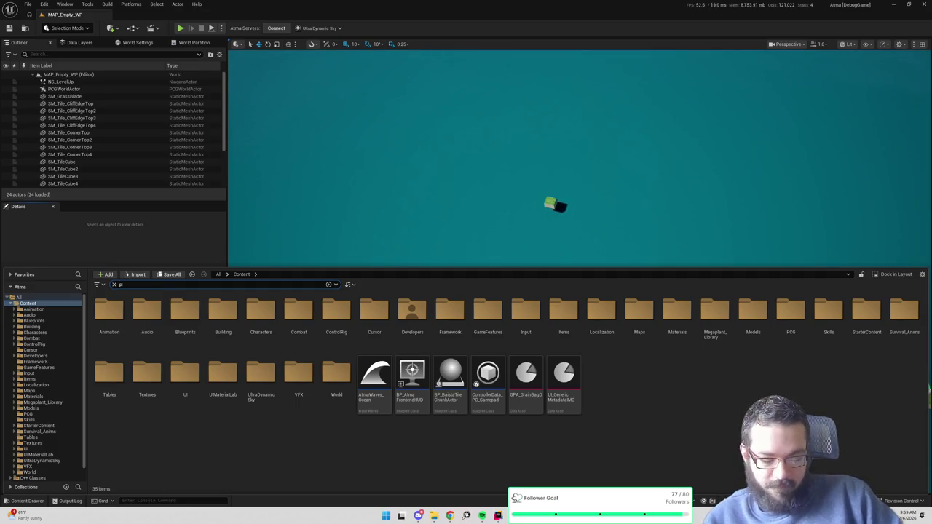
pyautogui.write('rogress')
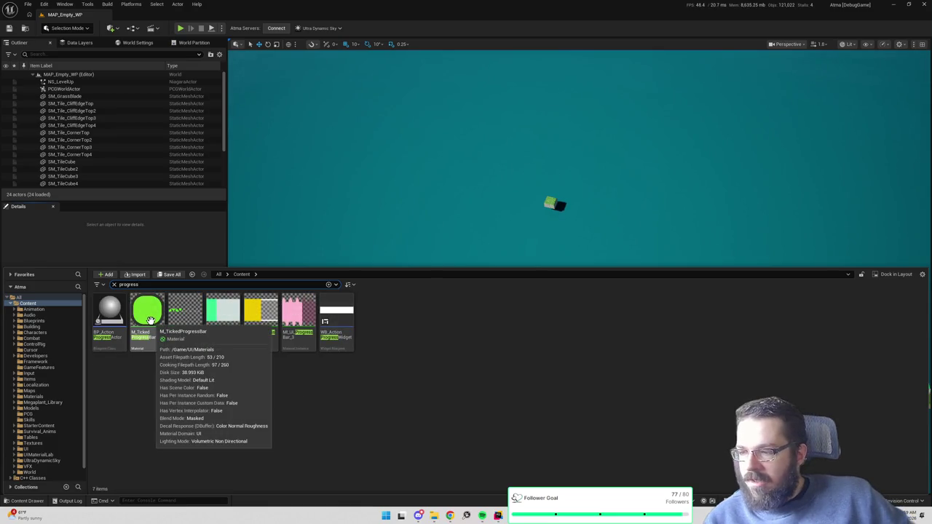
pyautogui.click(144, 315)
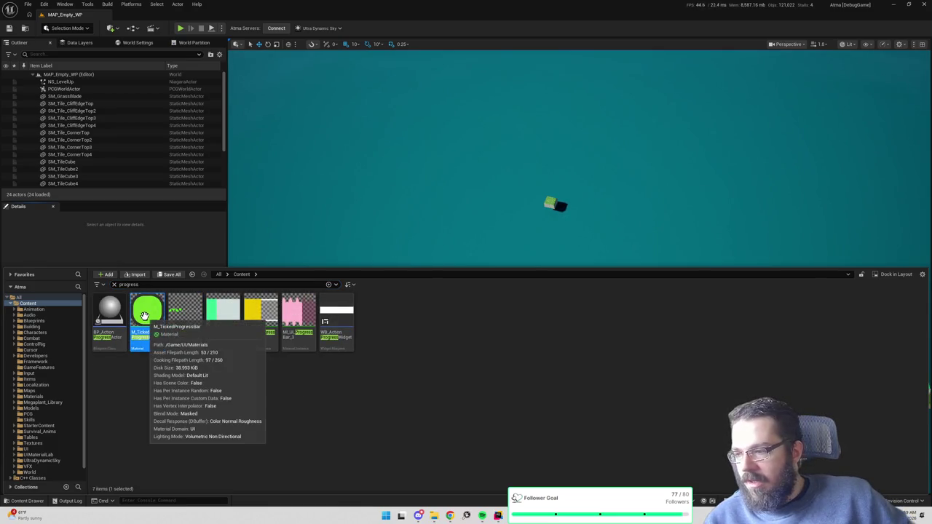
pyautogui.doubleClick(149, 319)
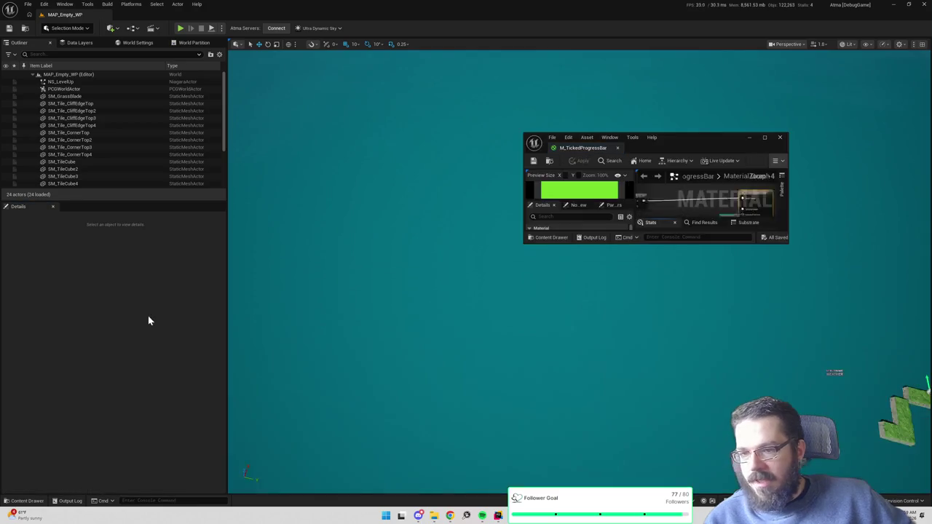
# - Maximize the material editor and inspect the top node chain and Outline Color group
pyautogui.doubleClick(705, 147)
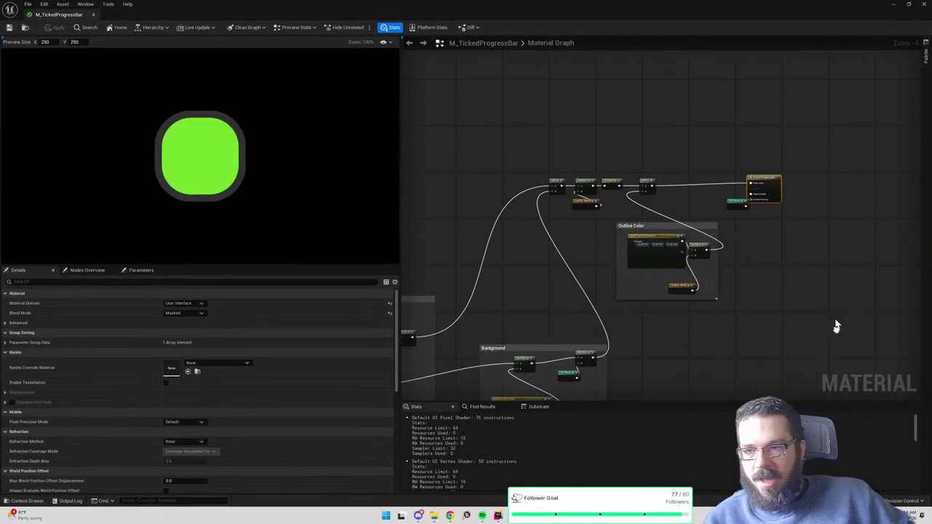
pyautogui.moveTo(635, 312)
pyautogui.mouseDown()
pyautogui.moveTo(728, 233)
pyautogui.moveTo(728, 218)
pyautogui.moveTo(667, 193)
pyautogui.mouseUp()
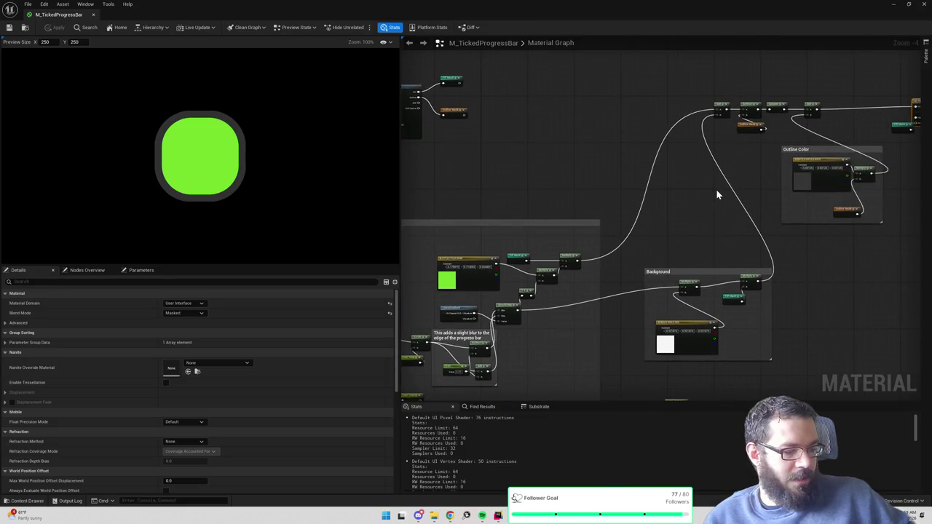
pyautogui.moveTo(717, 194); pyautogui.dragTo(580, 188)
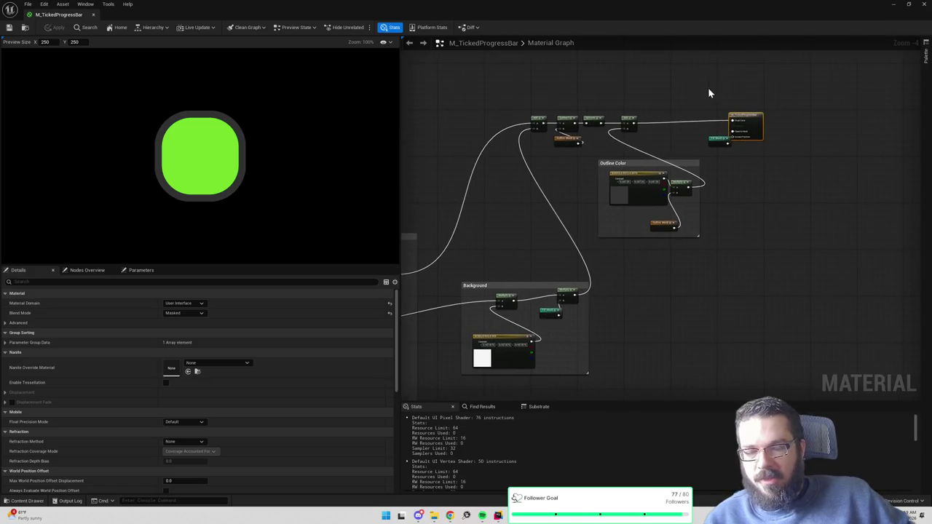
pyautogui.moveTo(710, 92)
pyautogui.mouseDown()
pyautogui.moveTo(616, 87)
pyautogui.moveTo(623, 116)
pyautogui.moveTo(698, 98)
pyautogui.moveTo(687, 73)
pyautogui.mouseUp()
pyautogui.moveTo(771, 99); pyautogui.dragTo(596, 163)
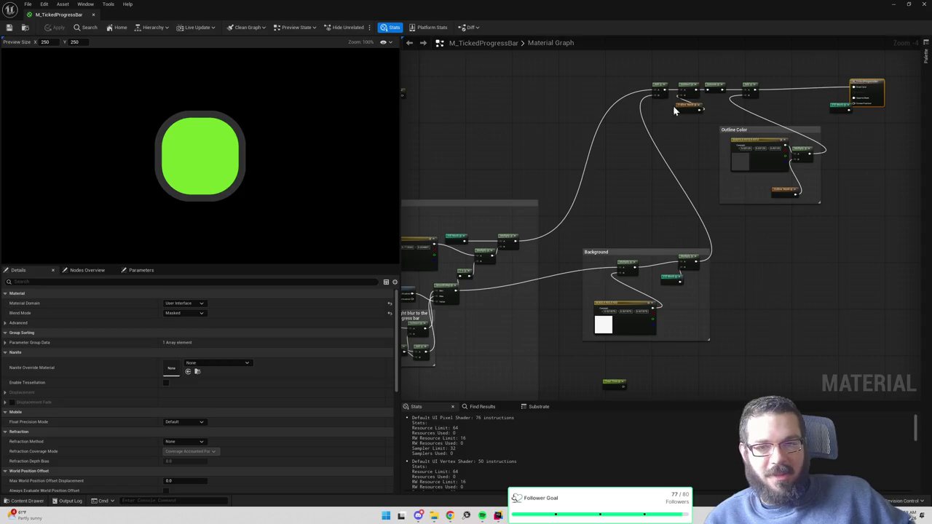
pyautogui.moveTo(685, 82); pyautogui.dragTo(604, 117)
pyautogui.moveTo(559, 78)
pyautogui.mouseDown()
pyautogui.moveTo(825, 233)
pyautogui.moveTo(837, 251)
pyautogui.mouseUp()
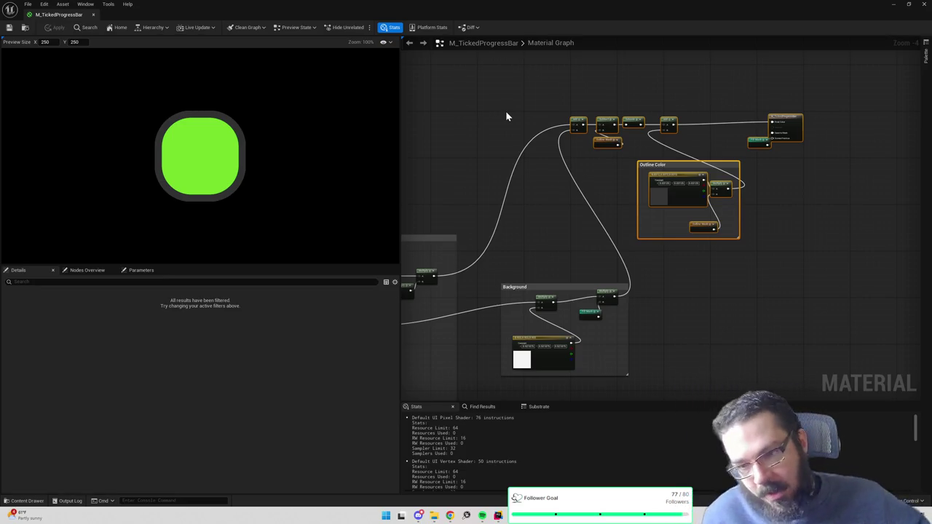
pyautogui.moveTo(548, 86)
pyautogui.mouseDown()
pyautogui.moveTo(826, 241)
pyautogui.moveTo(815, 223)
pyautogui.mouseUp()
pyautogui.click(626, 97)
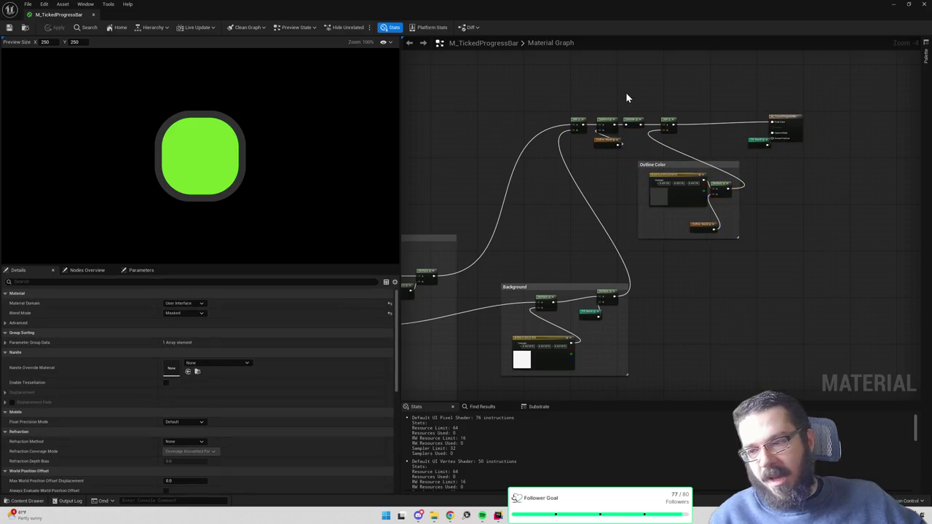
# - Examine the Fill group's nodes and the top chain of nodes by selecting them
pyautogui.moveTo(625, 93)
pyautogui.mouseDown()
pyautogui.moveTo(687, 114)
pyautogui.moveTo(691, 157)
pyautogui.moveTo(637, 109)
pyautogui.mouseUp()
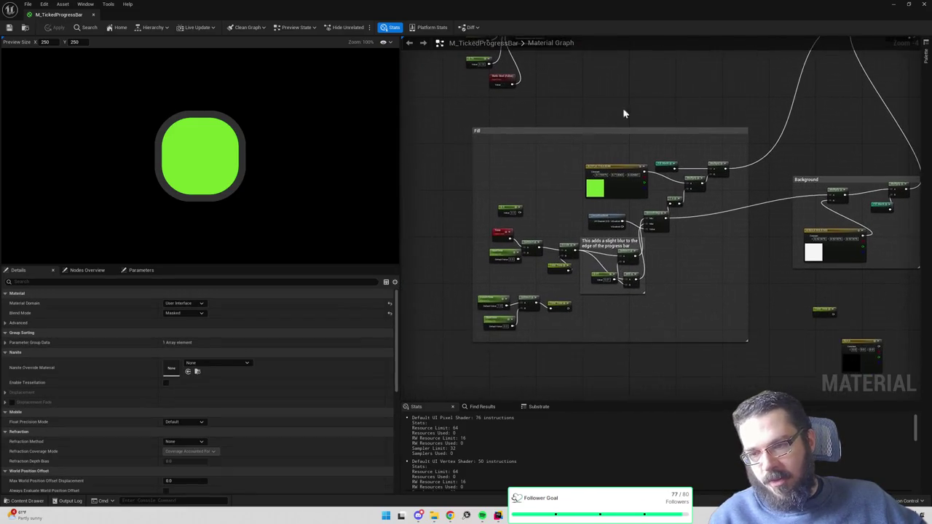
pyautogui.moveTo(450, 130)
pyautogui.mouseDown()
pyautogui.moveTo(755, 370)
pyautogui.moveTo(763, 365)
pyautogui.mouseUp()
pyautogui.moveTo(819, 144); pyautogui.dragTo(597, 302)
pyautogui.moveTo(615, 155)
pyautogui.mouseDown()
pyautogui.moveTo(774, 208)
pyautogui.moveTo(811, 208)
pyautogui.mouseUp()
pyautogui.click(810, 208)
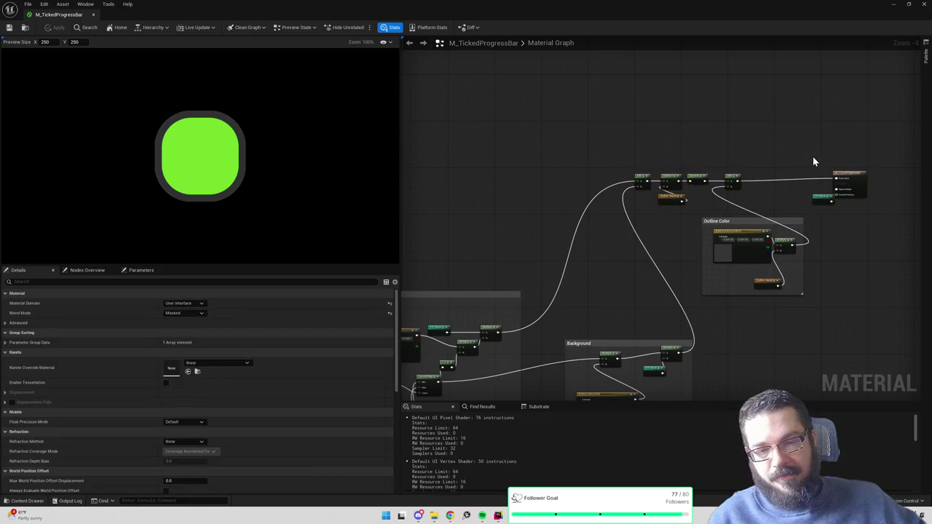
pyautogui.moveTo(814, 156); pyautogui.dragTo(755, 132)
pyautogui.scroll(1, 654, 170)
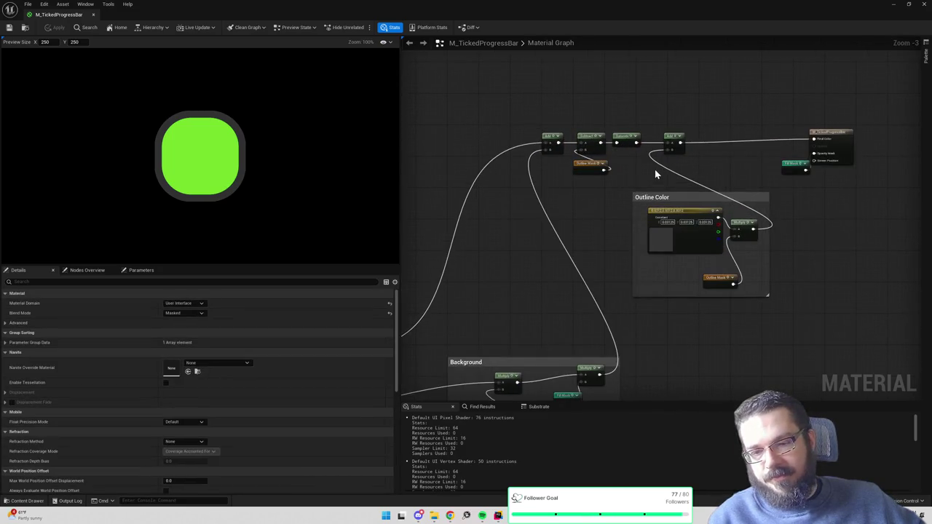
pyautogui.moveTo(526, 96); pyautogui.dragTo(733, 188)
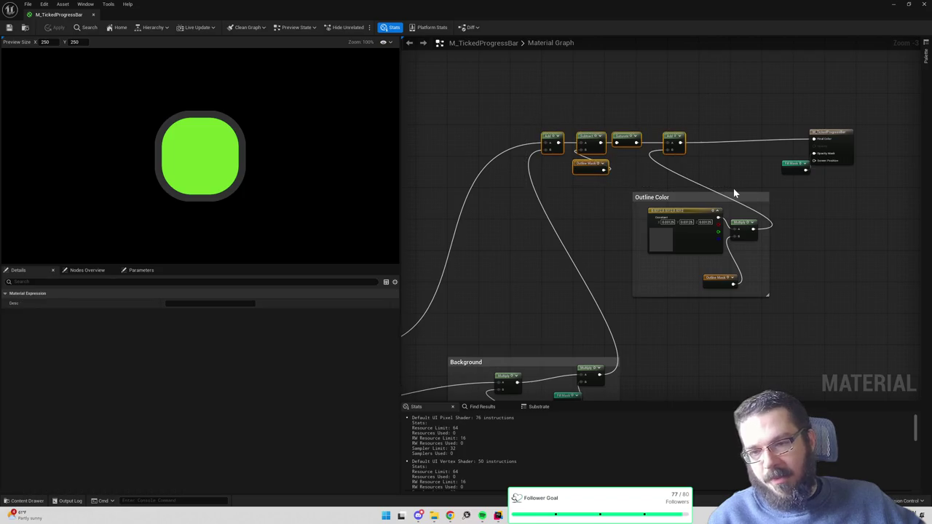
pyautogui.click(667, 103)
# - Review the top row and Outline Color group again, then centre the Fill group in view
pyautogui.rightClick(669, 109)
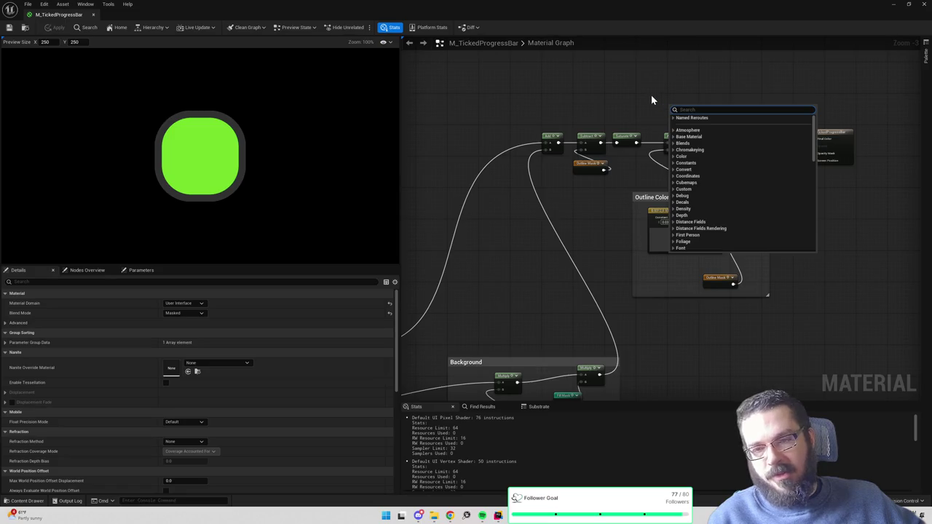
pyautogui.click(651, 95)
pyautogui.moveTo(516, 94); pyautogui.dragTo(717, 182)
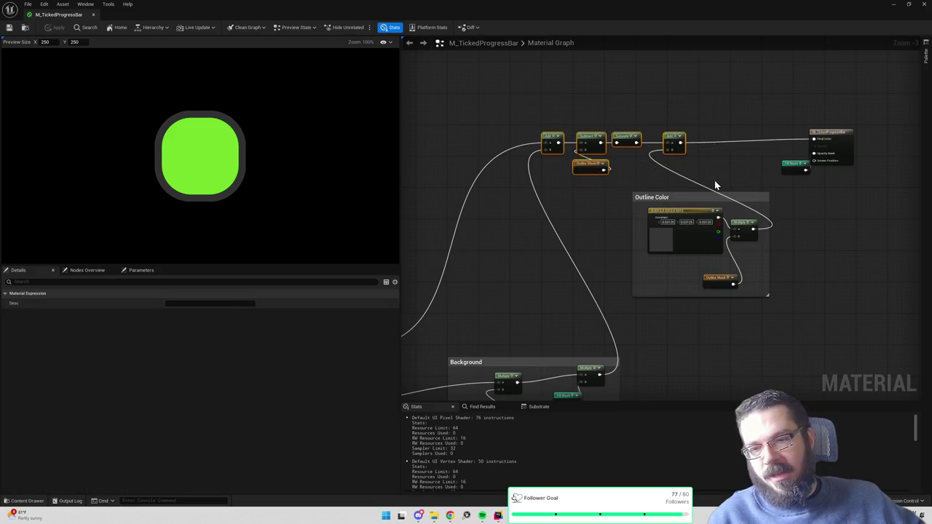
pyautogui.moveTo(516, 94)
pyautogui.mouseDown()
pyautogui.moveTo(585, 148)
pyautogui.moveTo(724, 202)
pyautogui.moveTo(705, 184)
pyautogui.mouseUp()
pyautogui.click(703, 121)
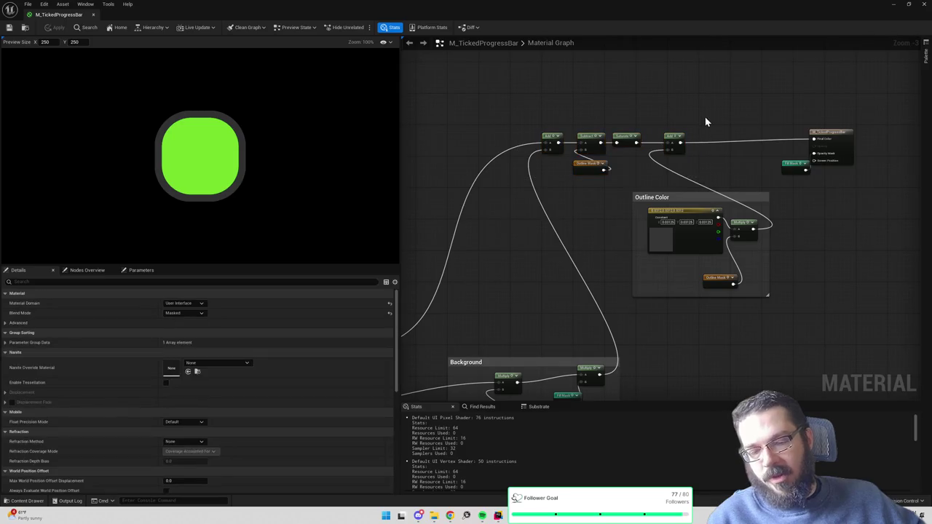
pyautogui.moveTo(621, 187); pyautogui.dragTo(798, 307)
pyautogui.moveTo(551, 305)
pyautogui.mouseDown()
pyautogui.moveTo(602, 206)
pyautogui.moveTo(723, 152)
pyautogui.mouseUp()
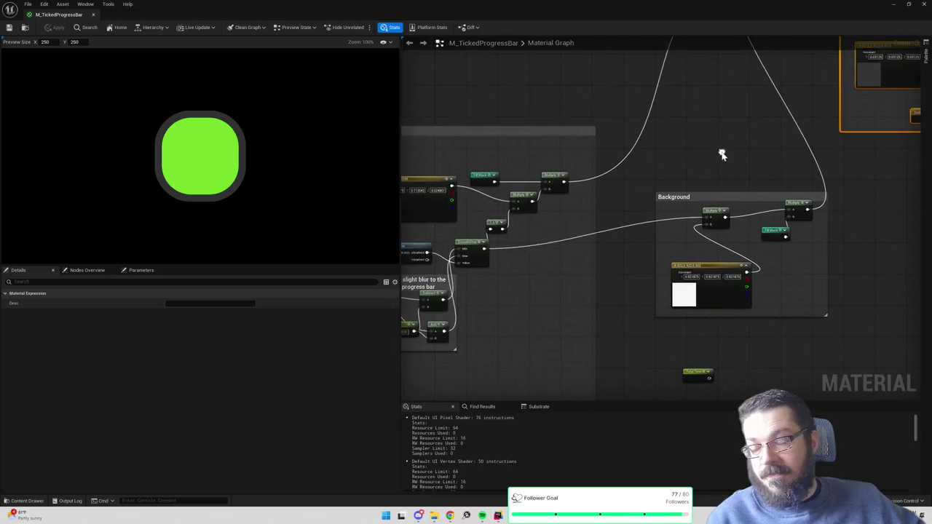
pyautogui.scroll(-2, 723, 152)
pyautogui.moveTo(653, 229); pyautogui.dragTo(669, 220)
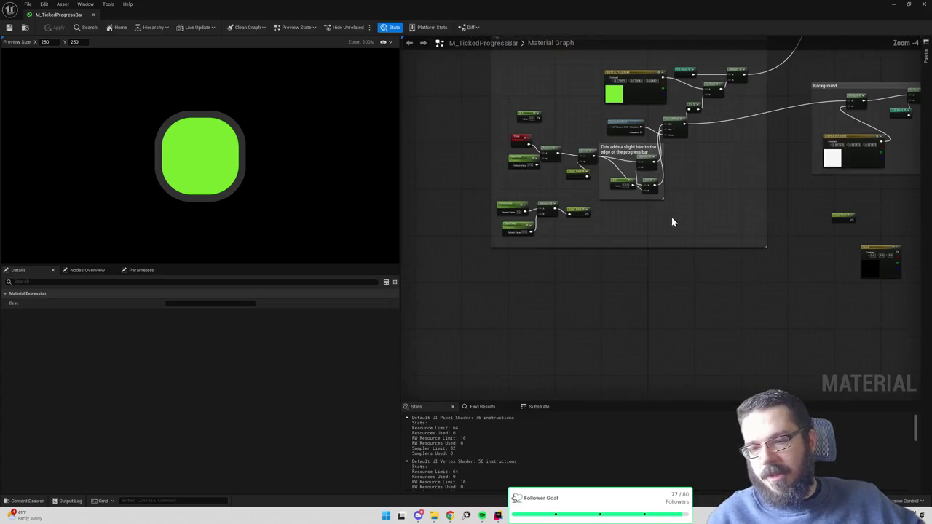
pyautogui.scroll(1, 670, 221)
# - Place the clouds base colour texture from the Content Drawer into the material graph
pyautogui.rightClick(576, 307)
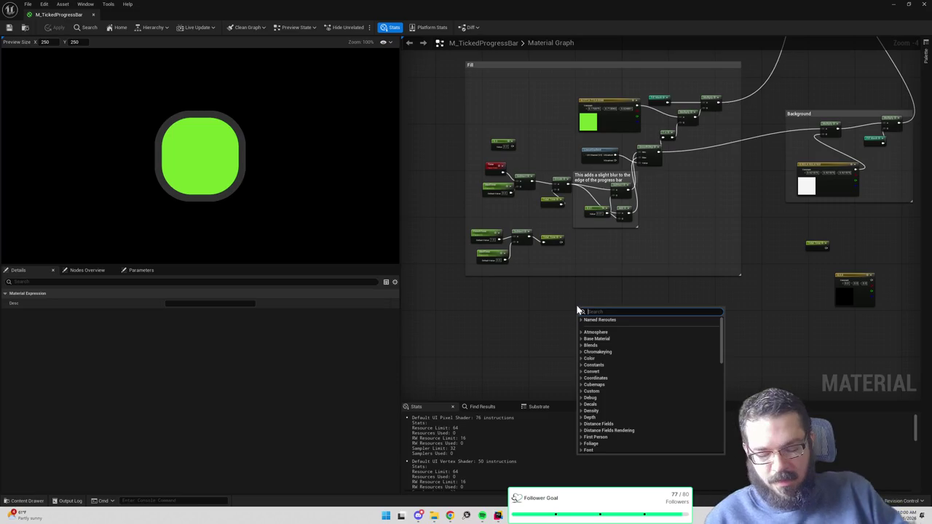
pyautogui.write('cloud')
pyautogui.press('BackSpace')
pyautogui.press('BackSpace')
pyautogui.press('BackSpace')
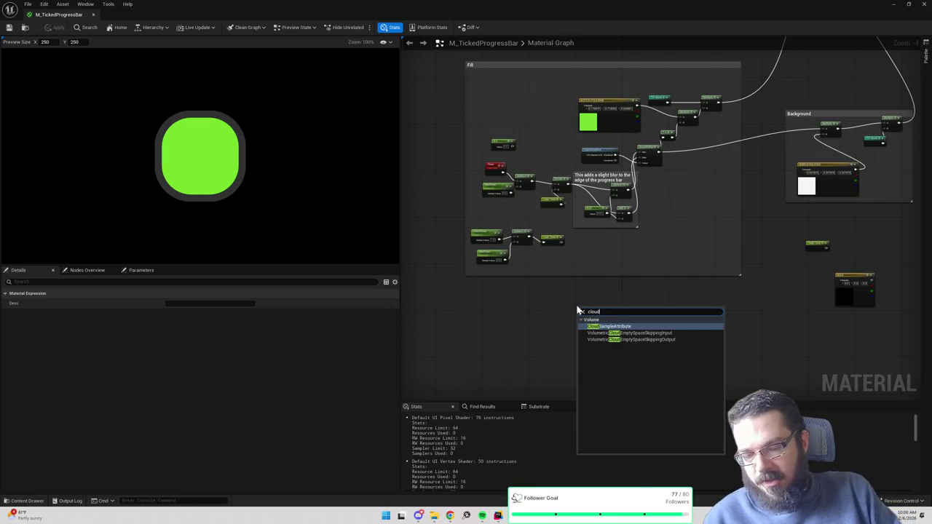
pyautogui.press('Escape')
pyautogui.hotkey('ctrl', 'space')
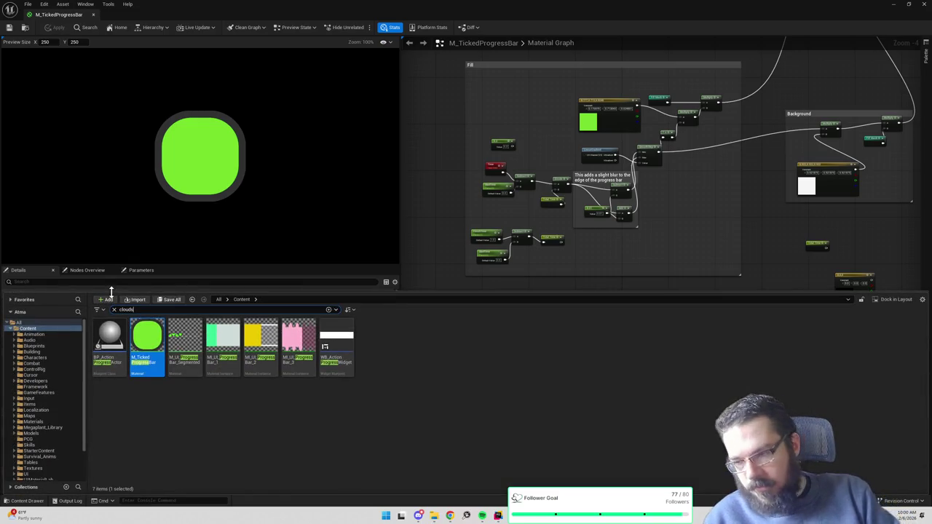
pyautogui.write('clouds')
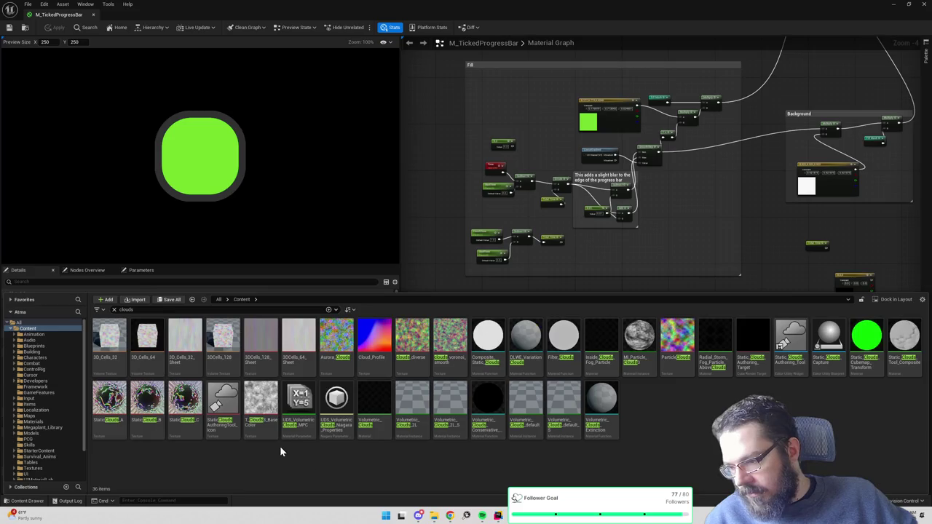
pyautogui.click(261, 404)
pyautogui.moveTo(491, 297)
pyautogui.mouseDown()
pyautogui.moveTo(822, 90)
pyautogui.moveTo(774, 158)
pyautogui.moveTo(672, 266)
pyautogui.moveTo(613, 83)
pyautogui.mouseUp()
pyautogui.moveTo(573, 169); pyautogui.dragTo(631, 132)
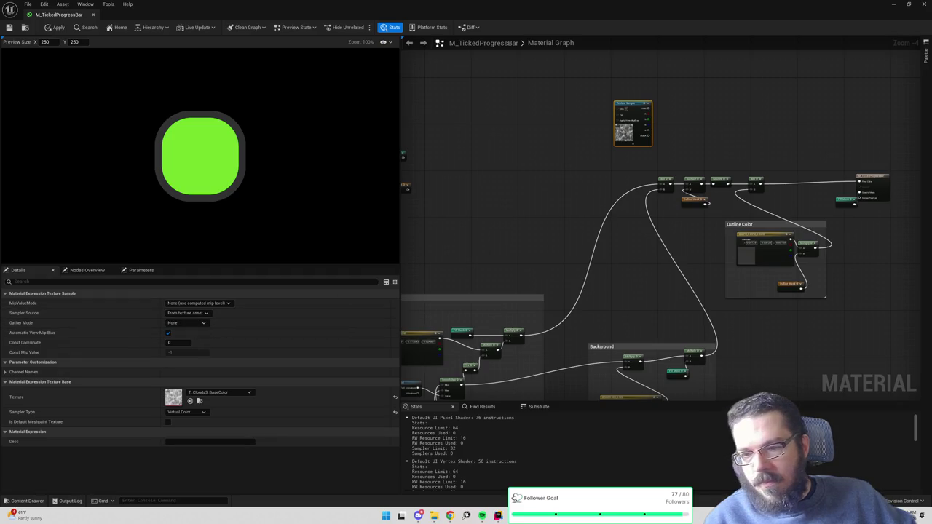
pyautogui.moveTo(609, 178); pyautogui.dragTo(727, 121)
# - Multiply the cloud texture's RGB and feed it into the fill Multiply with the green constant
pyautogui.moveTo(754, 83)
pyautogui.mouseDown()
pyautogui.moveTo(570, 223)
pyautogui.moveTo(558, 202)
pyautogui.moveTo(590, 186)
pyautogui.moveTo(603, 193)
pyautogui.moveTo(590, 188)
pyautogui.mouseUp()
pyautogui.press('m')
pyautogui.scroll(4, 588, 273)
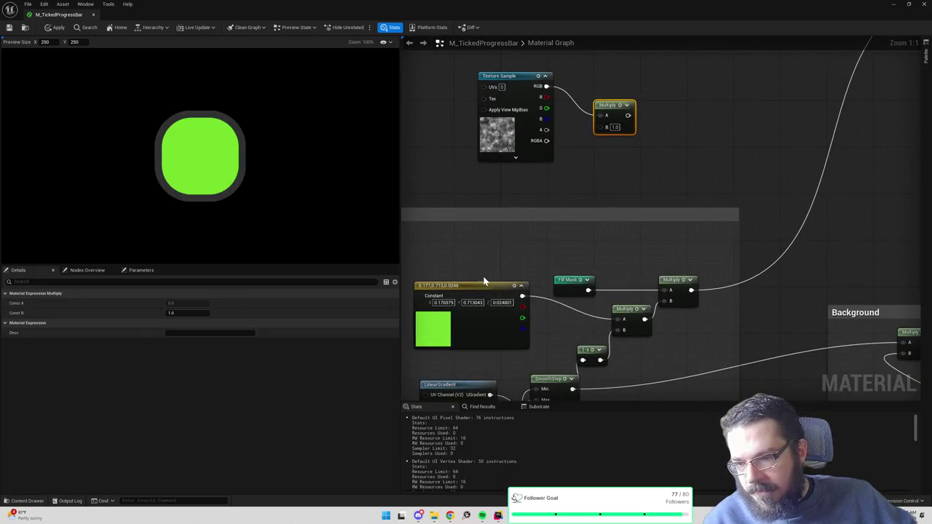
pyautogui.moveTo(487, 287); pyautogui.dragTo(471, 246)
pyautogui.moveTo(446, 71)
pyautogui.mouseDown()
pyautogui.moveTo(691, 138)
pyautogui.moveTo(735, 108)
pyautogui.moveTo(586, 149)
pyautogui.moveTo(612, 256)
pyautogui.mouseUp()
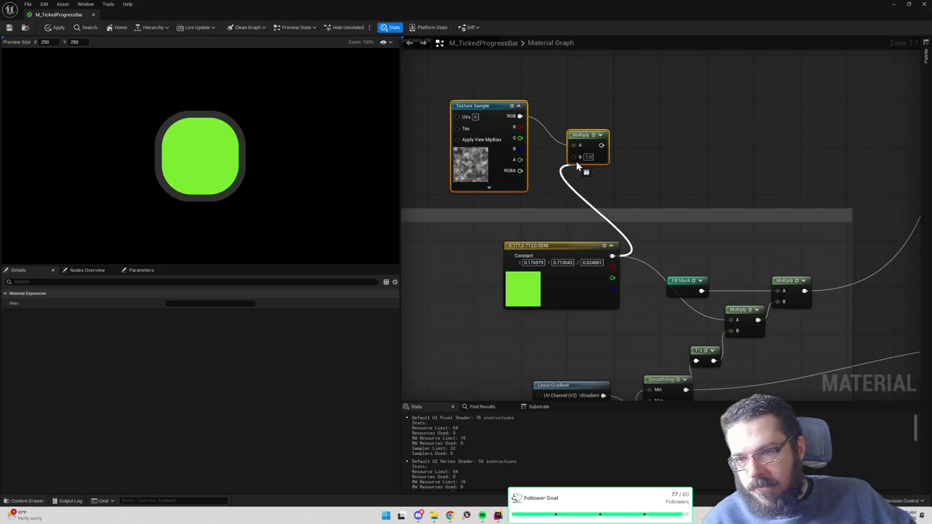
pyautogui.moveTo(599, 145)
pyautogui.mouseDown()
pyautogui.moveTo(707, 308)
pyautogui.moveTo(733, 321)
pyautogui.mouseUp()
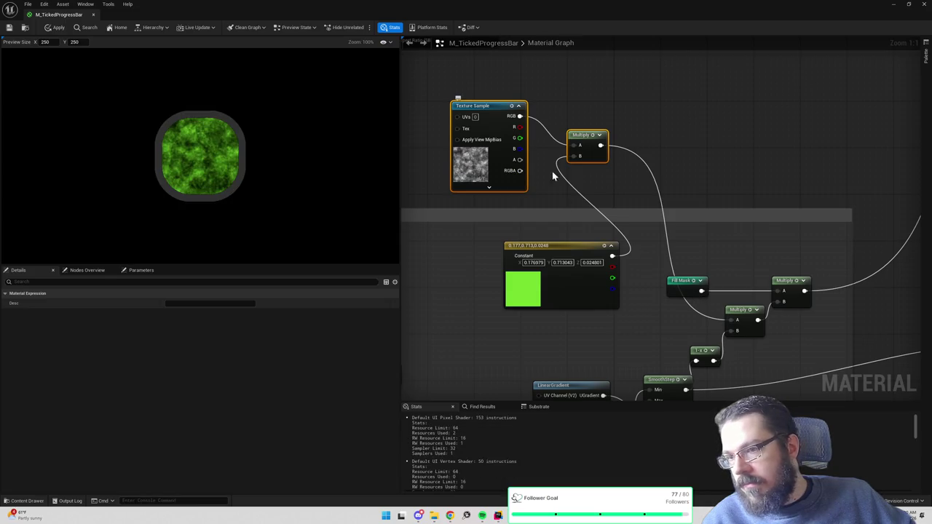
pyautogui.moveTo(564, 246); pyautogui.dragTo(502, 240)
pyautogui.moveTo(485, 155); pyautogui.dragTo(556, 171)
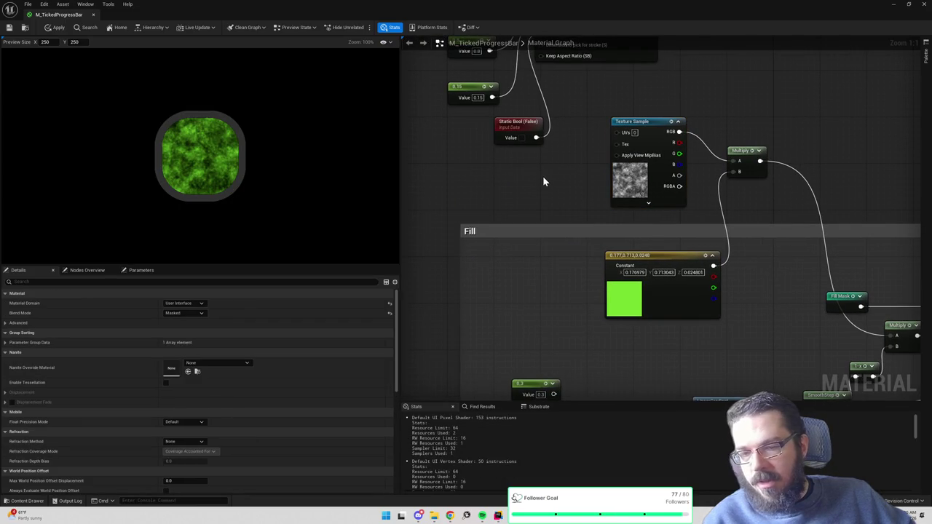
# - Add a Constant2Vector to the texture UVs and test tiling of 5×5, 53×3, then 1
pyautogui.click(542, 175)
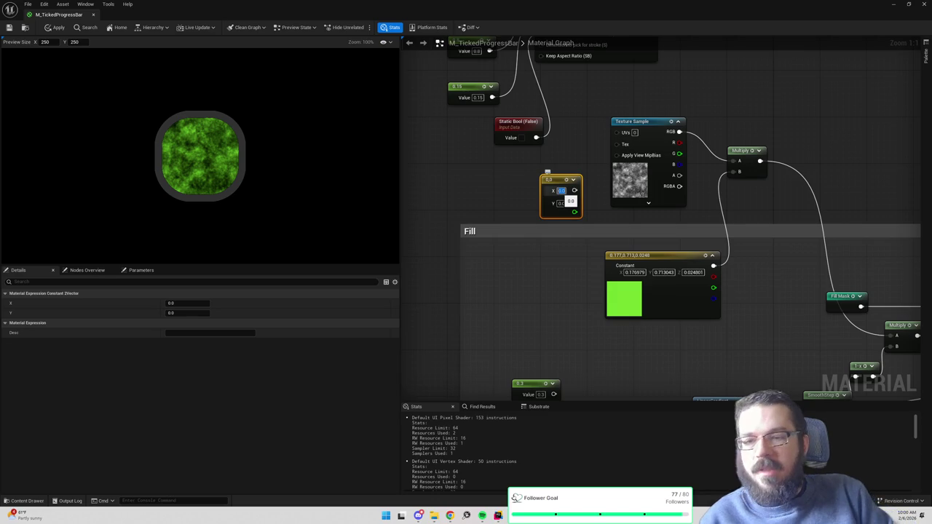
pyautogui.write('5')
pyautogui.press('Tab')
pyautogui.write('5')
pyautogui.press('Return')
pyautogui.moveTo(574, 190); pyautogui.dragTo(622, 132)
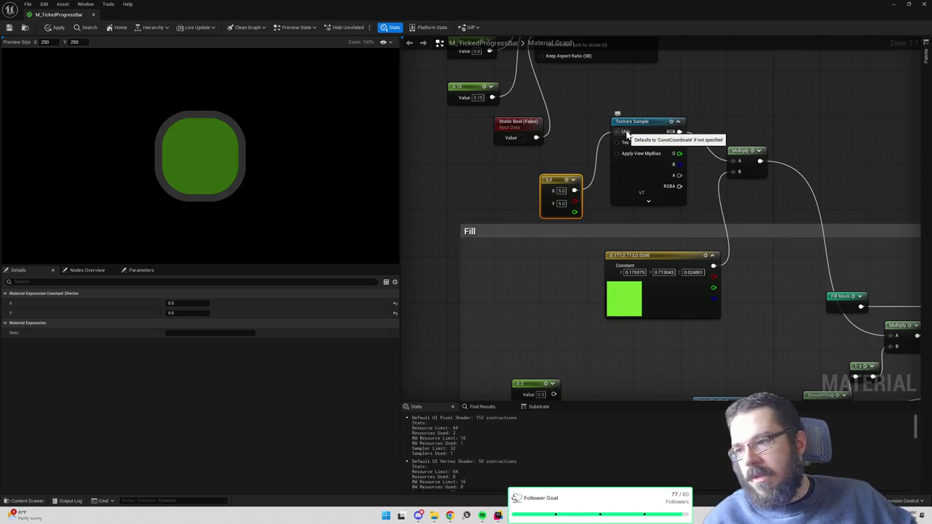
pyautogui.click(561, 190)
pyautogui.write('53')
pyautogui.press('Tab')
pyautogui.write('3')
pyautogui.press('Return')
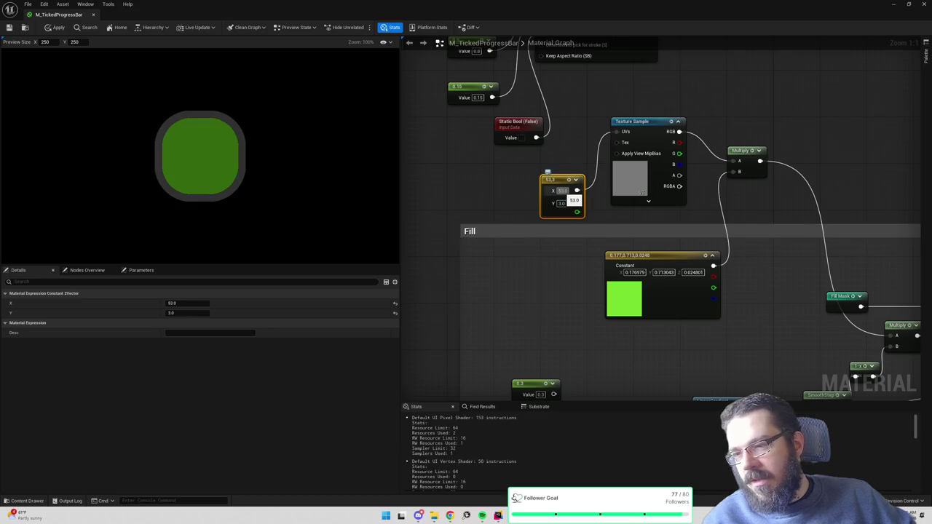
pyautogui.click(576, 167)
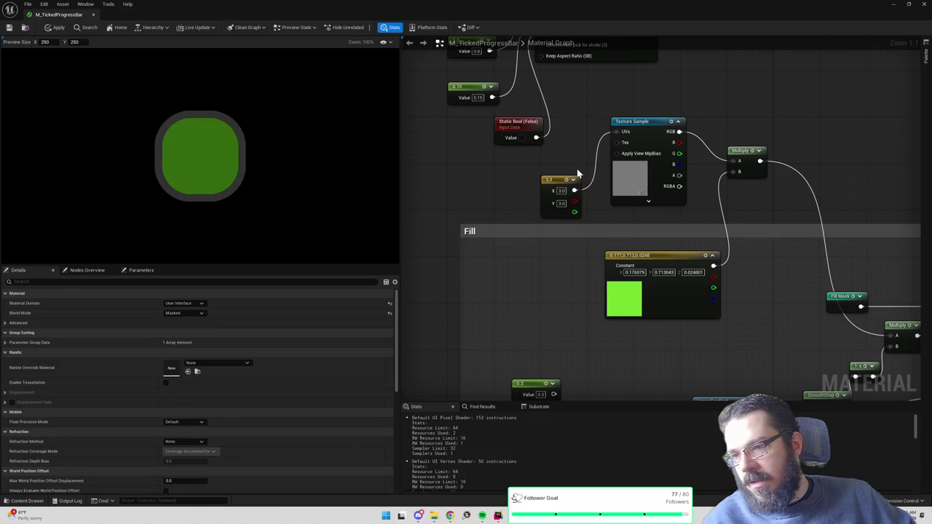
pyautogui.click(561, 190)
pyautogui.write('1')
pyautogui.press('Return')
pyautogui.write('1')
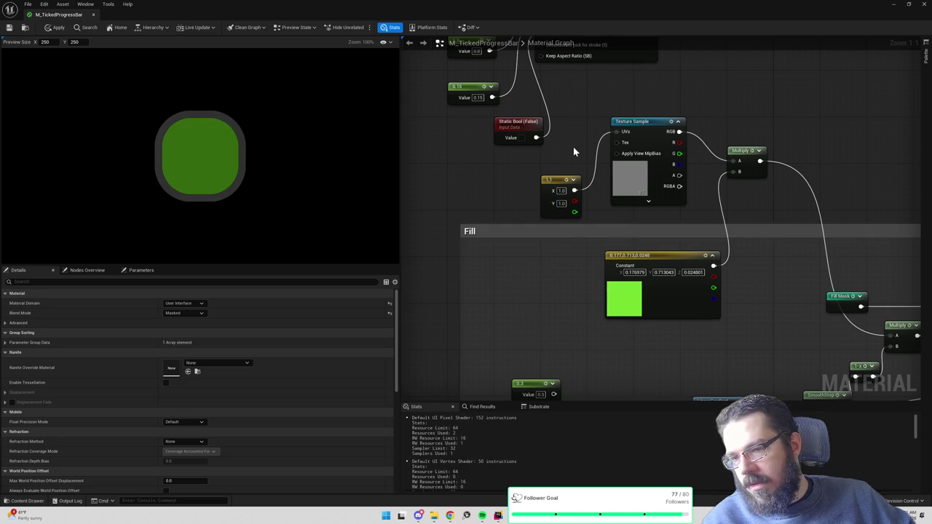
# - Delete the tiling constant and move the SDF_Box group and 0.15/Static Bool nodes upward
pyautogui.click(550, 180)
pyautogui.press('Delete')
pyautogui.rightClick(544, 177)
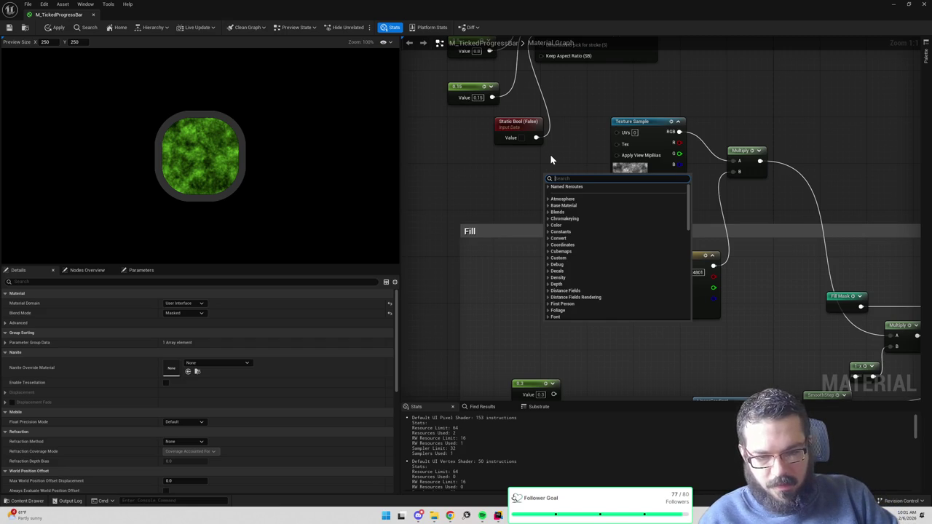
pyautogui.moveTo(580, 104)
pyautogui.mouseDown()
pyautogui.moveTo(610, 281)
pyautogui.moveTo(642, 143)
pyautogui.moveTo(653, 253)
pyautogui.moveTo(645, 246)
pyautogui.mouseUp()
pyautogui.moveTo(471, 174); pyautogui.dragTo(826, 206)
pyautogui.moveTo(669, 140); pyautogui.dragTo(656, 79)
pyautogui.click(510, 202)
pyautogui.moveTo(510, 202)
pyautogui.mouseDown()
pyautogui.moveTo(597, 270)
pyautogui.moveTo(568, 196)
pyautogui.mouseUp()
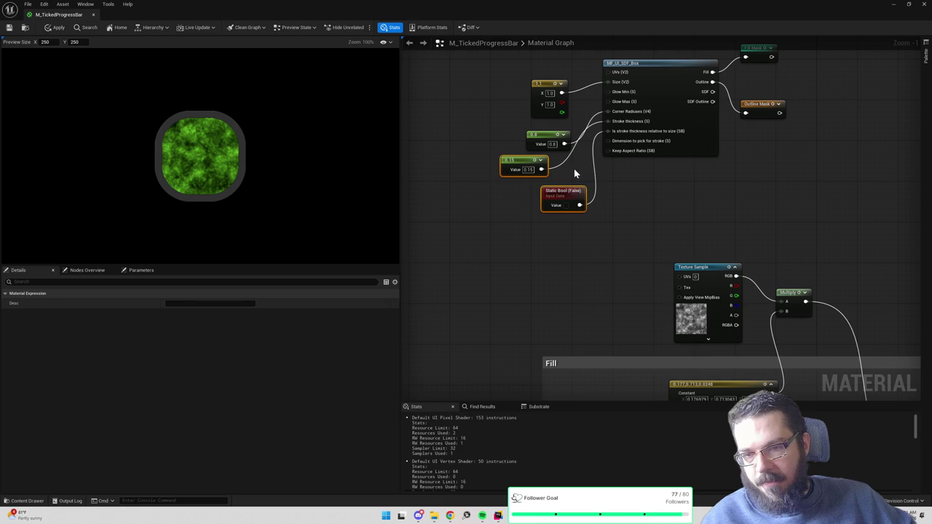
pyautogui.click(555, 251)
pyautogui.rightClick(555, 251)
# - Add GetUserInterfaceUV, multiply its Normalized UV, and feed the result into the texture UVs
pyautogui.write('userinter')
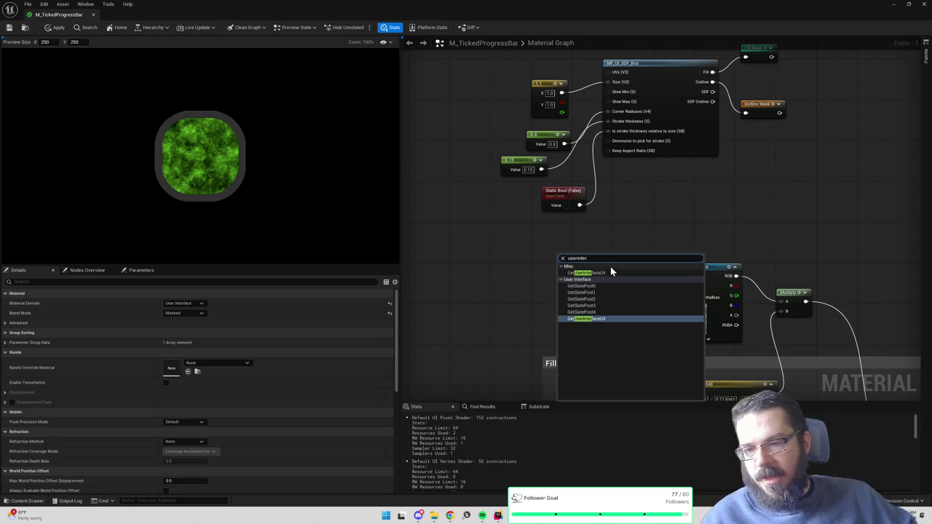
pyautogui.click(613, 273)
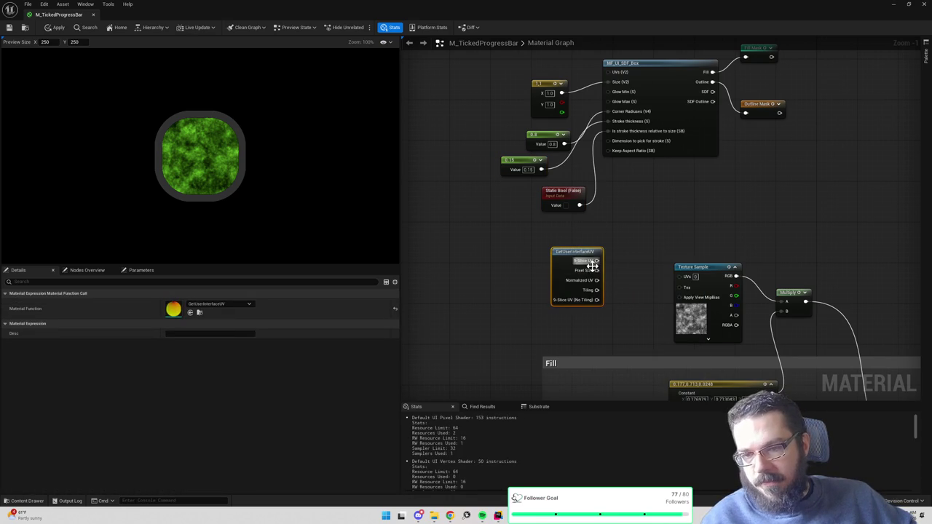
pyautogui.moveTo(597, 281); pyautogui.dragTo(616, 288)
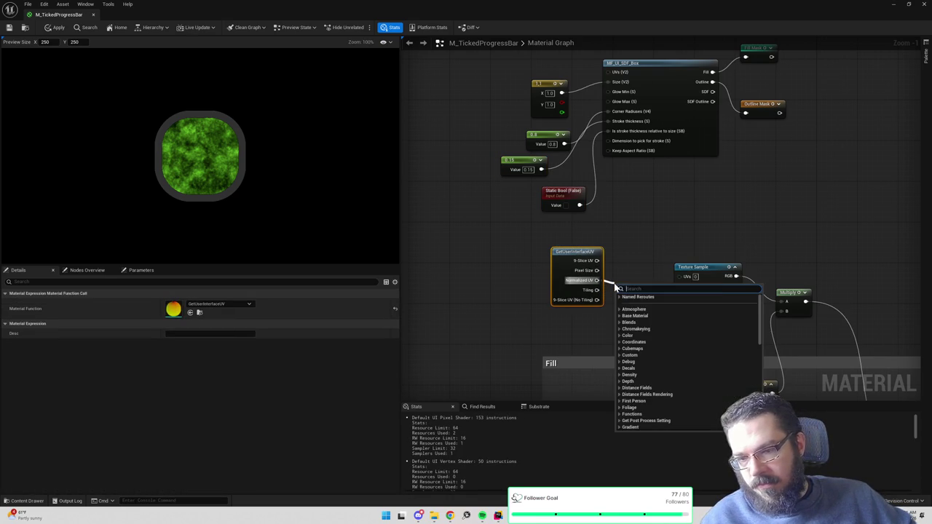
pyautogui.write('mul')
pyautogui.press('Return')
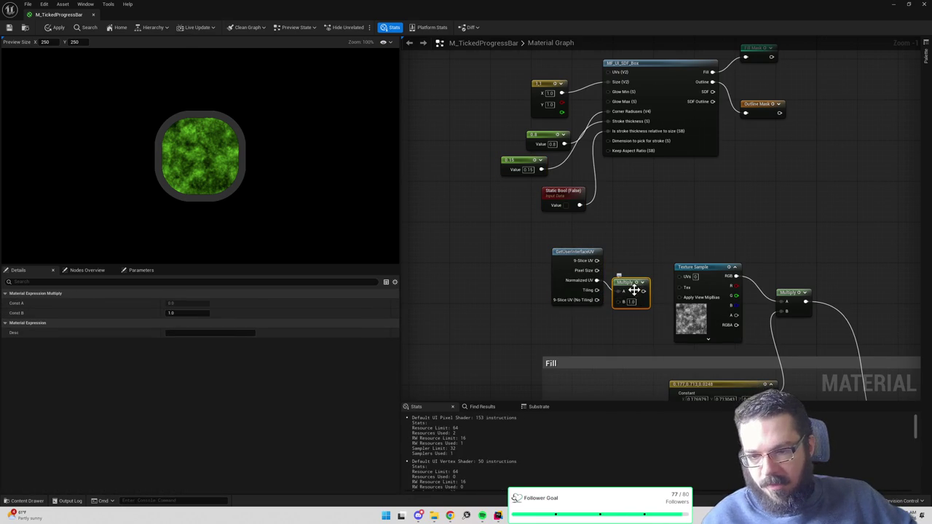
pyautogui.moveTo(597, 280); pyautogui.dragTo(686, 277)
pyautogui.scroll(1, 650, 277)
# - Tune the UV multiplier through 5, 0.1, 0.05 and 0.001, settling on 0.005
pyautogui.click(629, 306)
pyautogui.write('5')
pyautogui.press('Return')
pyautogui.click(656, 235)
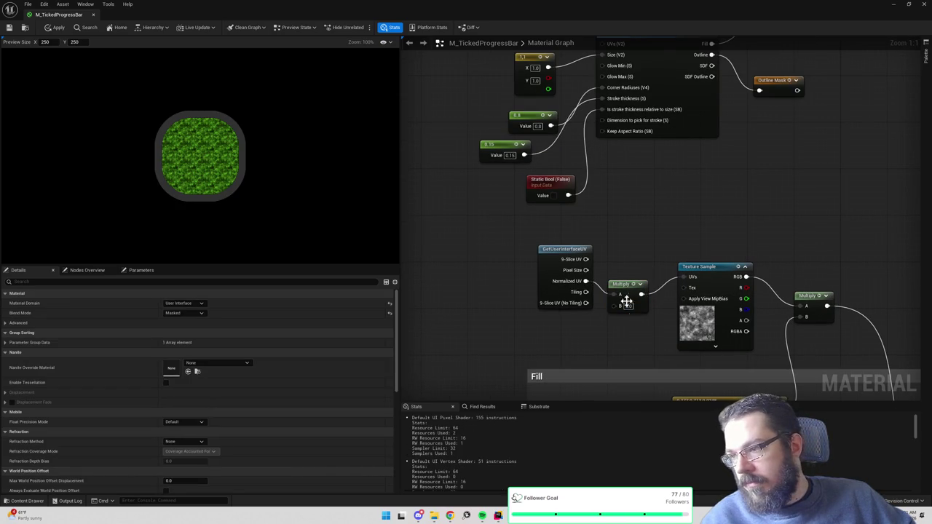
pyautogui.write('0.1')
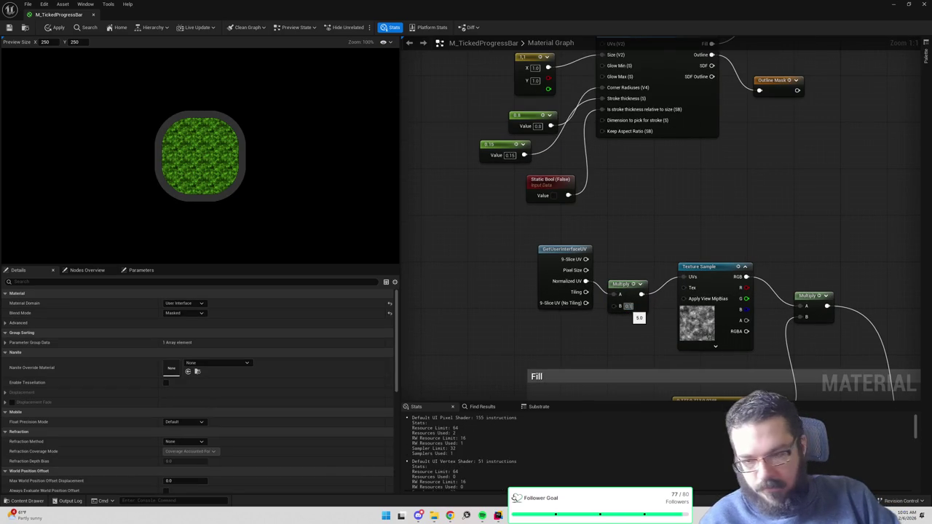
pyautogui.press('Return')
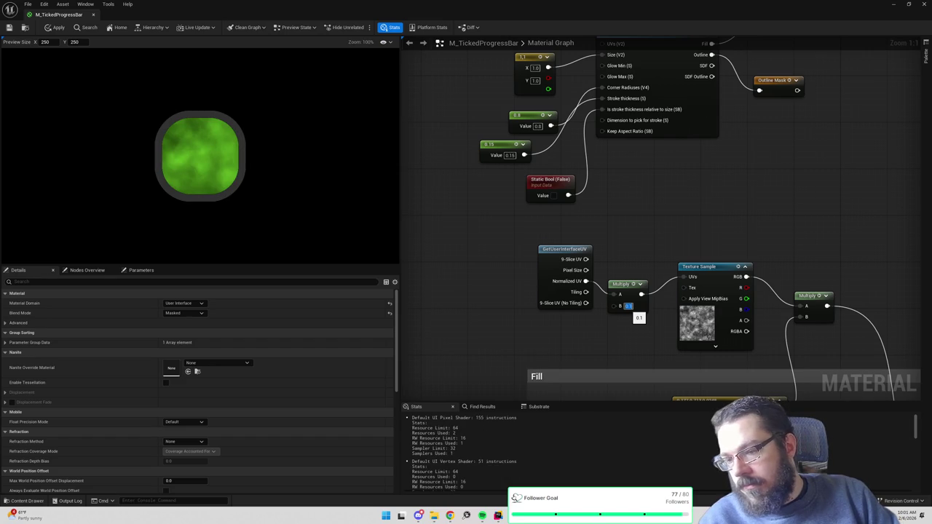
pyautogui.write('0.05')
pyautogui.press('Return')
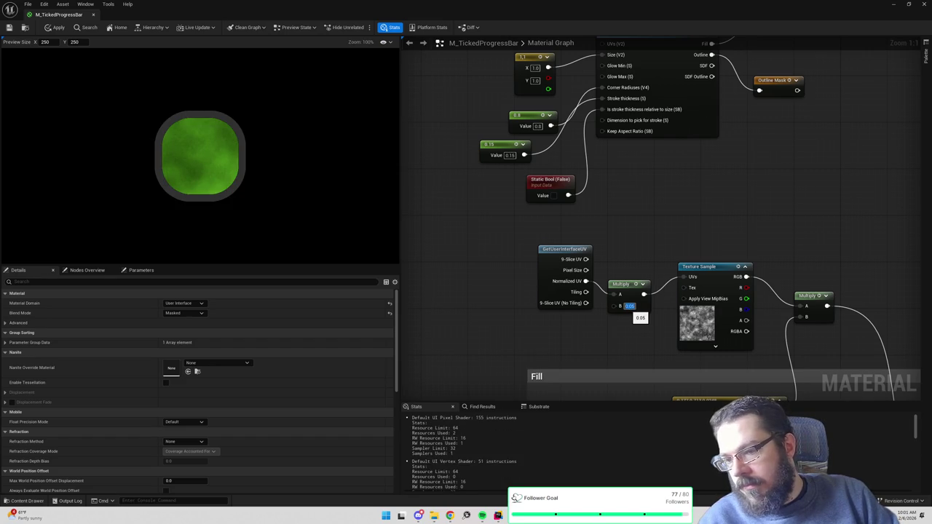
pyautogui.write('0.001')
pyautogui.press('Return')
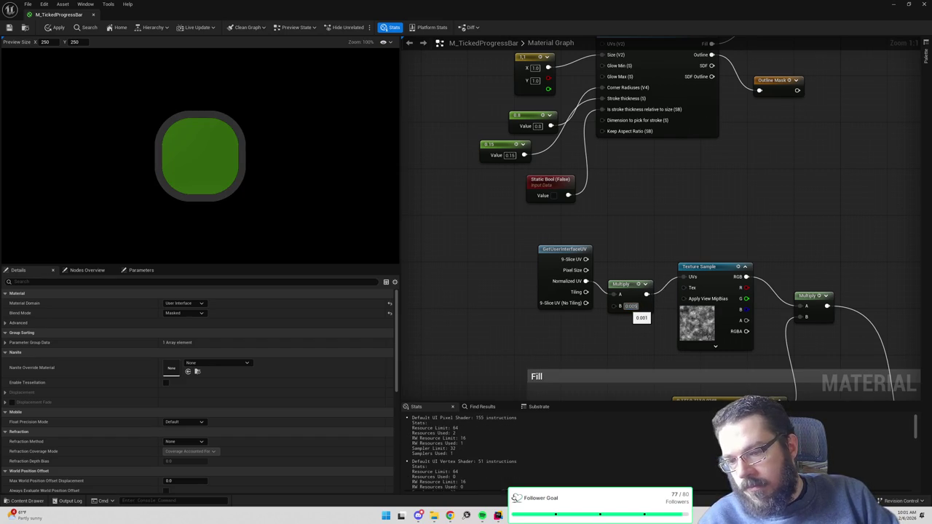
pyautogui.press('Return')
pyautogui.press('Return')
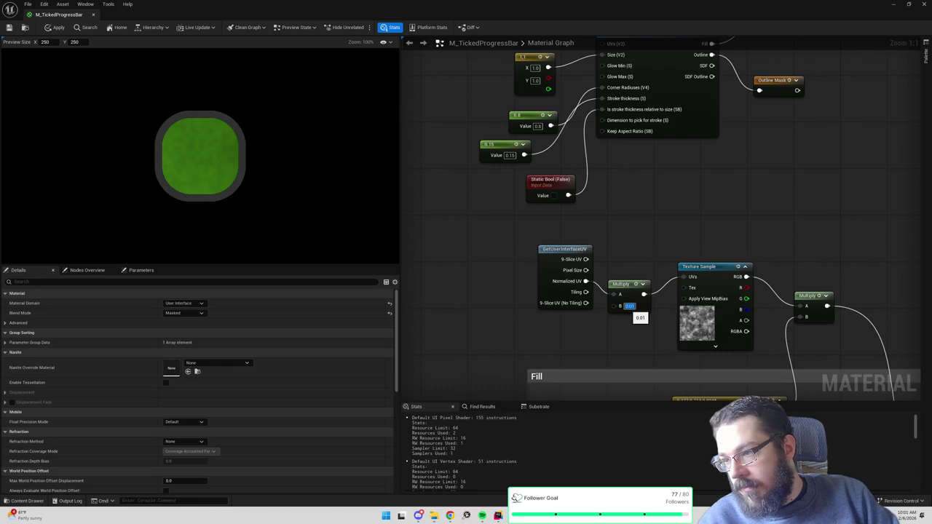
pyautogui.write('0.005')
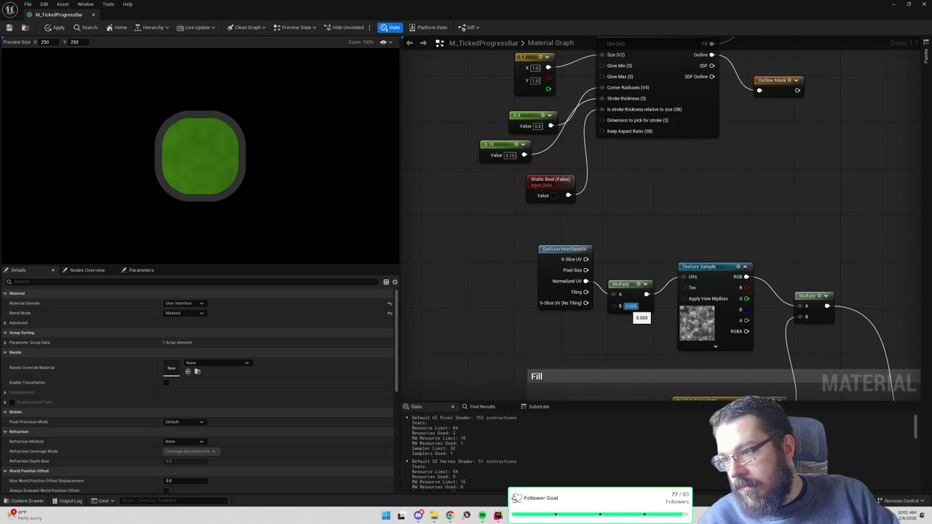
pyautogui.press('Return')
pyautogui.moveTo(786, 218); pyautogui.dragTo(655, 115)
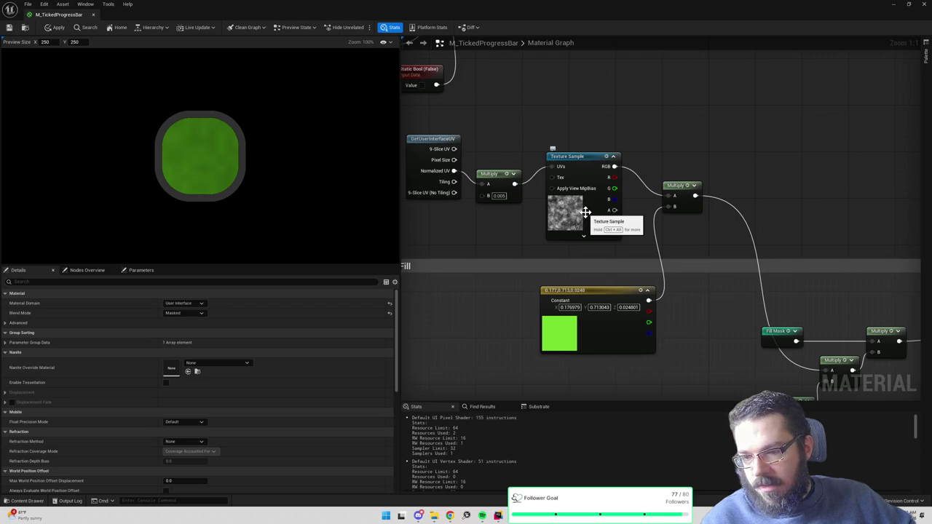
# - Brighten the green fill constant in the colour picker
pyautogui.click(601, 322)
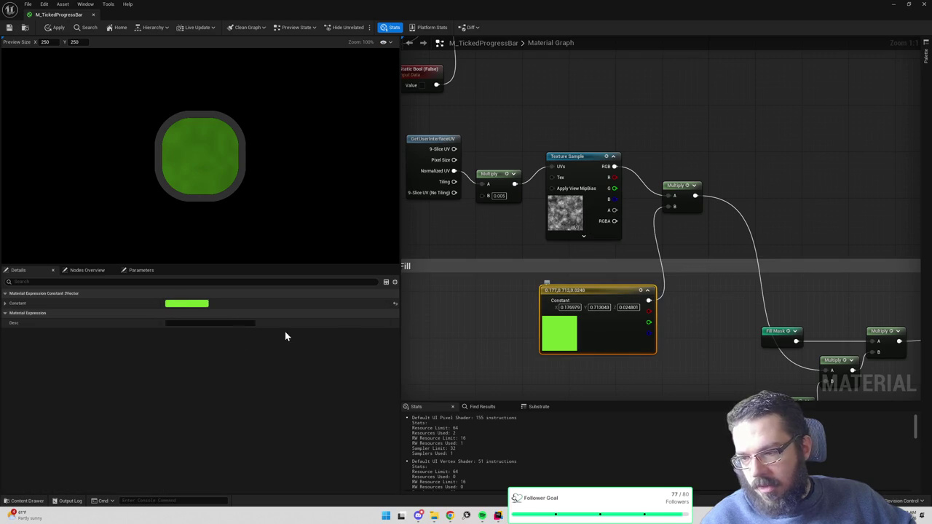
pyautogui.click(173, 304)
pyautogui.moveTo(307, 418); pyautogui.dragTo(318, 418)
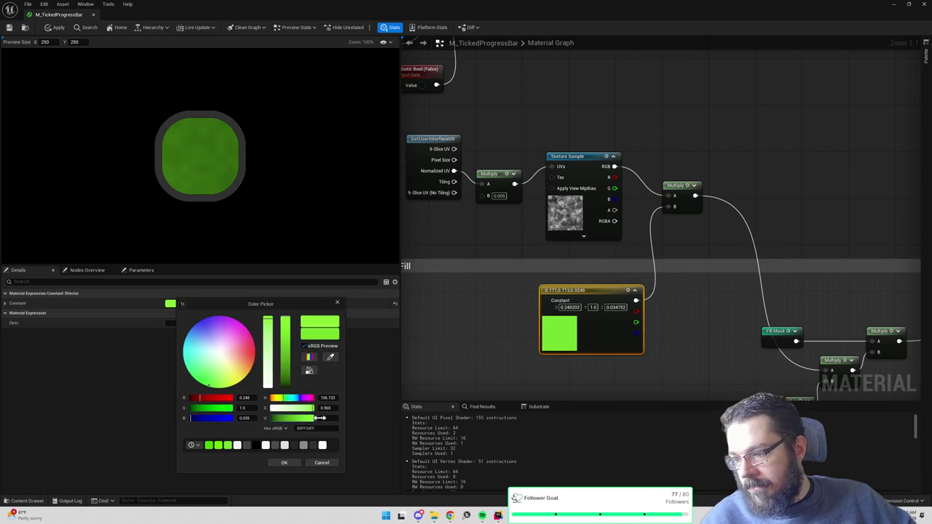
pyautogui.click(288, 463)
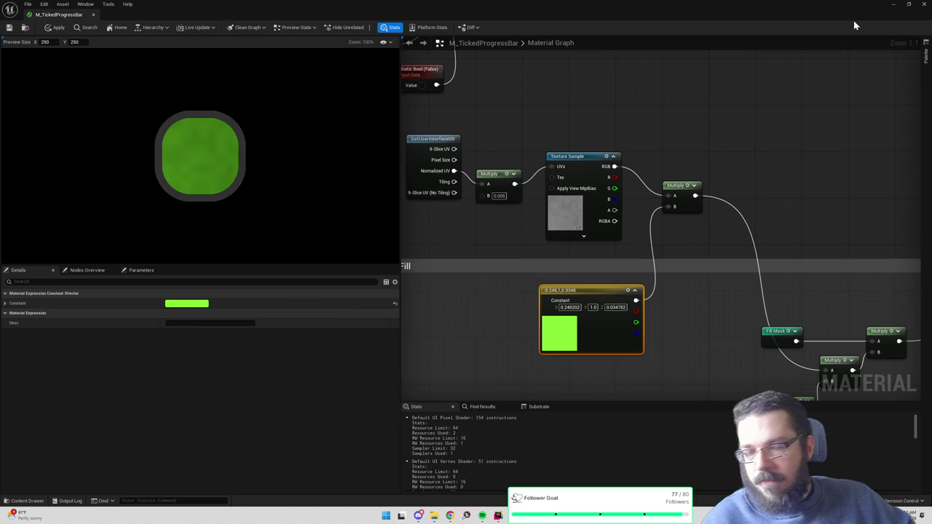
# - Run play-in-editor tests of the level, then apply the material changes
pyautogui.click(892, 5)
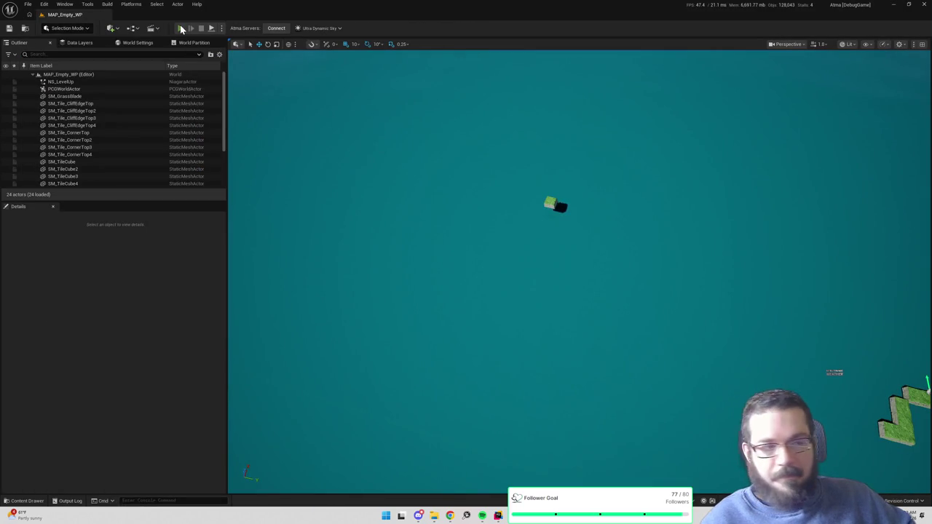
pyautogui.click(181, 27)
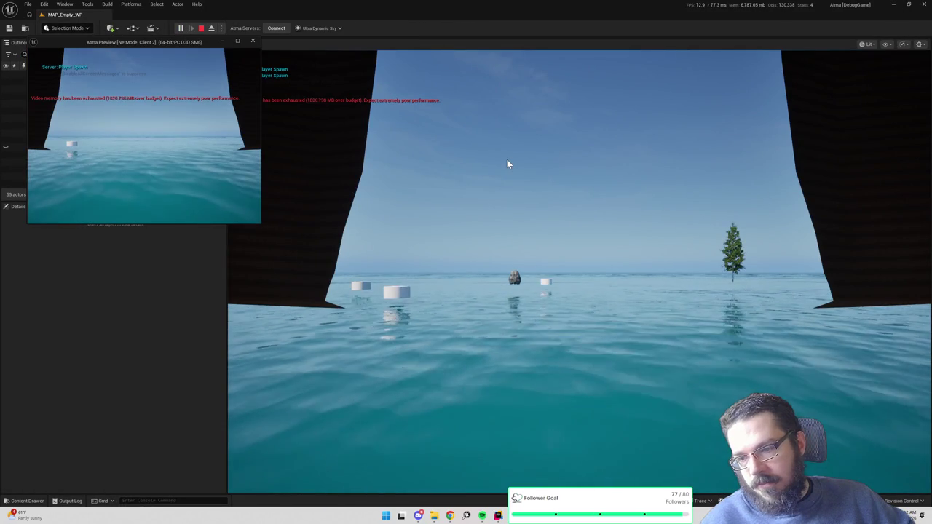
pyautogui.click(201, 27)
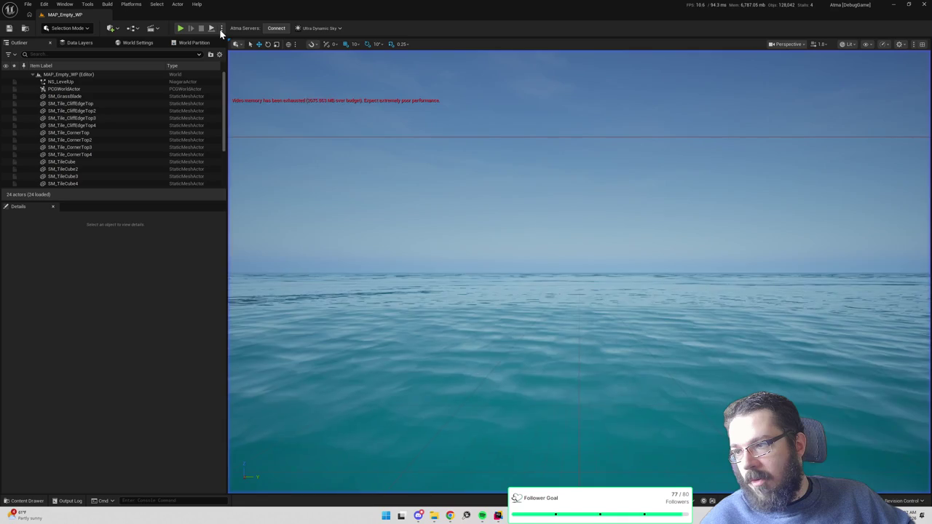
pyautogui.click(222, 28)
pyautogui.click(291, 167)
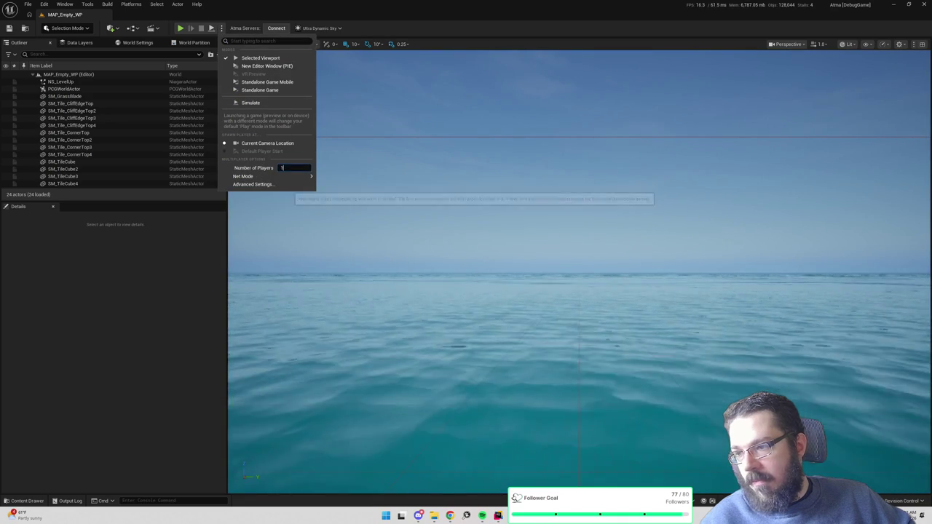
pyautogui.click(333, 183)
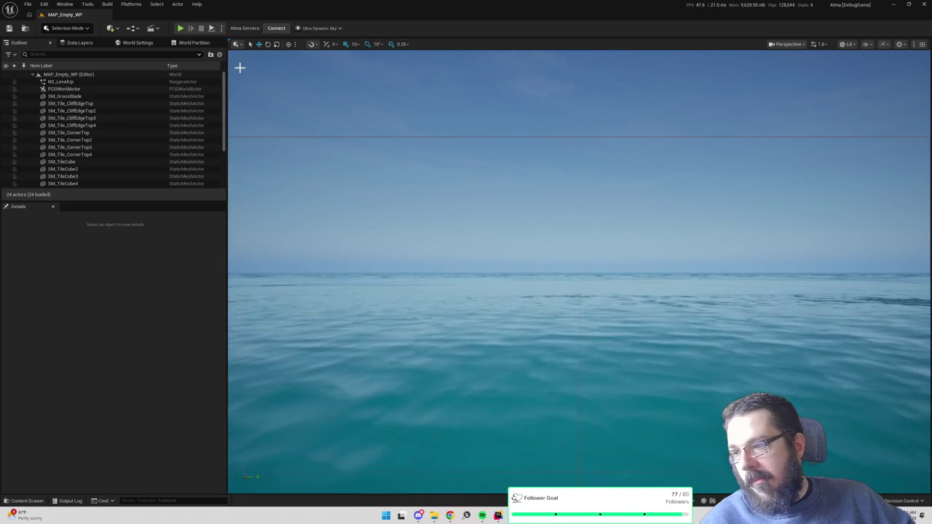
pyautogui.click(182, 29)
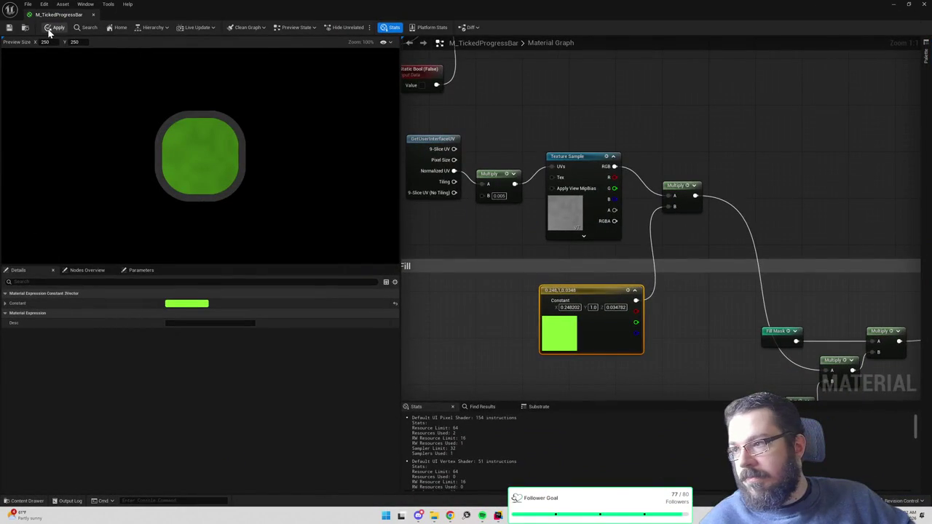
pyautogui.click(49, 32)
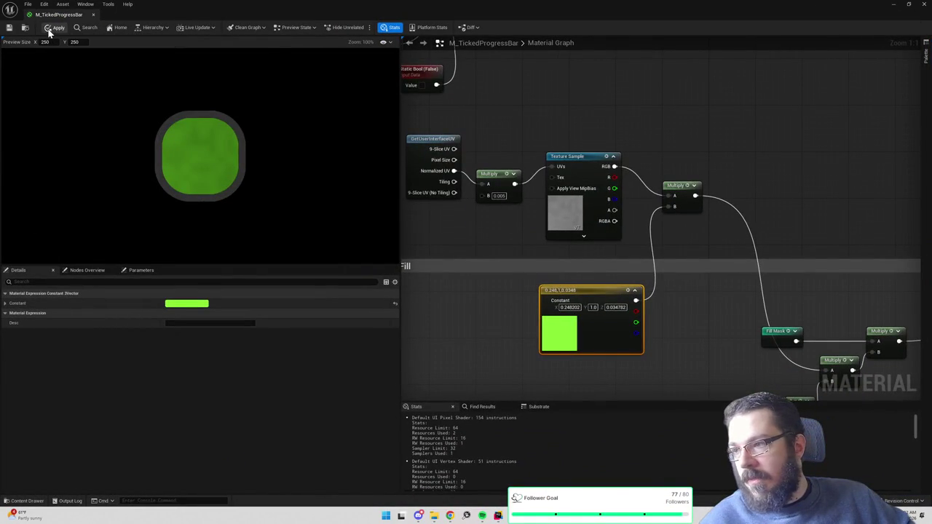
# - Mine the rock in a play test to view the green progress bar, then maximize the material editor again
pyautogui.click(893, 5)
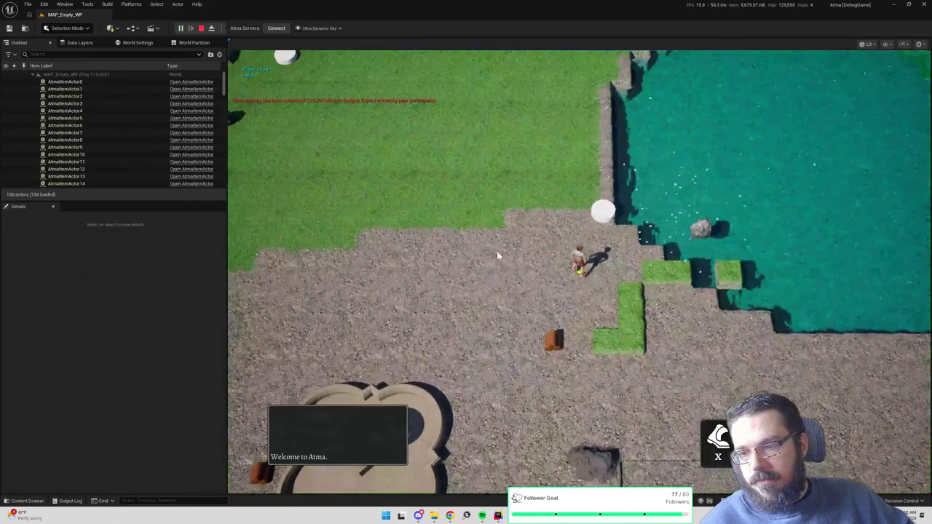
pyautogui.click(419, 192)
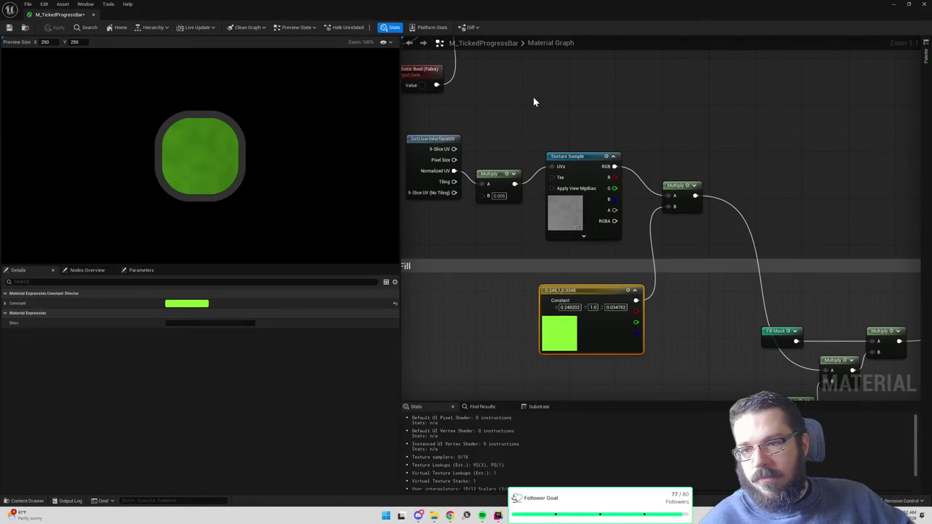
pyautogui.click(495, 17)
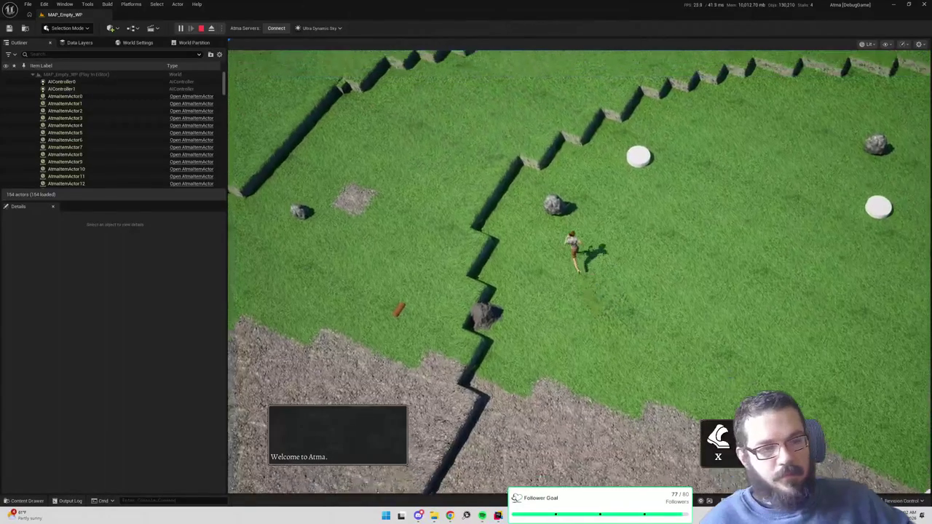
pyautogui.click(728, 225)
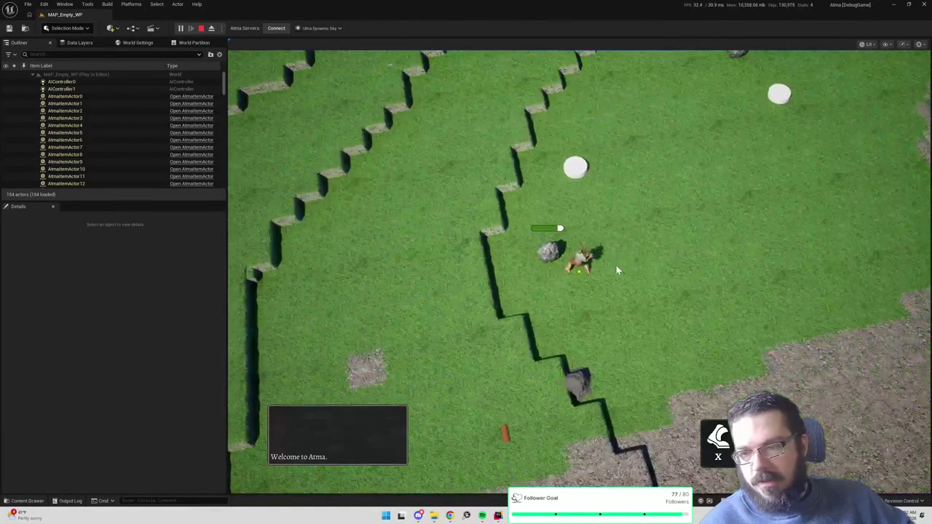
pyautogui.press('Escape')
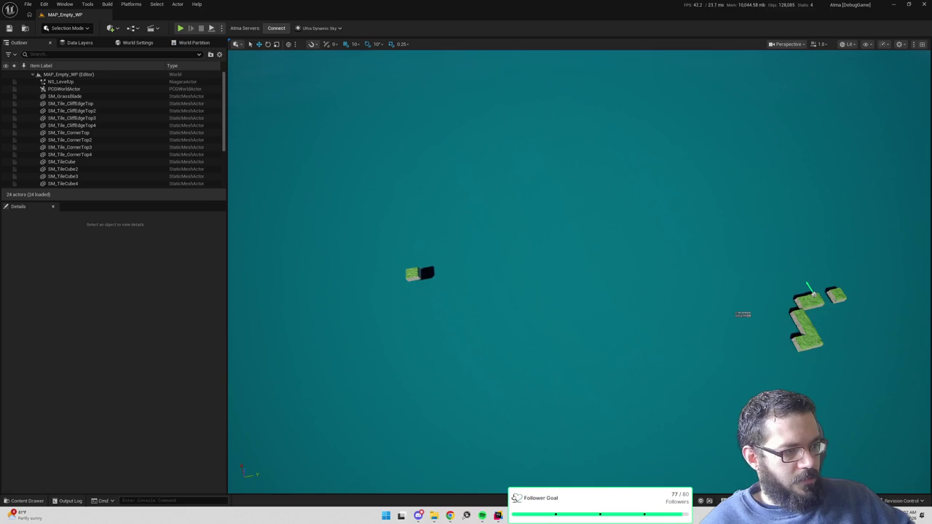
pyautogui.moveTo(931, 131); pyautogui.dragTo(652, 132)
pyautogui.doubleClick(651, 132)
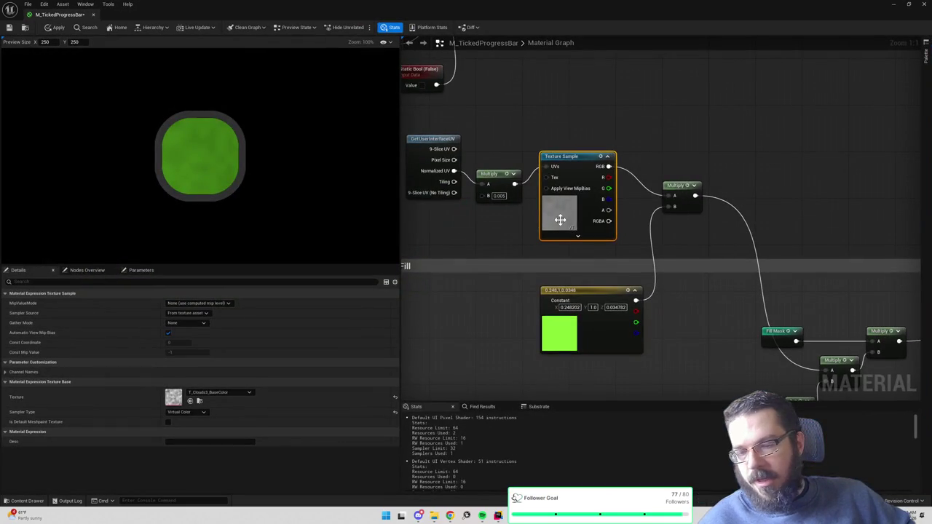
# - Try dividing the texture's RGB by 5, then remove the Divide node
pyautogui.moveTo(681, 185); pyautogui.dragTo(737, 186)
pyautogui.moveTo(608, 166)
pyautogui.mouseDown()
pyautogui.moveTo(662, 176)
pyautogui.moveTo(639, 182)
pyautogui.mouseUp()
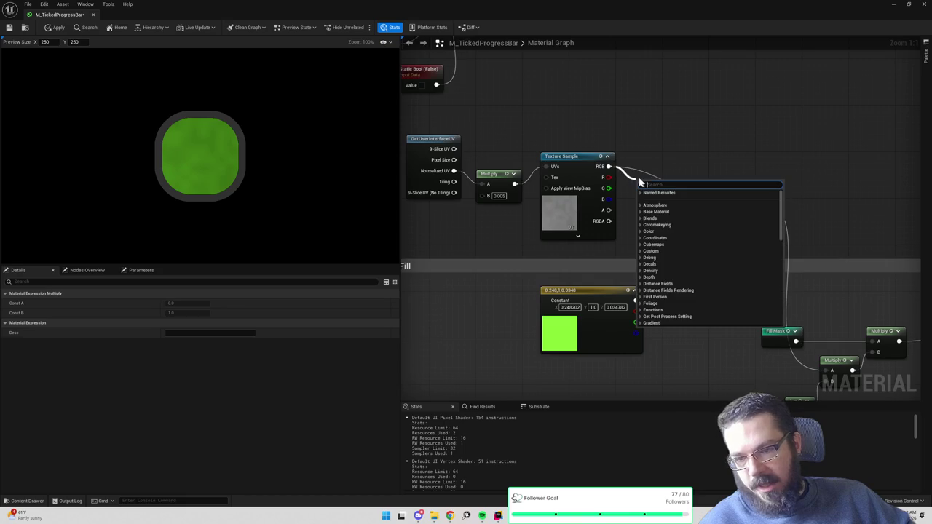
pyautogui.write('divide')
pyautogui.press('Return')
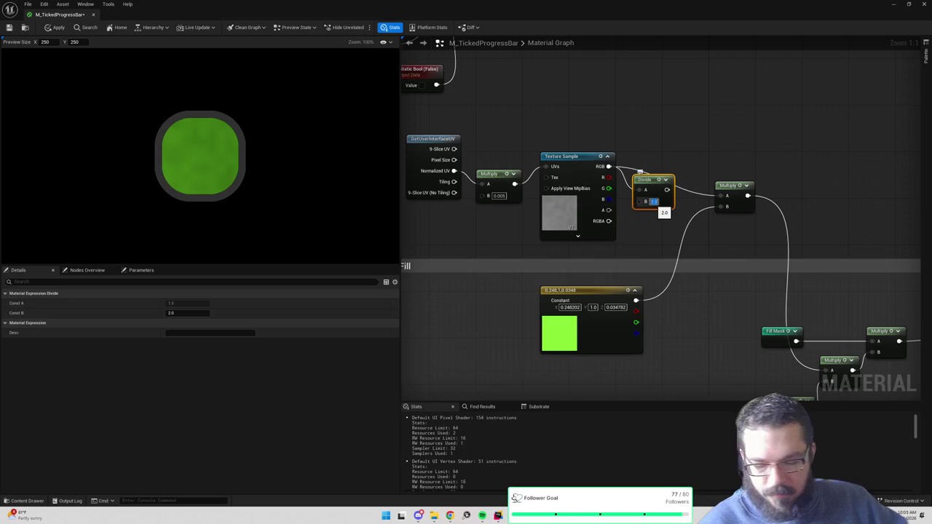
pyautogui.write('5')
pyautogui.press('Return')
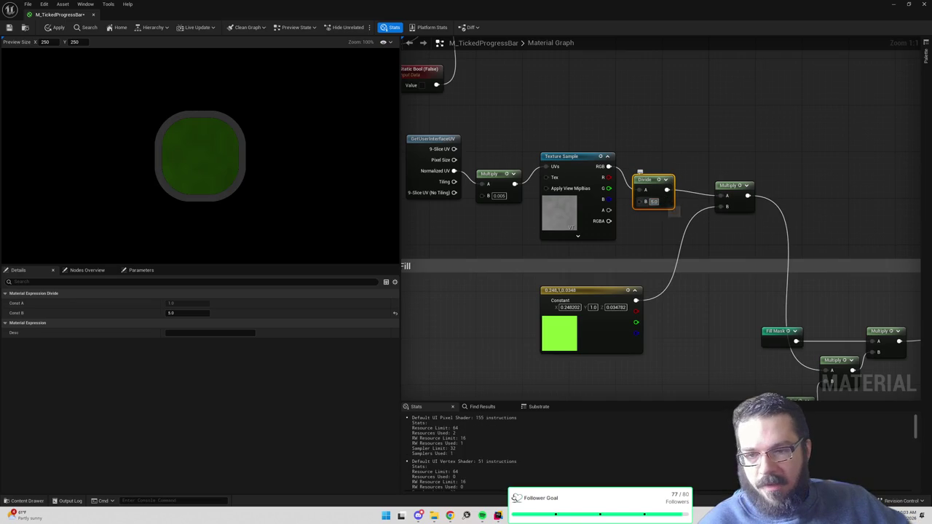
pyautogui.press('Delete')
# - Multiply the texture RGB by 2 into the next Multiply's A input and save the material
pyautogui.moveTo(607, 167); pyautogui.dragTo(643, 181)
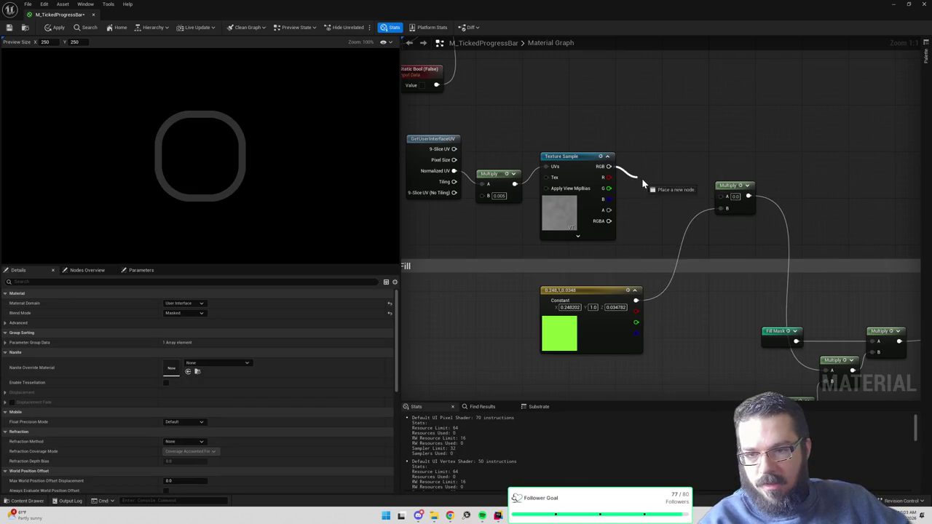
pyautogui.write('multiply')
pyautogui.press('Return')
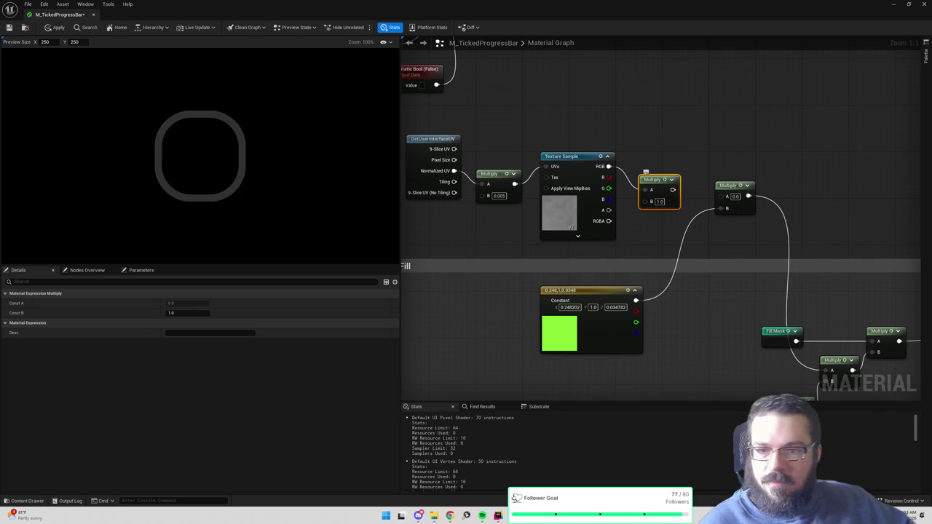
pyautogui.write('2')
pyautogui.press('Return')
pyautogui.click(667, 215)
pyautogui.moveTo(673, 190); pyautogui.dragTo(727, 196)
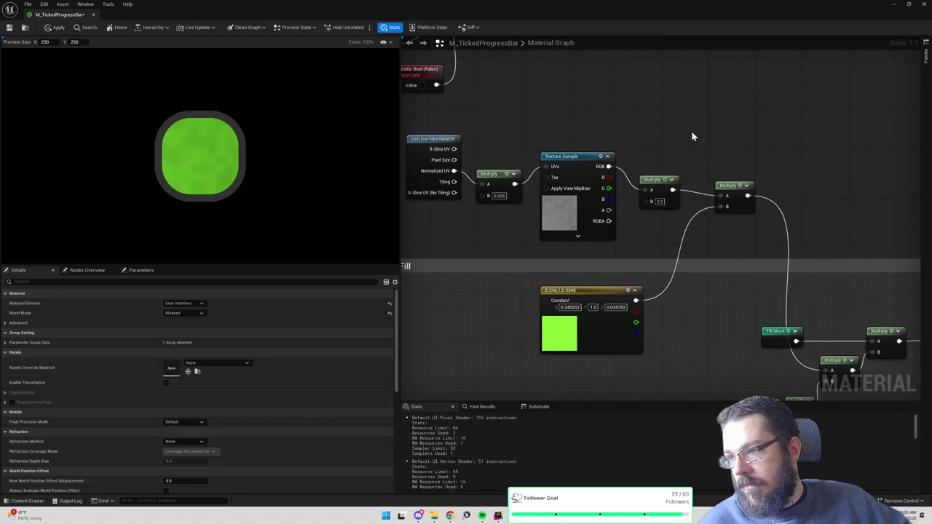
pyautogui.hotkey('ctrl', 's')
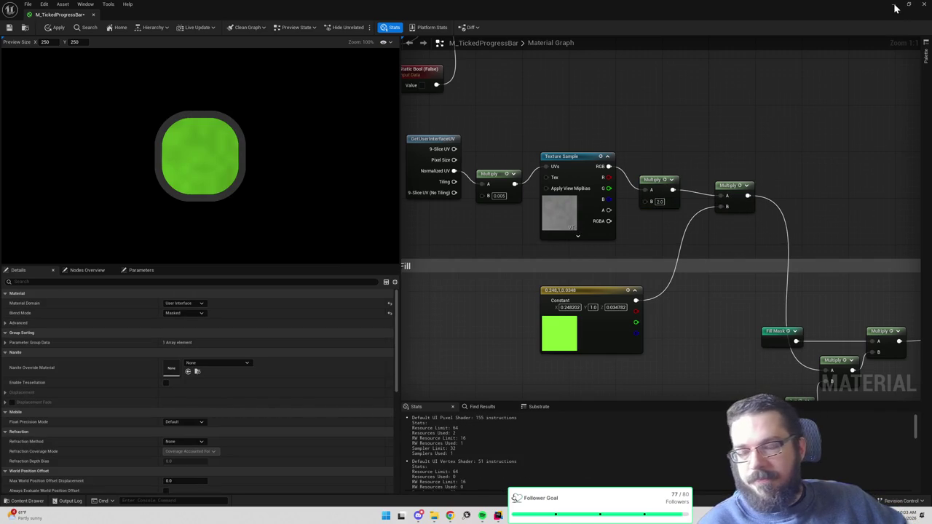
pyautogui.click(895, 6)
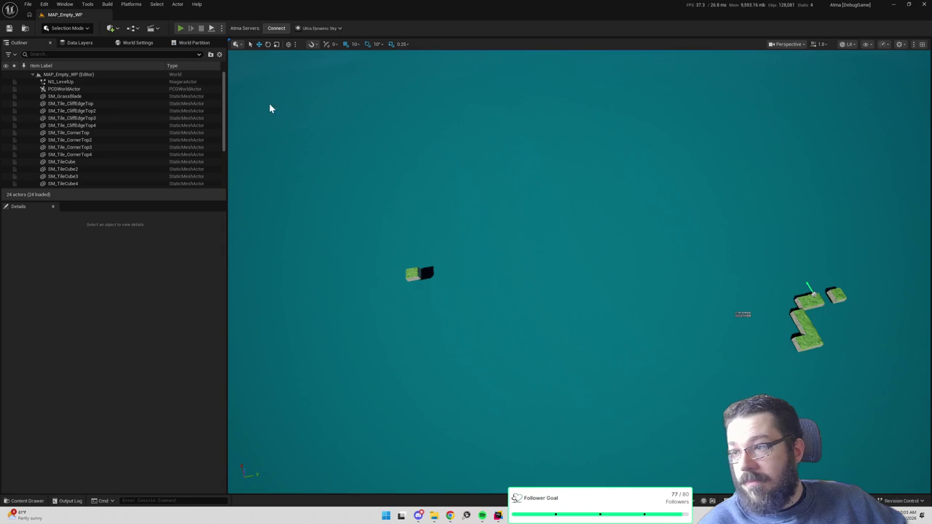
# - Apply the material and play-test the level, walking the character to the rock
pyautogui.hotkey('alt', 'p')
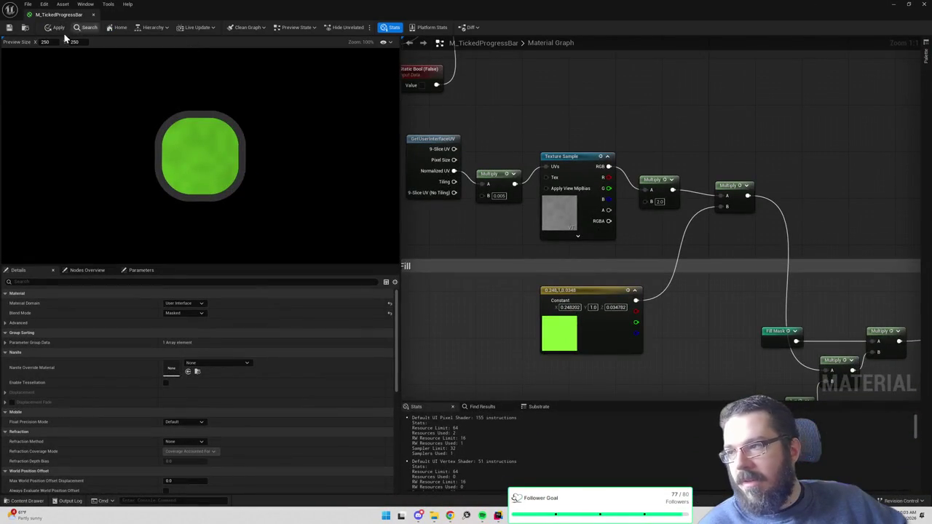
pyautogui.click(58, 26)
pyautogui.click(896, 5)
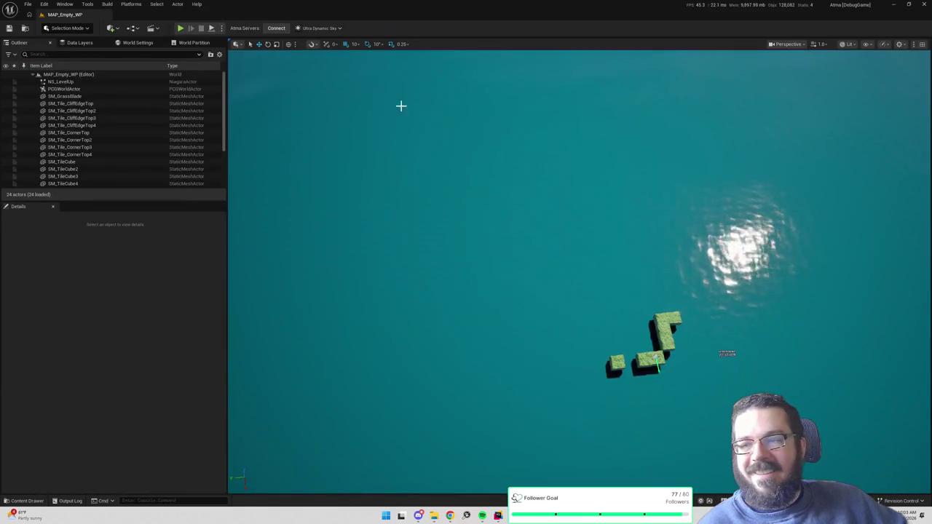
pyautogui.click(181, 28)
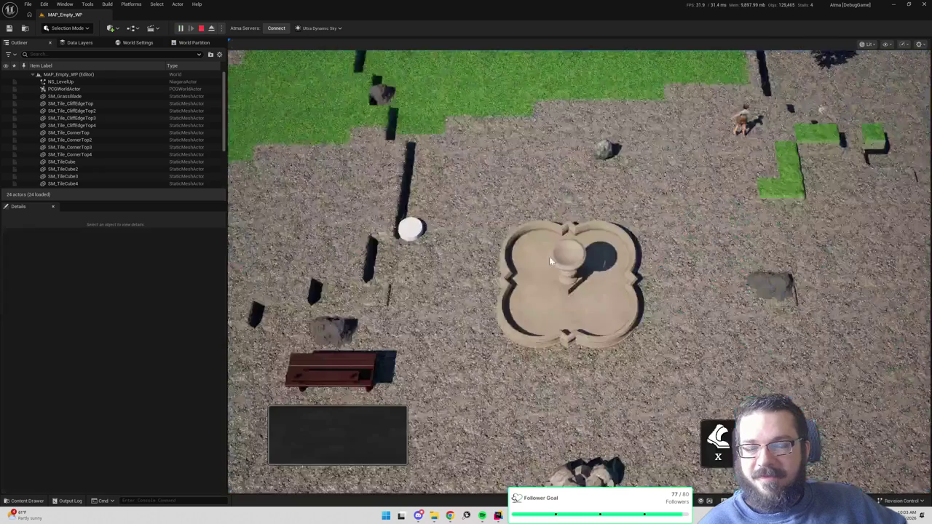
pyautogui.click(425, 290)
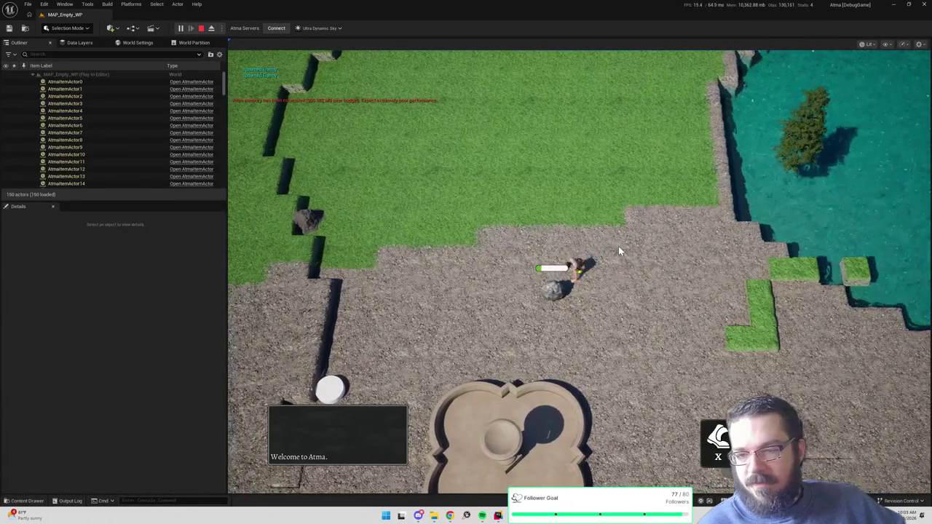
pyautogui.press('q')
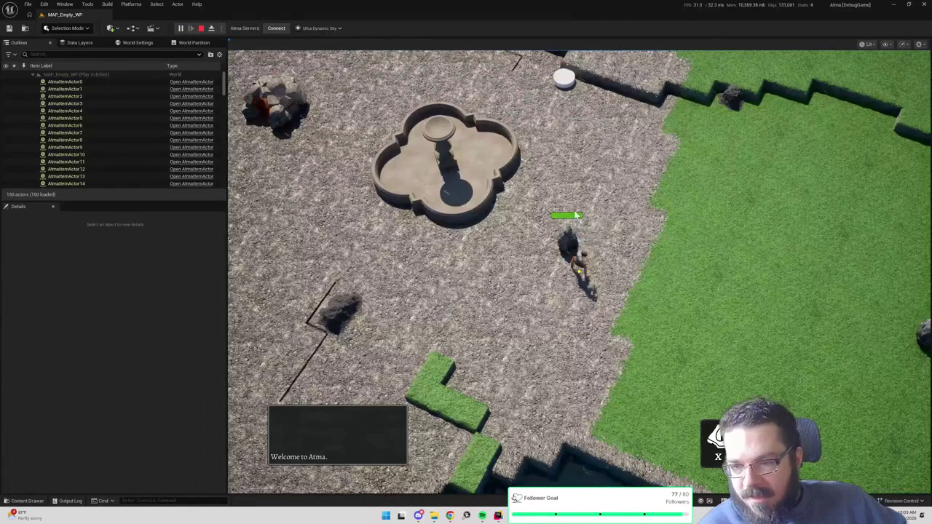
pyautogui.click(614, 252)
pyautogui.press('q')
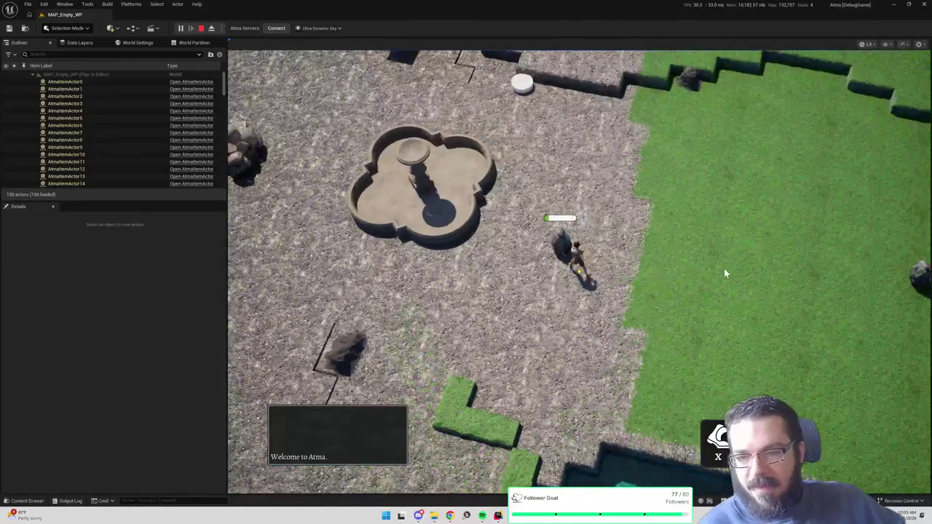
pyautogui.press('Escape')
# - Back in the material, set the Multiply values to 3.0 and 0.01 and save
pyautogui.hotkey('alt', 'Tab')
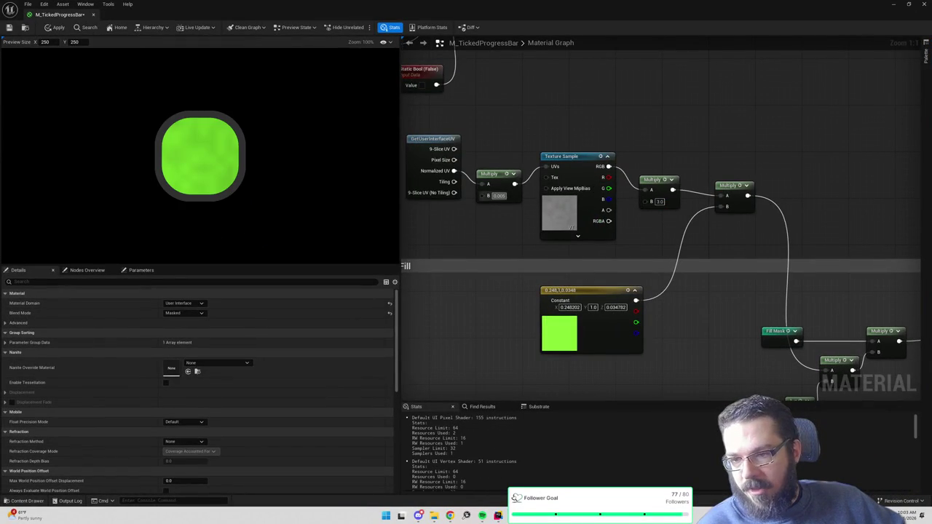
pyautogui.moveTo(500, 194); pyautogui.dragTo(510, 195)
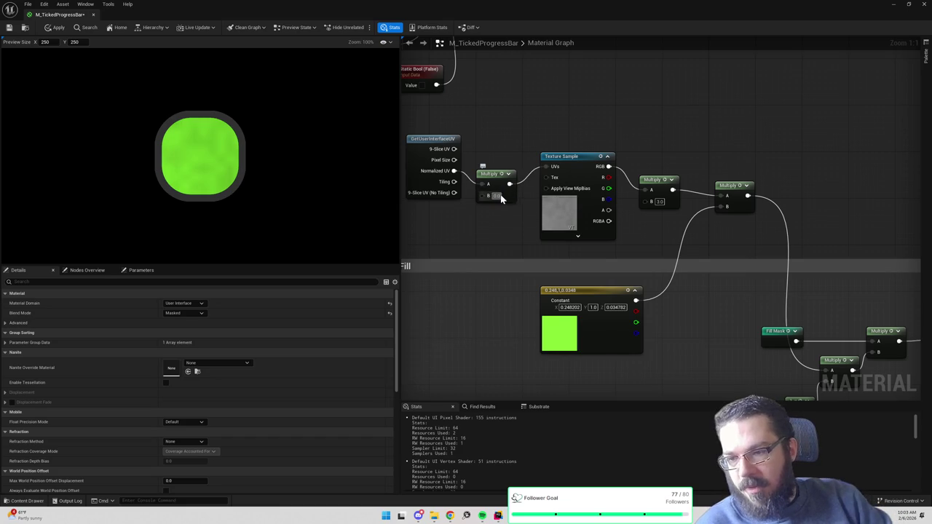
pyautogui.write('1')
pyautogui.hotkey('ctrl', 's')
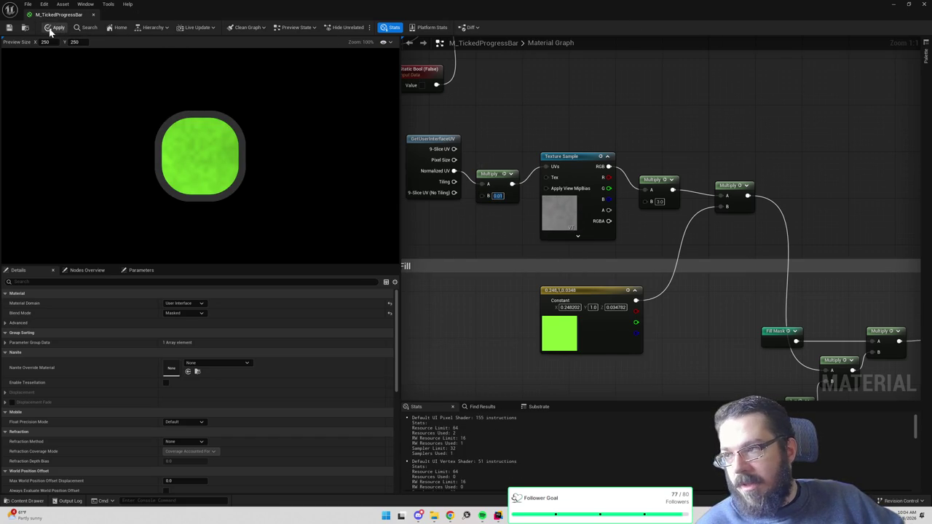
pyautogui.click(892, 9)
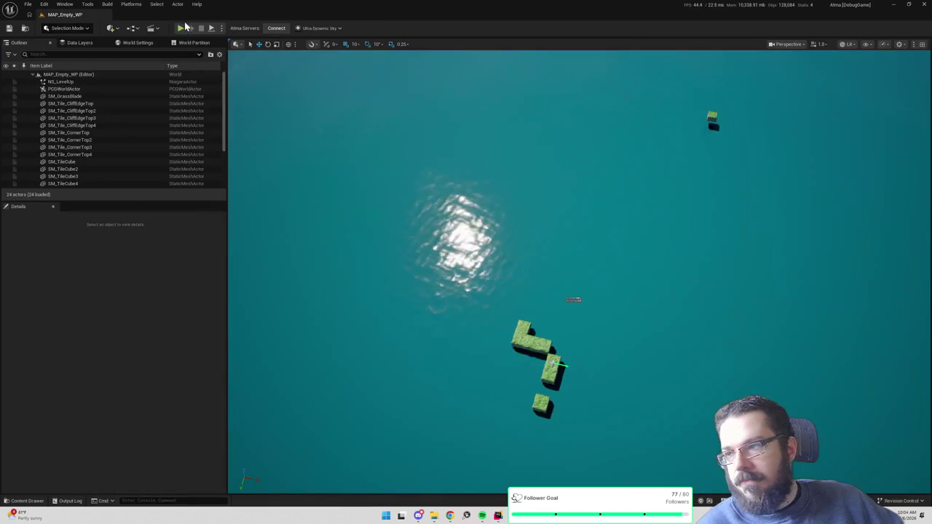
# - Start a fresh play test, rotate the camera, and walk the character away from the tree
pyautogui.click(181, 29)
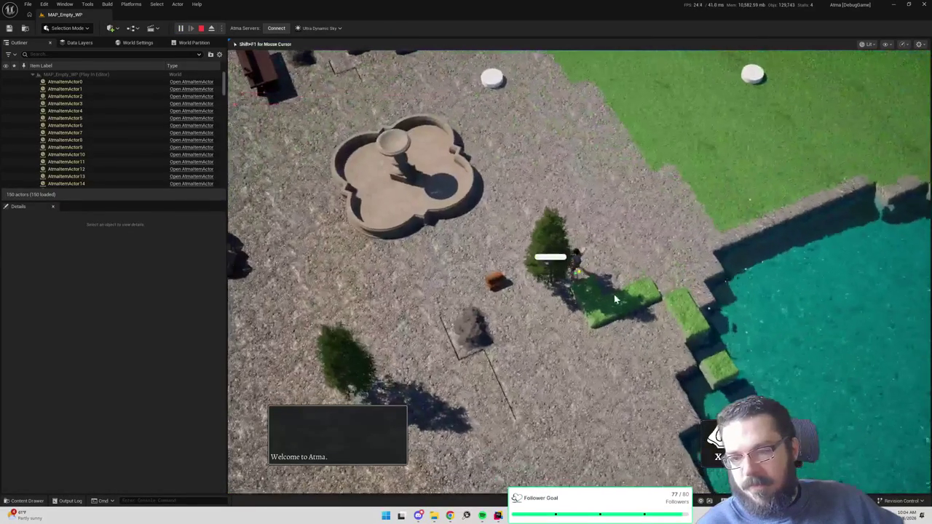
pyautogui.click(615, 295)
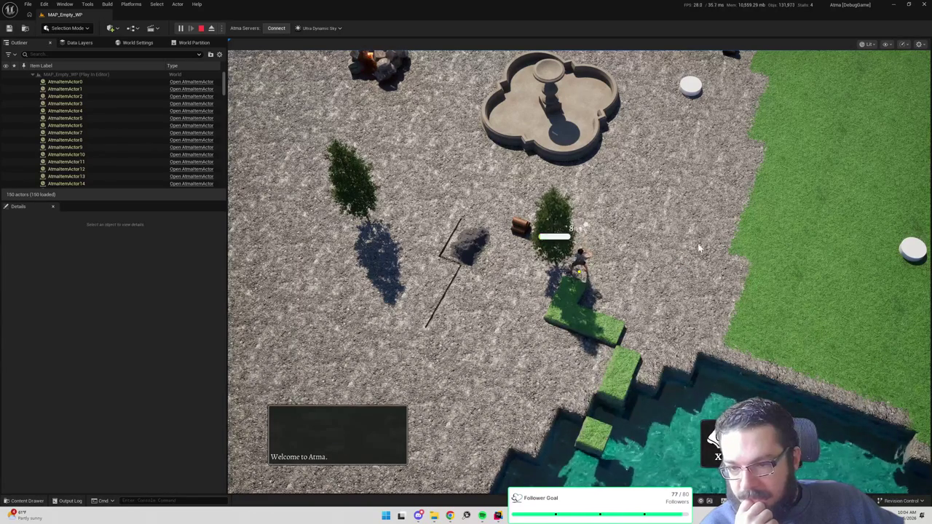
pyautogui.press('q')
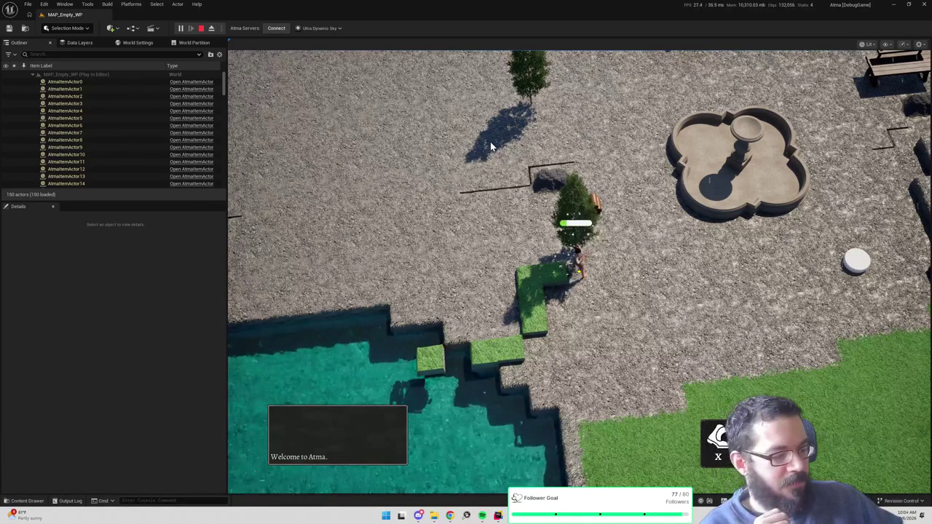
pyautogui.click(492, 168)
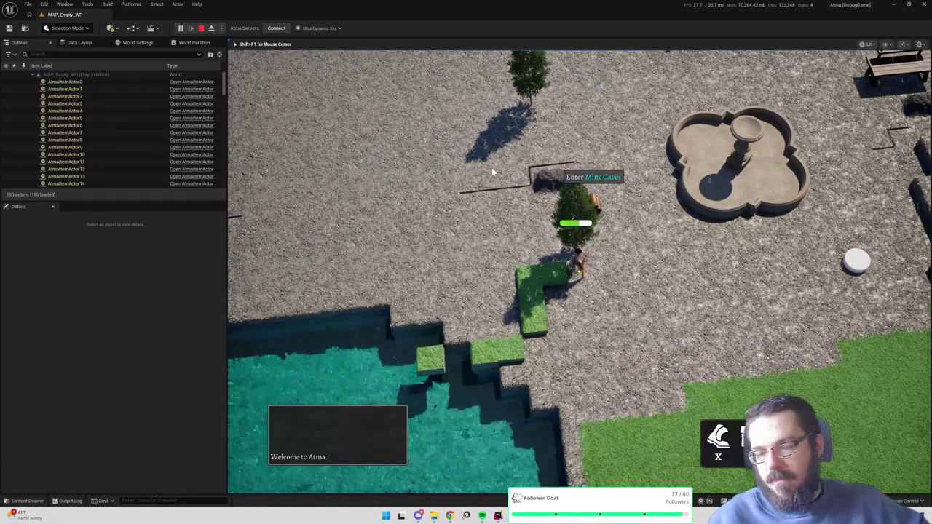
pyautogui.moveTo(491, 167); pyautogui.dragTo(383, 160)
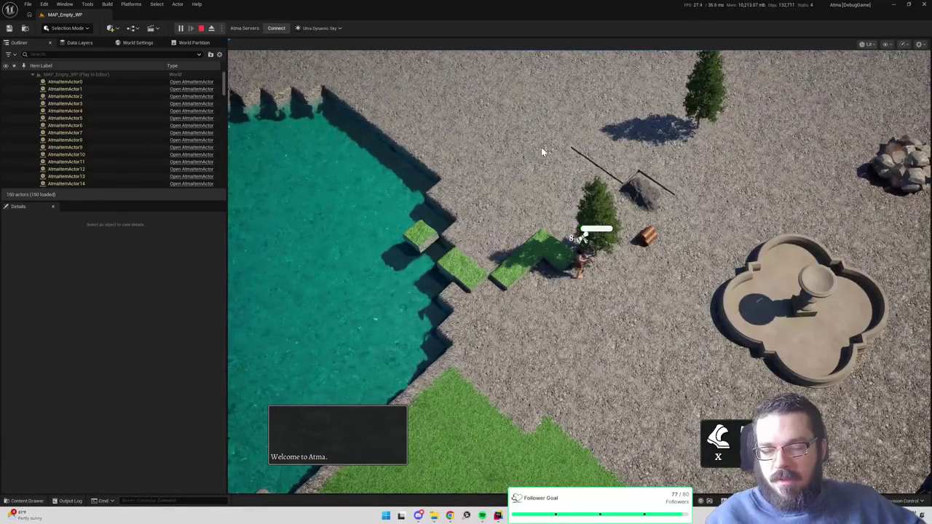
pyautogui.click(541, 152)
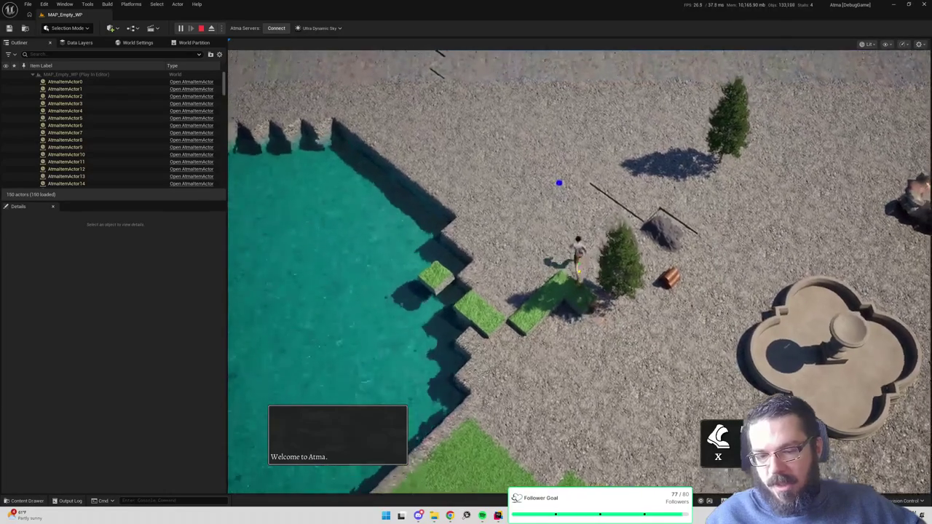
# - Toggle the inventory, send the character to chop the tree, and check the collected wood
pyautogui.press('i')
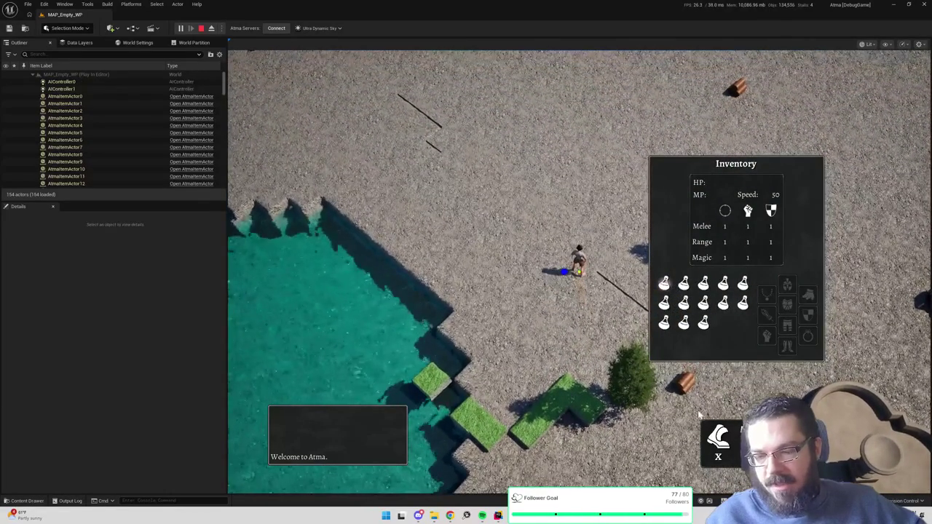
pyautogui.press('i')
pyautogui.click(638, 202)
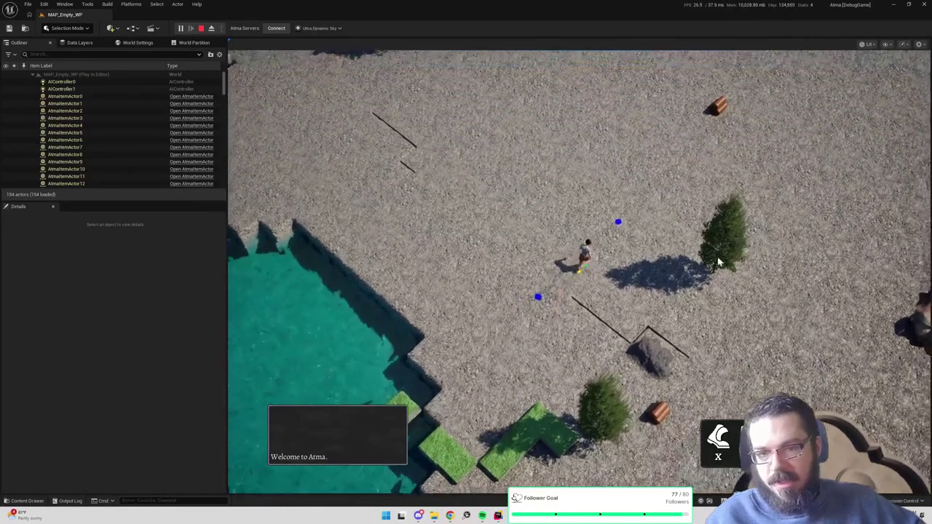
pyautogui.click(718, 262)
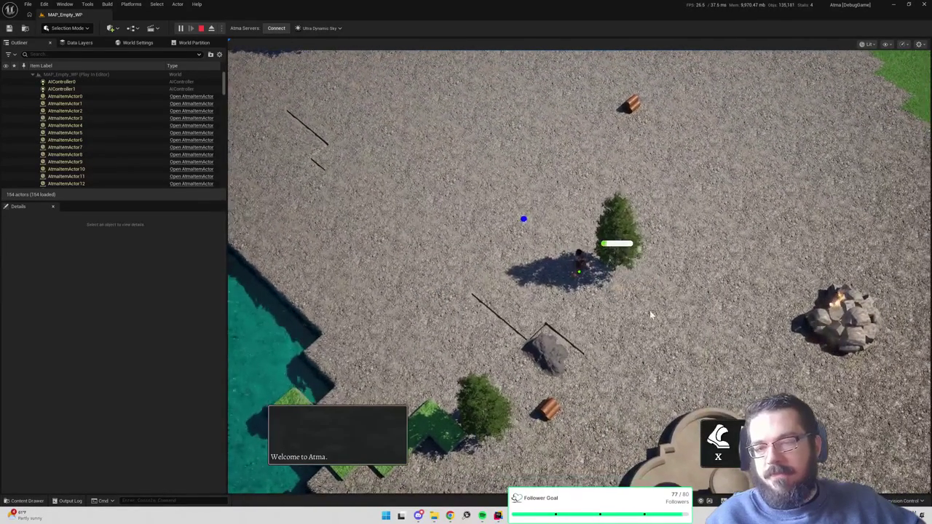
pyautogui.press('i')
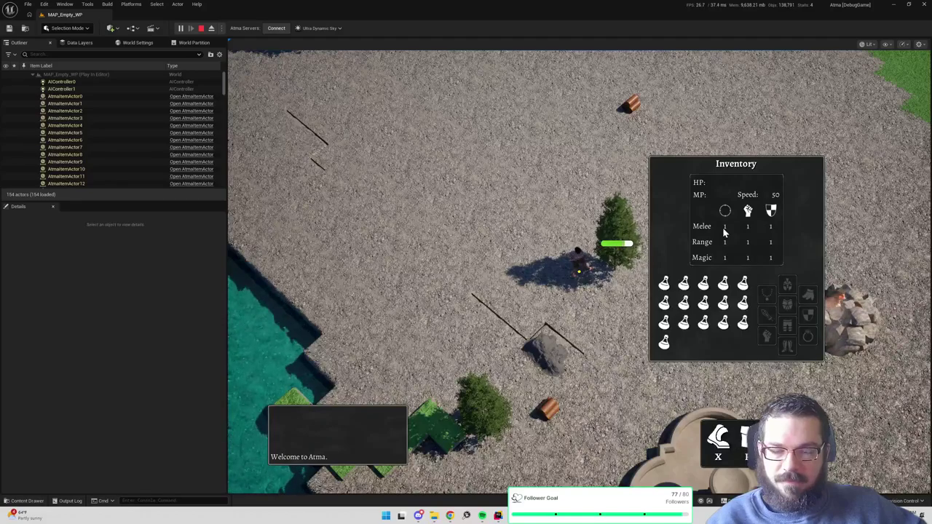
pyautogui.press('i')
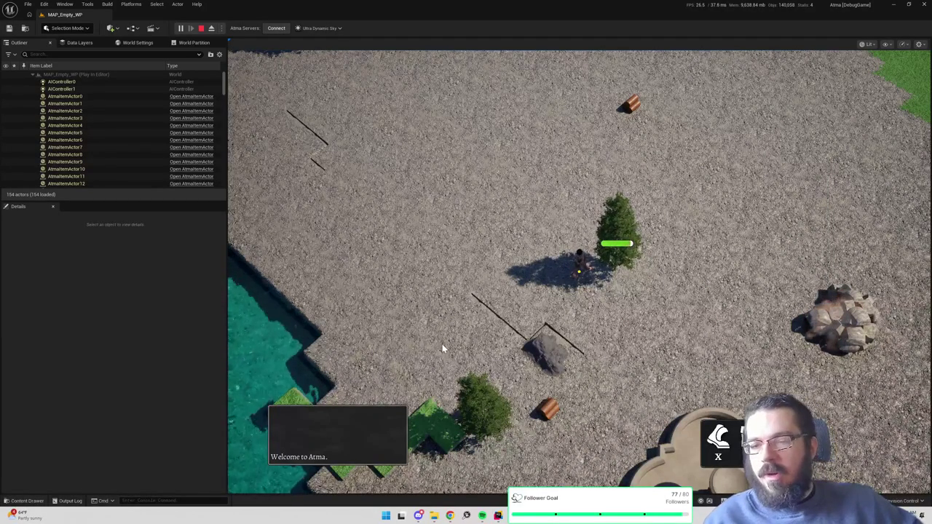
# - Walk away and chop the tree again to watch the progress bar, then stop playing
pyautogui.click(546, 254)
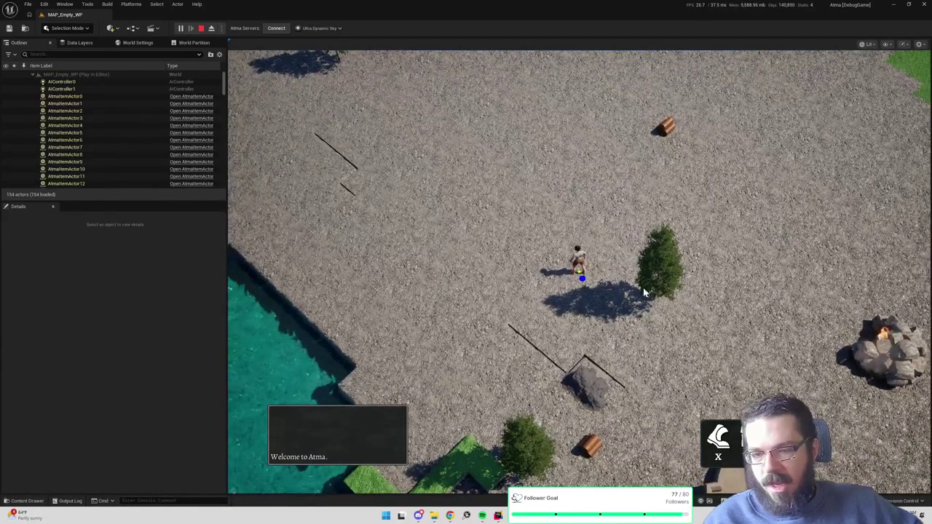
pyautogui.click(644, 292)
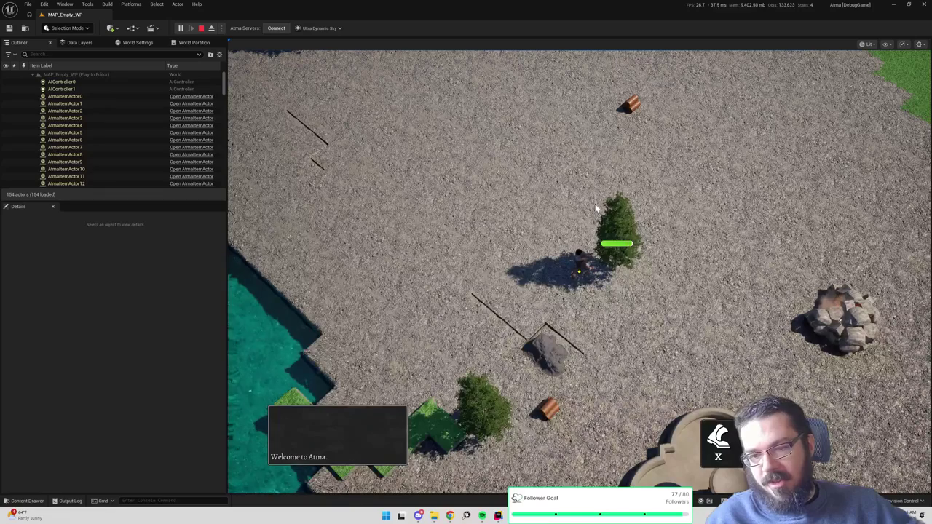
pyautogui.press('q')
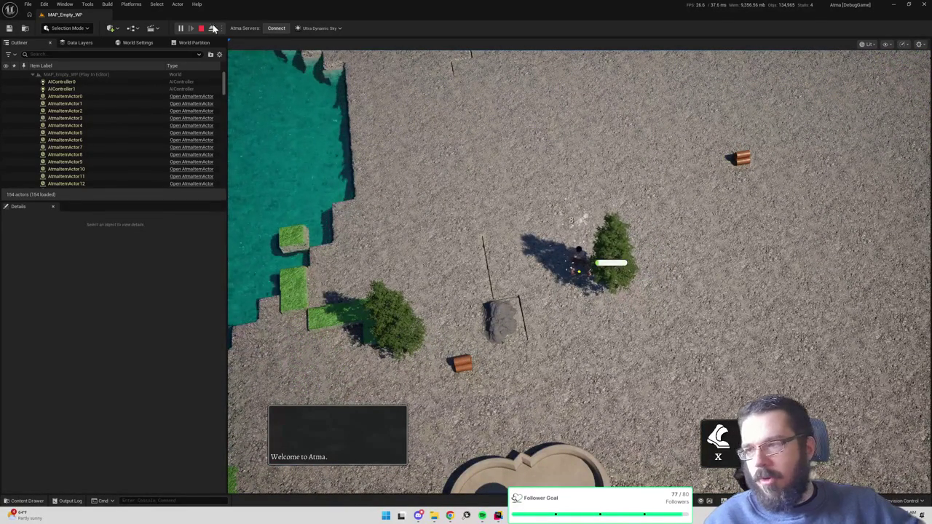
pyautogui.press('Escape')
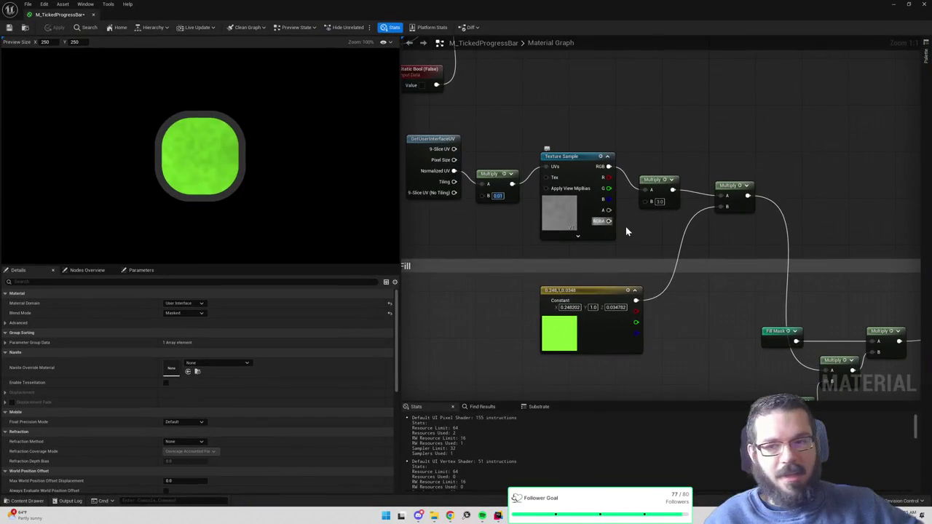
# - Add a Noise node set to Voronoi and wire Normalized UV into its World Position
pyautogui.rightClick(639, 133)
pyautogui.write('n')
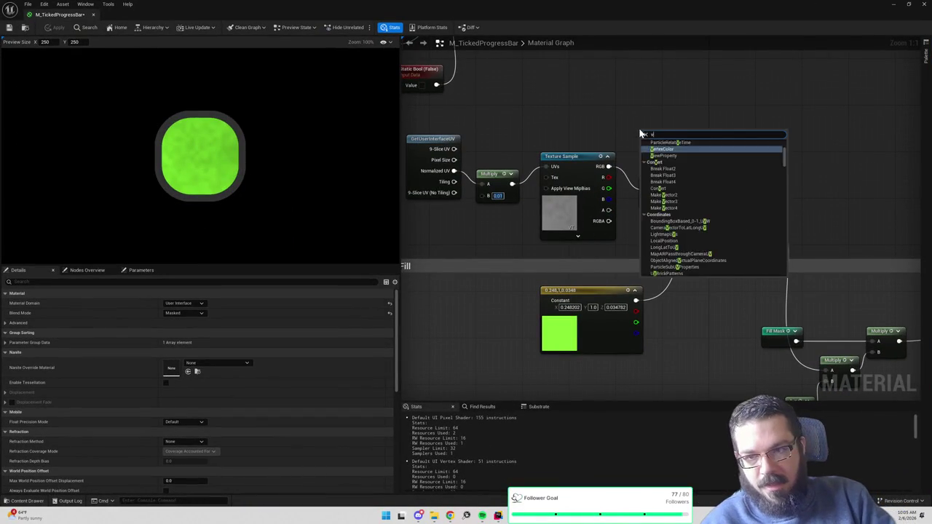
pyautogui.write('oise')
pyautogui.press('Return')
pyautogui.click(193, 332)
pyautogui.click(183, 374)
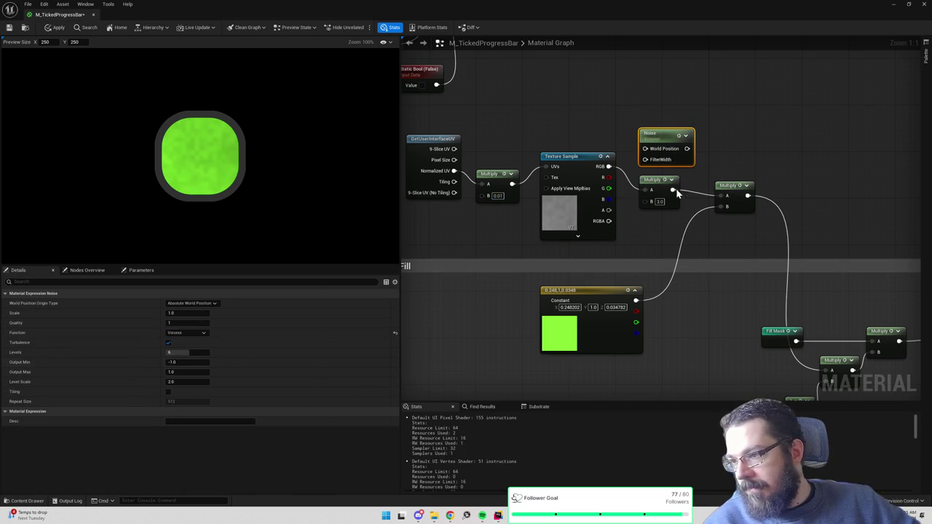
pyautogui.moveTo(712, 159); pyautogui.dragTo(641, 112)
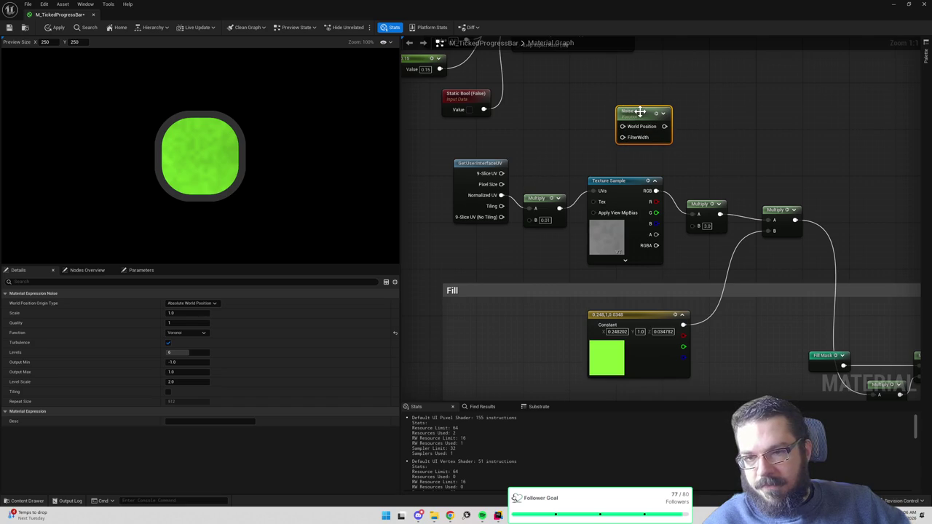
pyautogui.moveTo(501, 195)
pyautogui.mouseDown()
pyautogui.moveTo(626, 127)
pyautogui.moveTo(689, 202)
pyautogui.mouseUp()
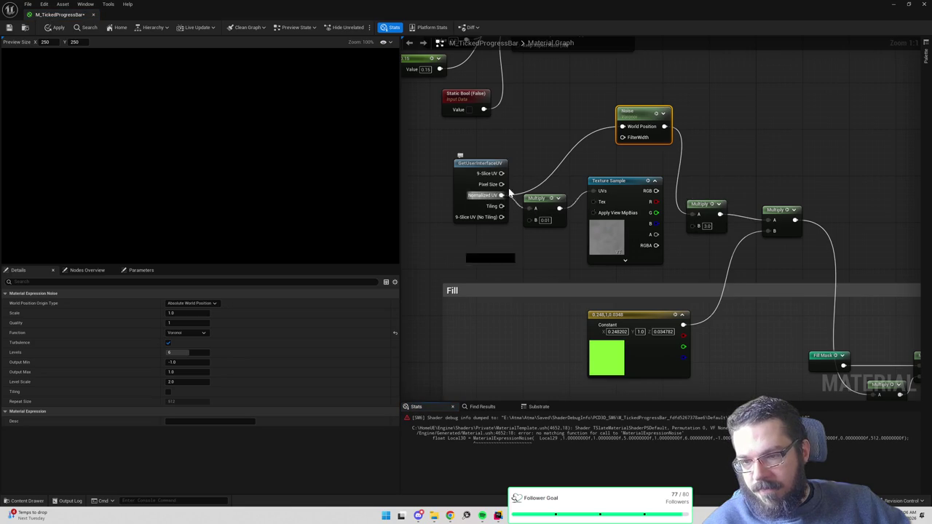
# - Insert an AppendVector after Normalized UV with a 0 Constant in its B input
pyautogui.moveTo(500, 195); pyautogui.dragTo(551, 142)
pyautogui.write('append')
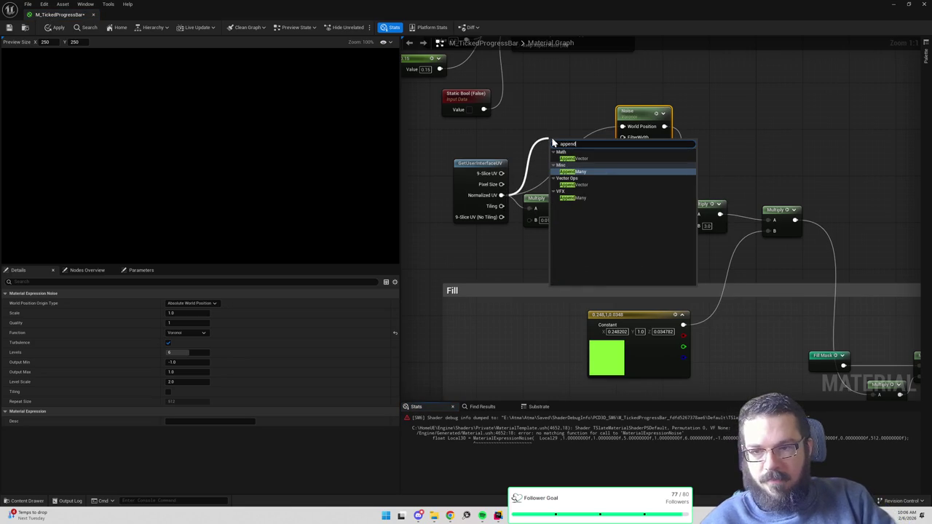
pyautogui.press('Up')
pyautogui.press('Down')
pyautogui.press('Up')
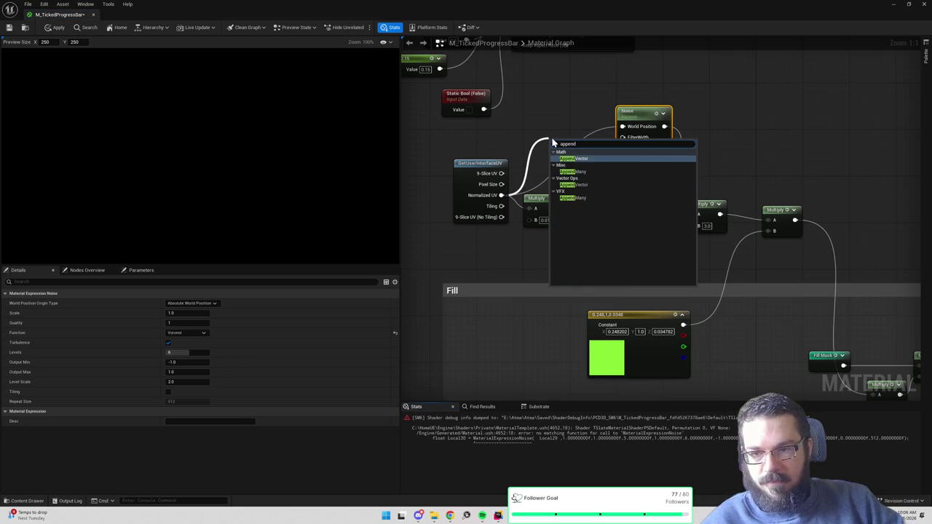
pyautogui.press('Return')
pyautogui.moveTo(552, 139); pyautogui.dragTo(569, 92)
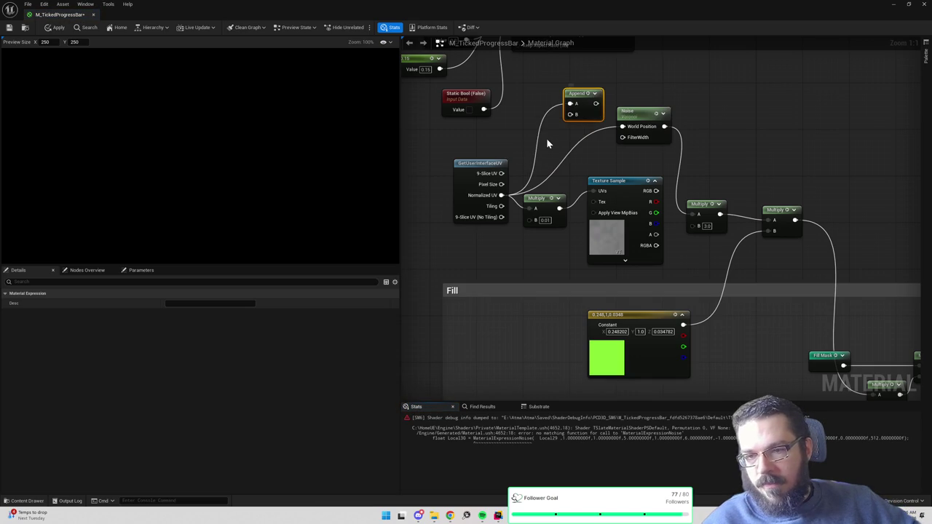
pyautogui.click(570, 143)
pyautogui.moveTo(588, 151); pyautogui.dragTo(570, 114)
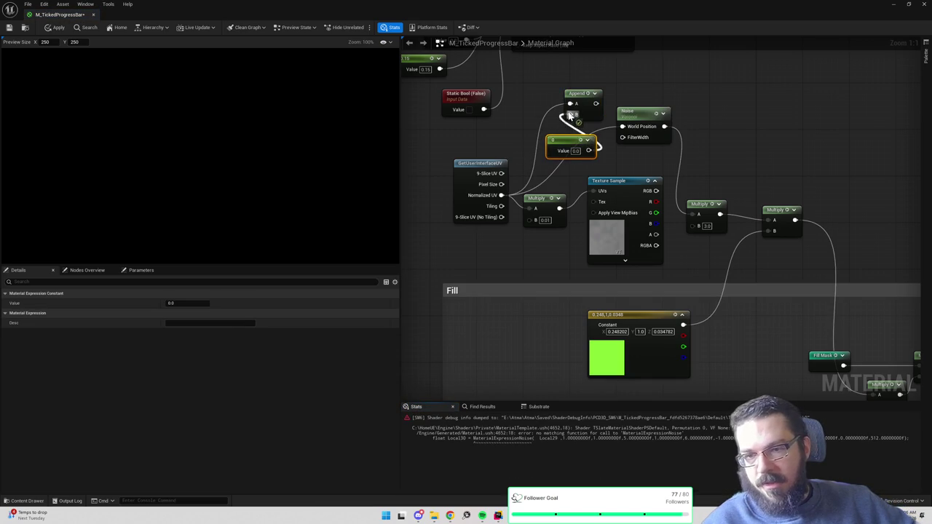
# - On the Voronoi Noise, try Scale 5 then settle on 0.1, and return Quality from 5 to 1
pyautogui.click(642, 114)
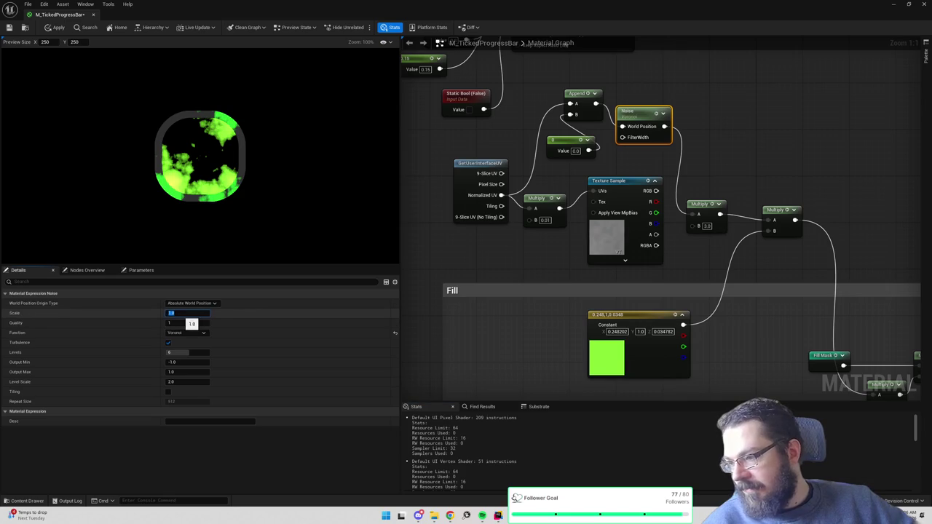
pyautogui.write('5')
pyautogui.press('Return')
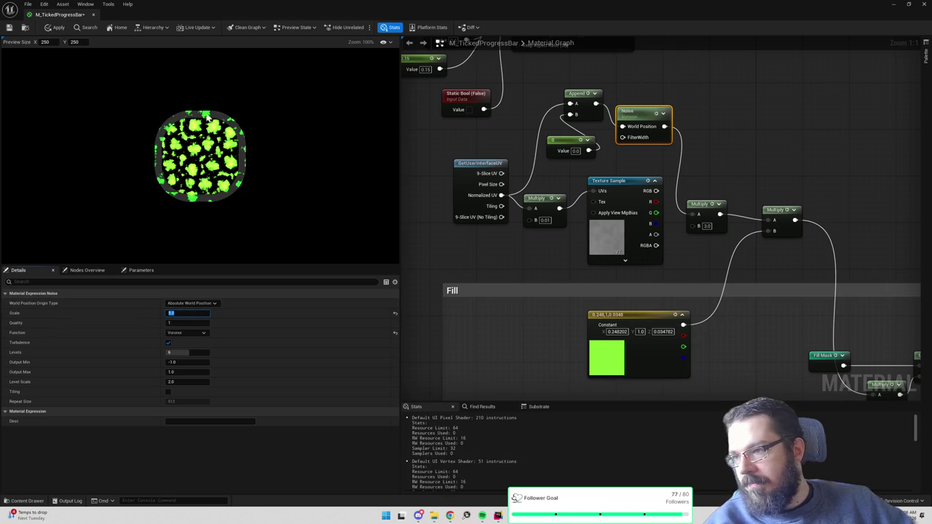
pyautogui.moveTo(790, 268)
pyautogui.mouseDown()
pyautogui.moveTo(634, 129)
pyautogui.moveTo(715, 257)
pyautogui.mouseUp()
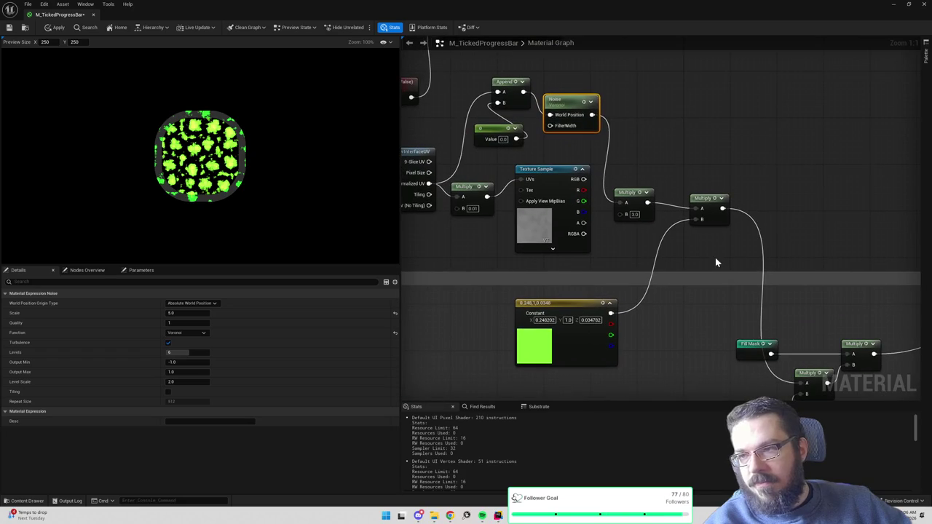
pyautogui.click(193, 313)
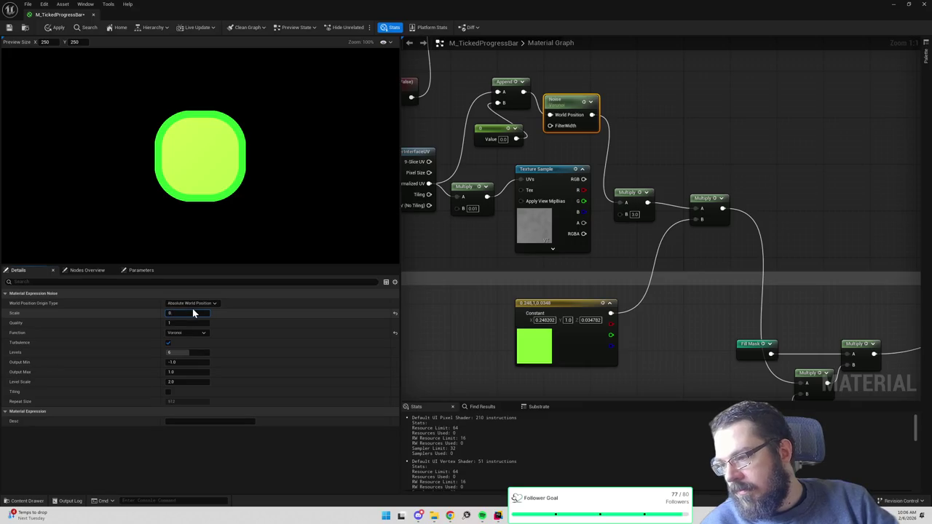
pyautogui.write('.1')
pyautogui.press('Return')
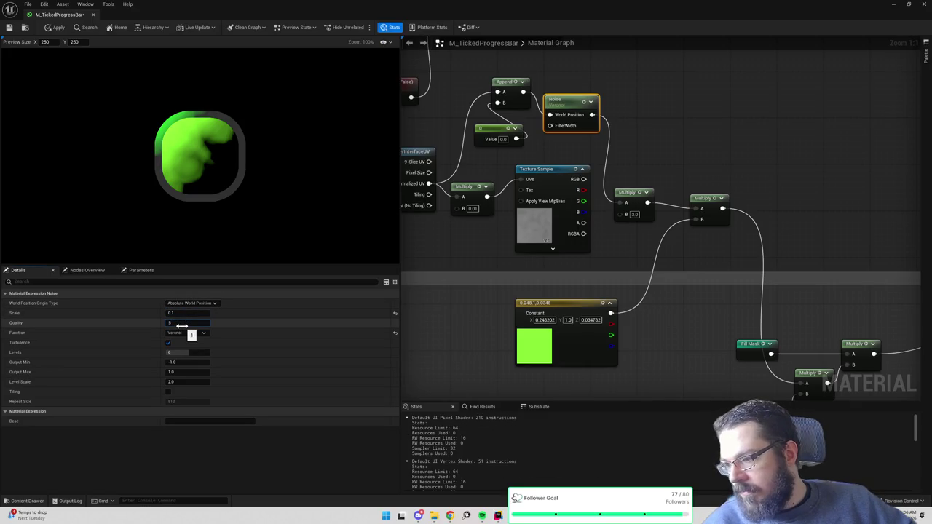
pyautogui.press('Return')
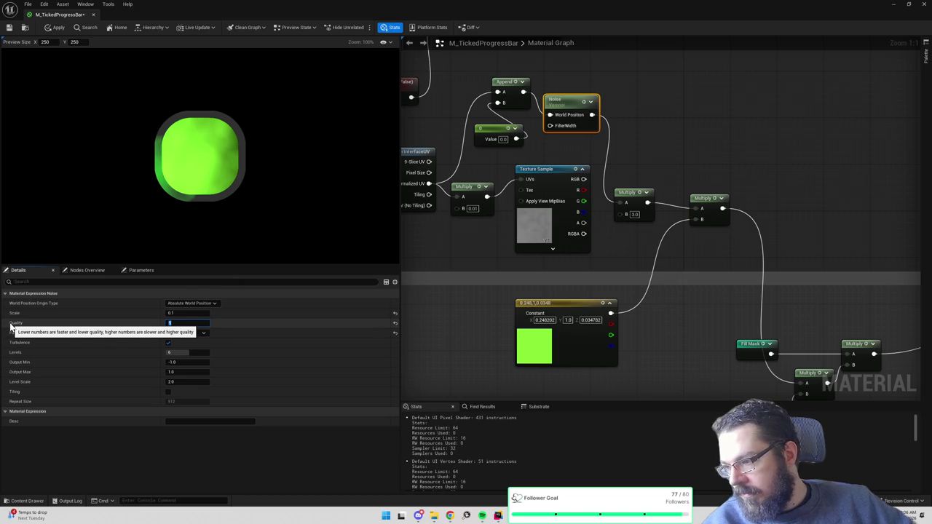
pyautogui.write('1')
pyautogui.press('Return')
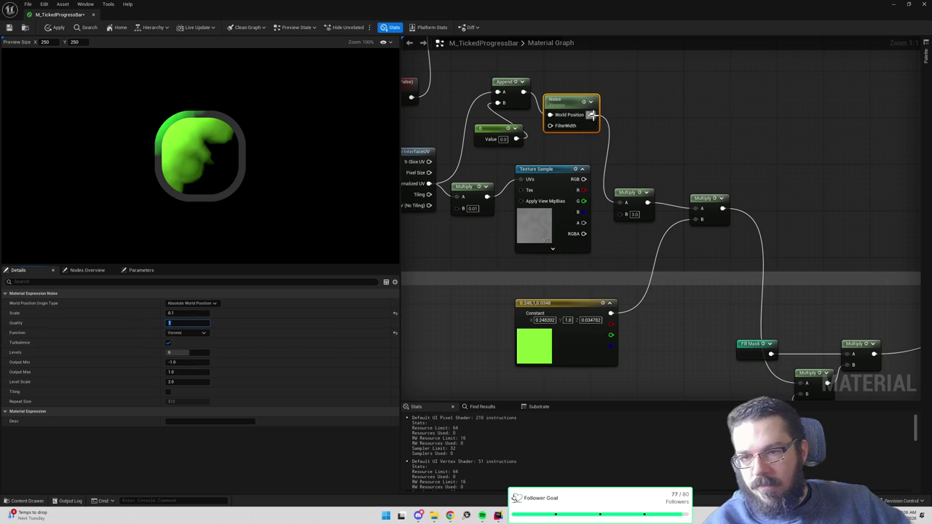
pyautogui.moveTo(591, 114); pyautogui.dragTo(626, 117)
# - Add 0.5 to the Noise output and wire the result into the fill Multiply's A input
pyautogui.write('add')
pyautogui.press('Return')
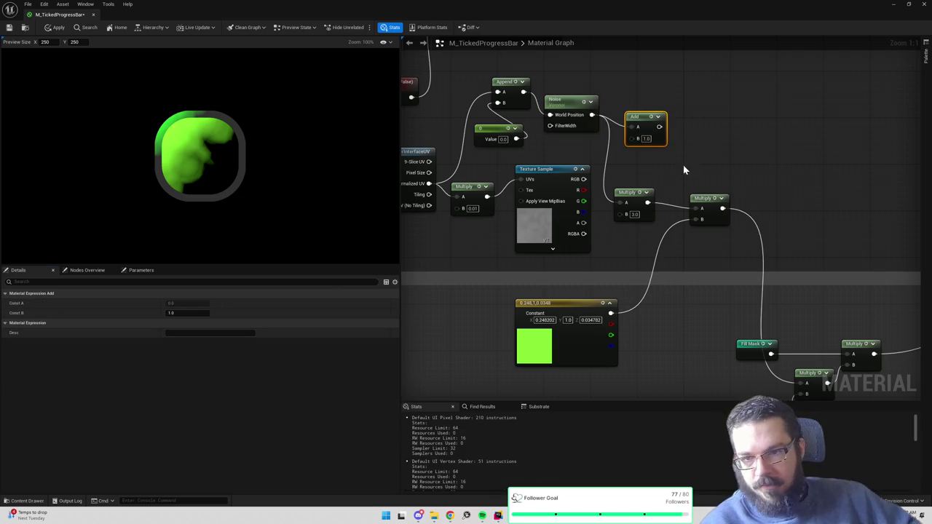
pyautogui.write('0.5')
pyautogui.press('Return')
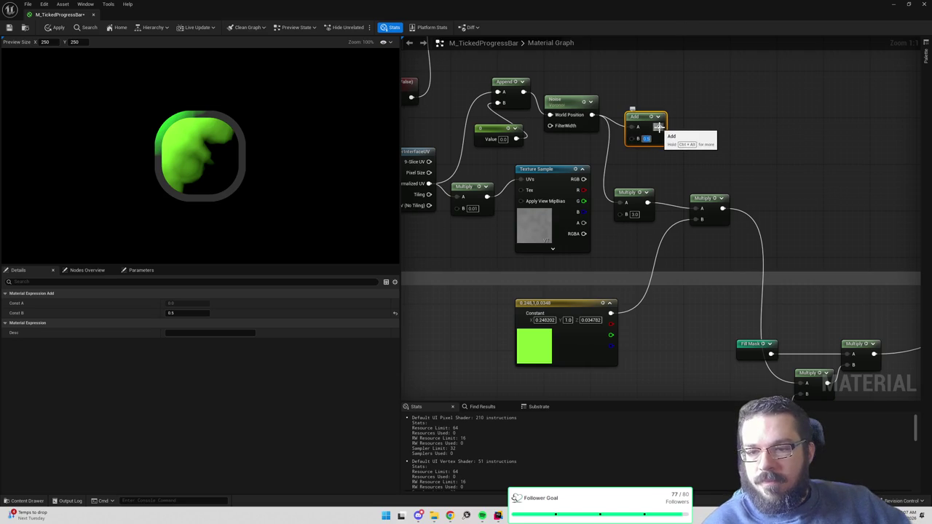
pyautogui.moveTo(659, 128); pyautogui.dragTo(694, 209)
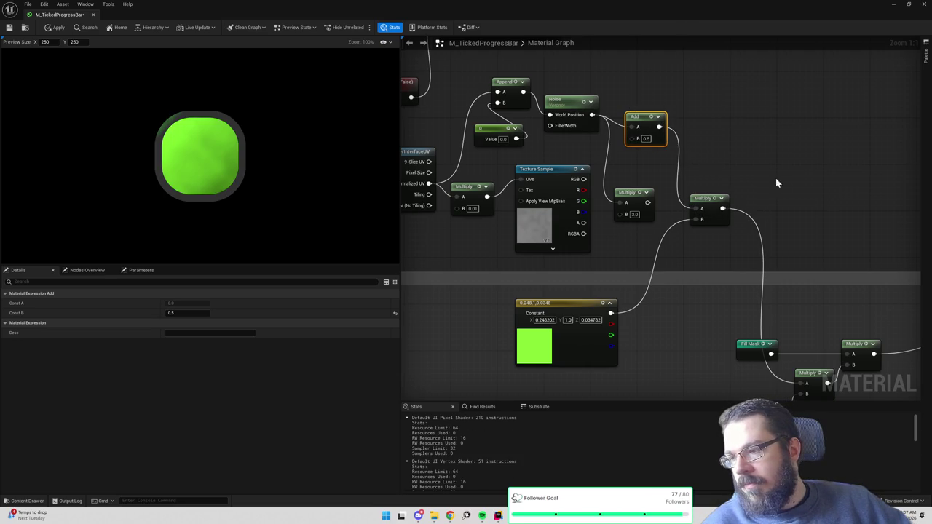
# - Reposition the Fill Mask node and pull a new connection from its output
pyautogui.scroll(-5, 776, 183)
pyautogui.moveTo(552, 205)
pyautogui.mouseDown()
pyautogui.moveTo(816, 187)
pyautogui.moveTo(604, 173)
pyautogui.moveTo(636, 197)
pyautogui.moveTo(748, 202)
pyautogui.mouseUp()
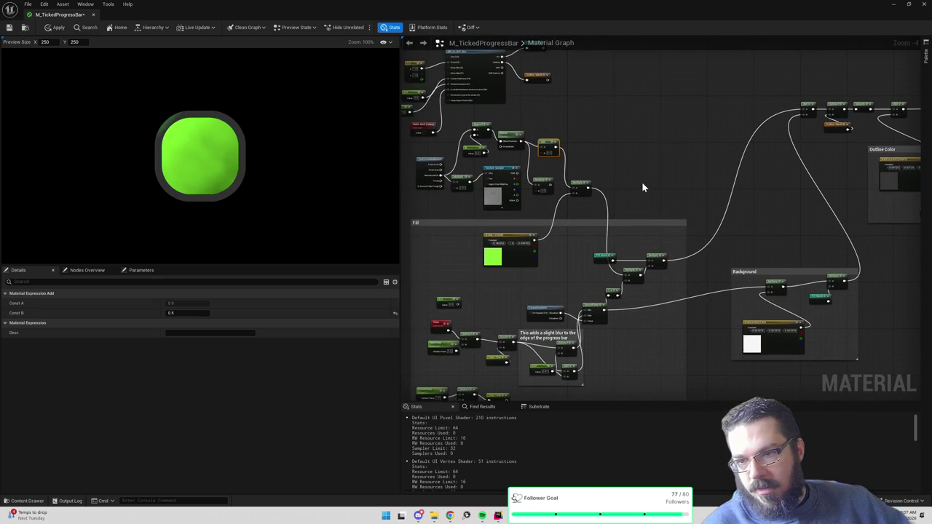
pyautogui.scroll(1, 586, 154)
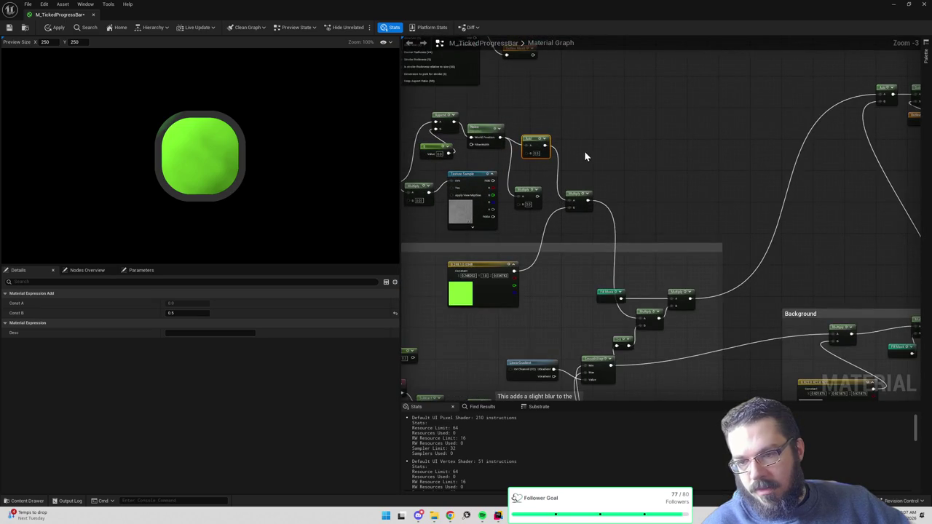
pyautogui.moveTo(584, 150); pyautogui.dragTo(703, 86)
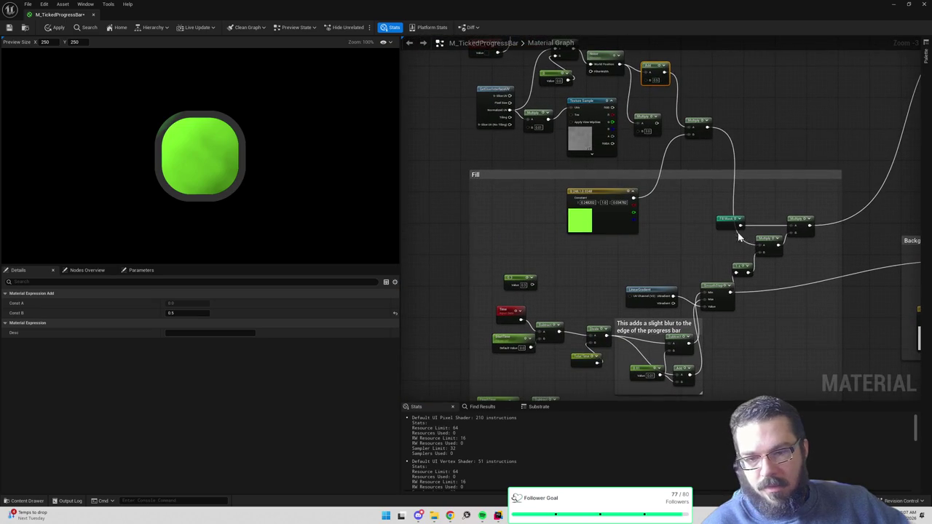
pyautogui.moveTo(729, 217); pyautogui.dragTo(766, 206)
pyautogui.moveTo(805, 164)
pyautogui.mouseDown()
pyautogui.moveTo(697, 194)
pyautogui.moveTo(686, 208)
pyautogui.mouseUp()
pyautogui.moveTo(635, 301)
pyautogui.mouseDown()
pyautogui.moveTo(619, 235)
pyautogui.moveTo(649, 251)
pyautogui.mouseUp()
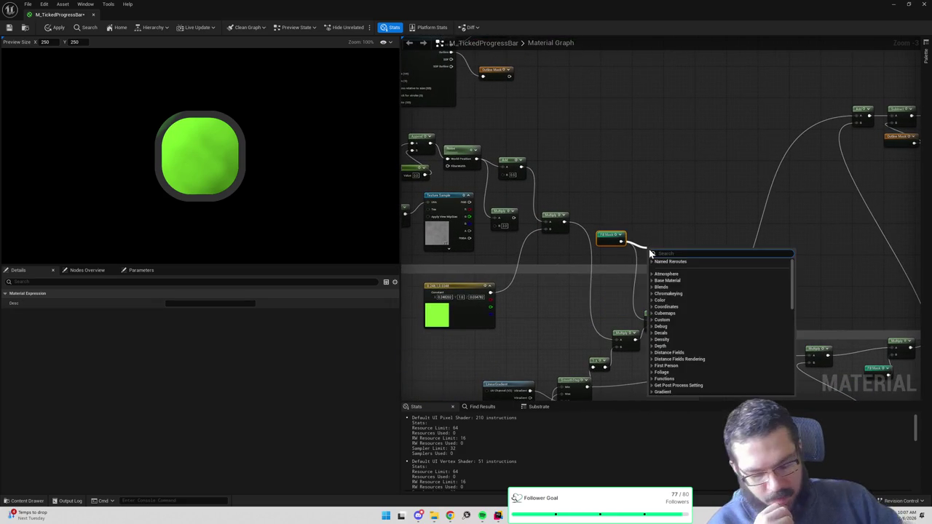
# - Add a Subtract after Fill Mask and wire an Outline Mask node into it
pyautogui.write('subtract')
pyautogui.press('Return')
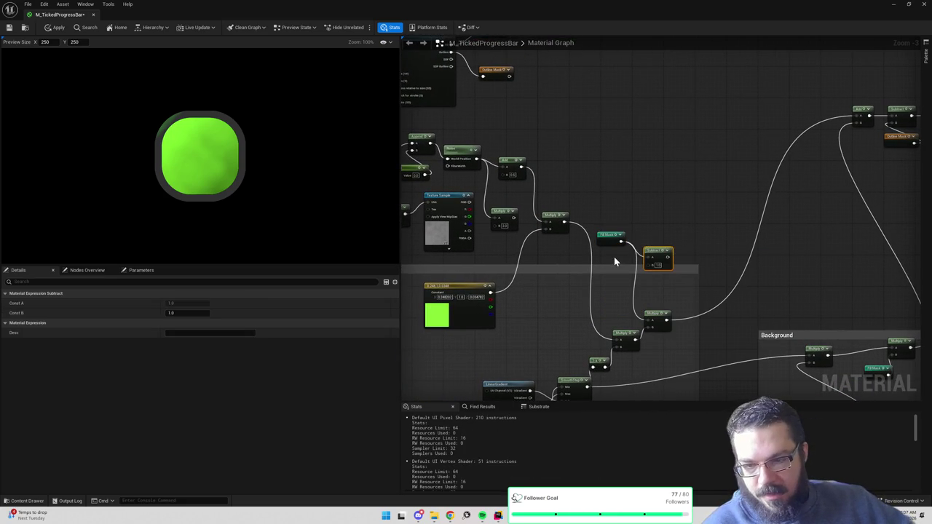
pyautogui.rightClick(615, 261)
pyautogui.write('bord')
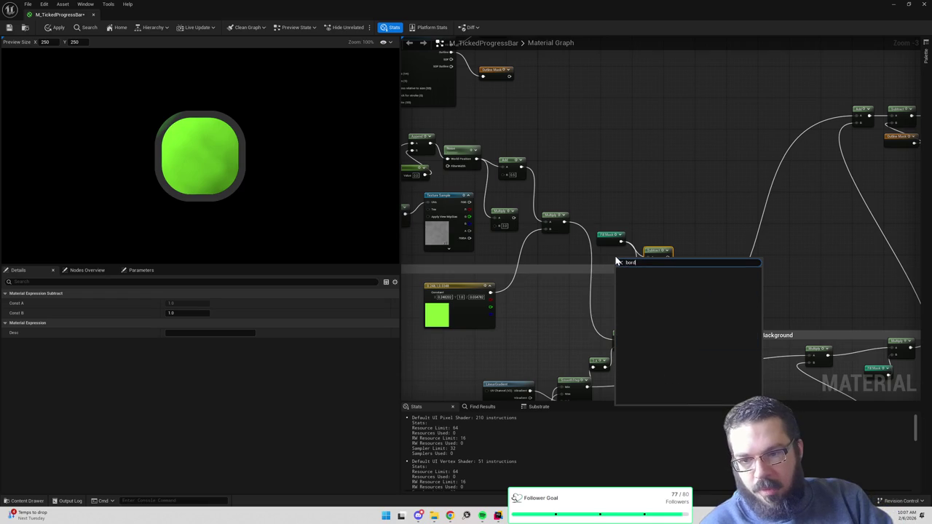
pyautogui.press('BackSpace')
pyautogui.press('BackSpace')
pyautogui.press('BackSpace')
pyautogui.write('outline')
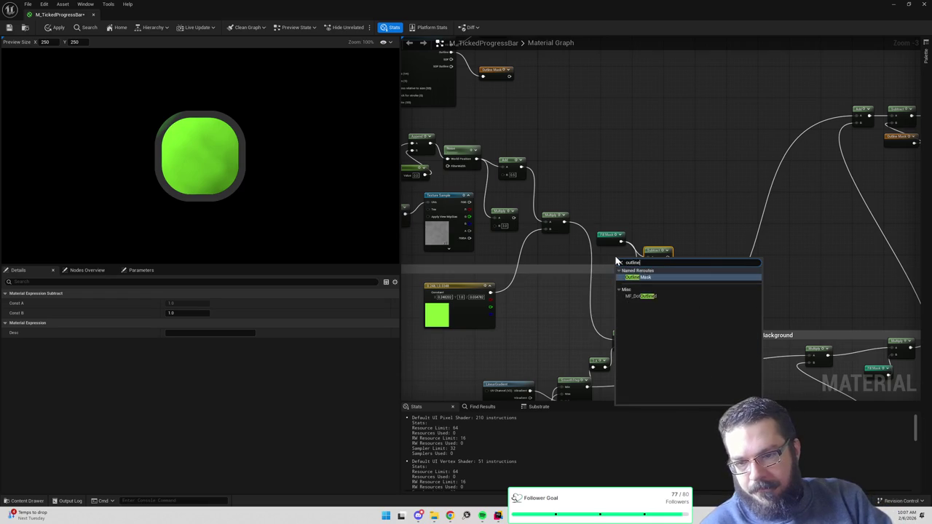
pyautogui.press('Return')
pyautogui.moveTo(625, 266)
pyautogui.mouseDown()
pyautogui.moveTo(599, 266)
pyautogui.moveTo(666, 260)
pyautogui.moveTo(650, 318)
pyautogui.mouseUp()
# - Save the material and return to the level with the Content Drawer open
pyautogui.click(658, 195)
pyautogui.hotkey('ctrl', 's')
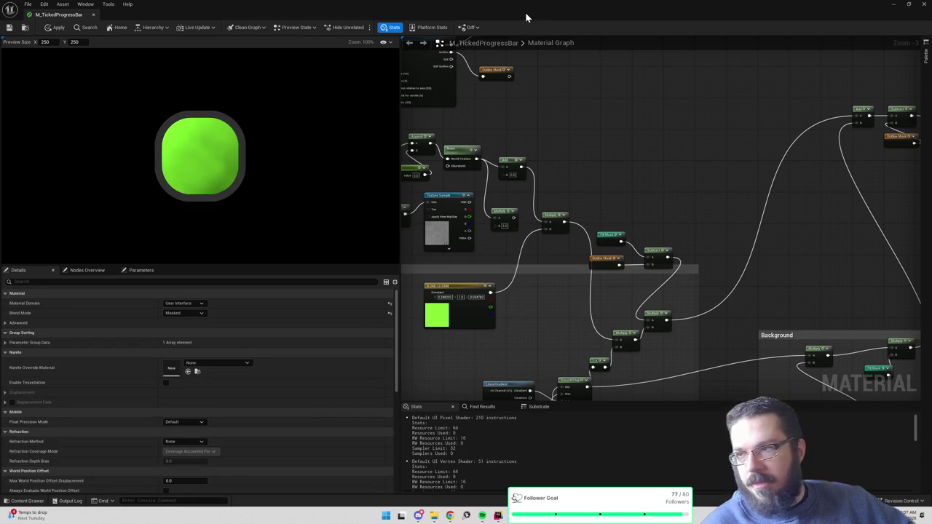
pyautogui.hotkey('alt', 'Tab')
pyautogui.hotkey('ctrl', 'space')
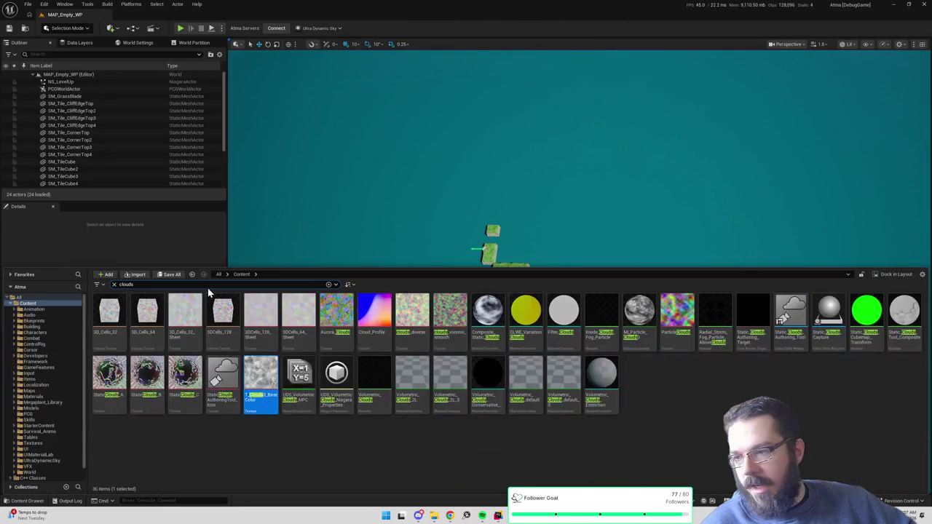
# - Open WB_ActionProgressWidget from a 'progress' search, select Image_17, and zoom in on it
pyautogui.write('progress')
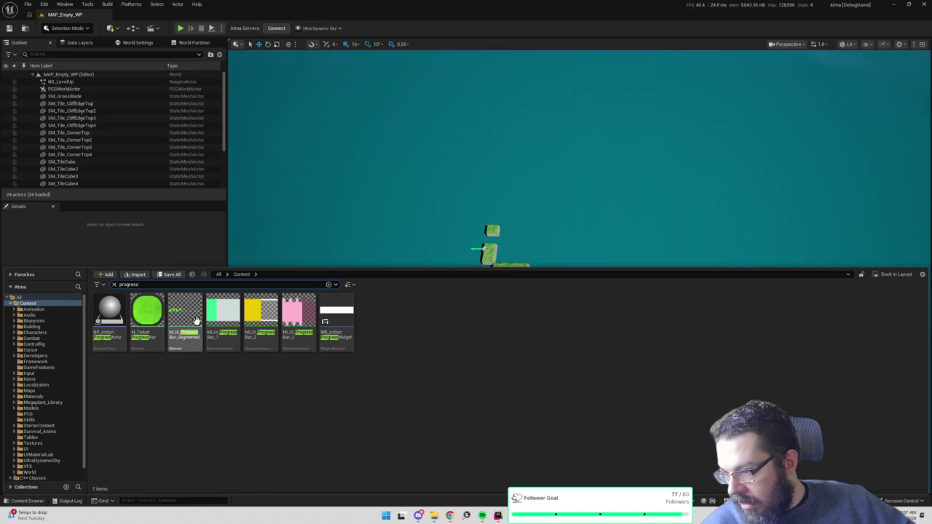
pyautogui.doubleClick(338, 319)
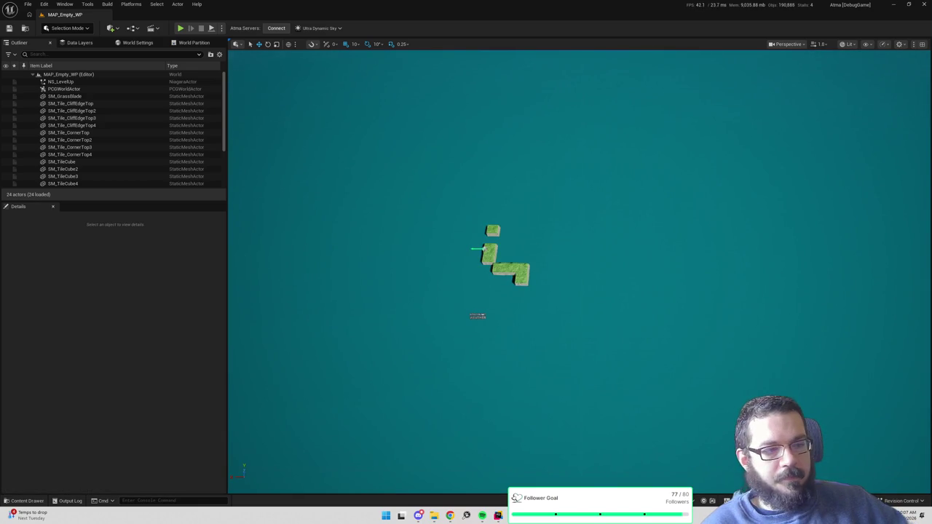
pyautogui.doubleClick(540, 158)
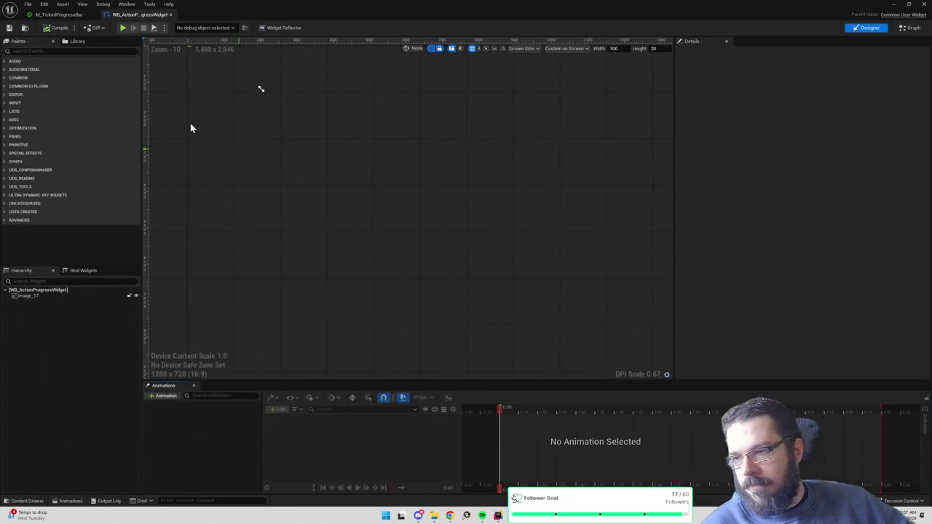
pyautogui.click(28, 292)
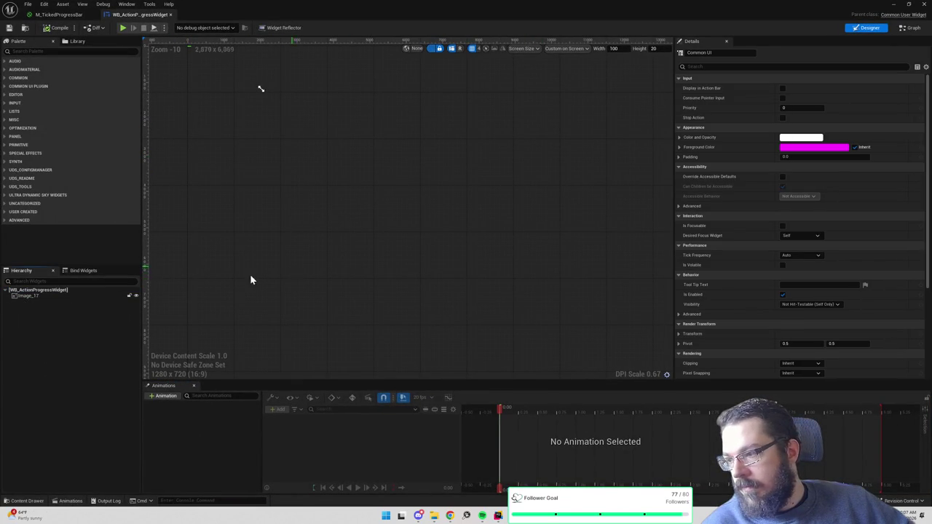
pyautogui.click(29, 295)
pyautogui.scroll(15, 385, 207)
pyautogui.scroll(5, 407, 189)
pyautogui.scroll(3, 468, 285)
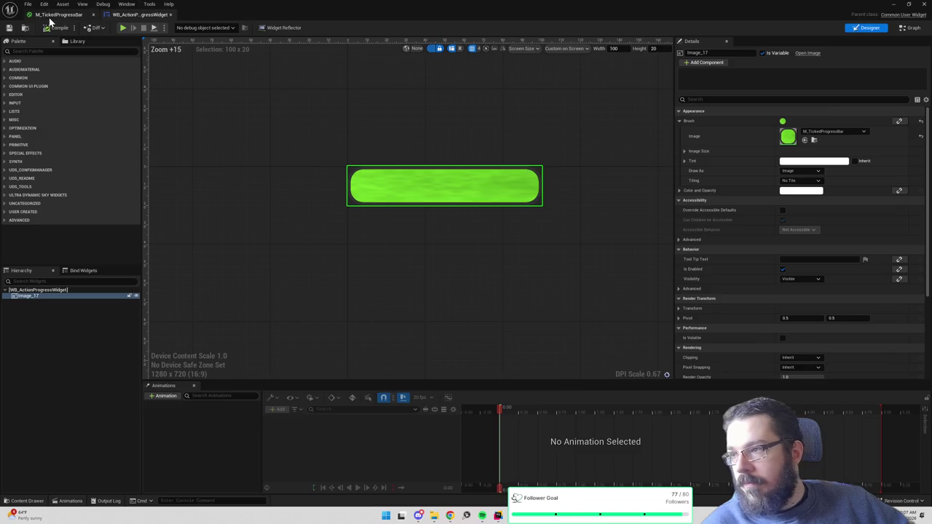
# - Apply the M_TickedProgressBar changes and compare the bar in the widget designer
pyautogui.click(54, 15)
pyautogui.click(43, 27)
pyautogui.click(132, 14)
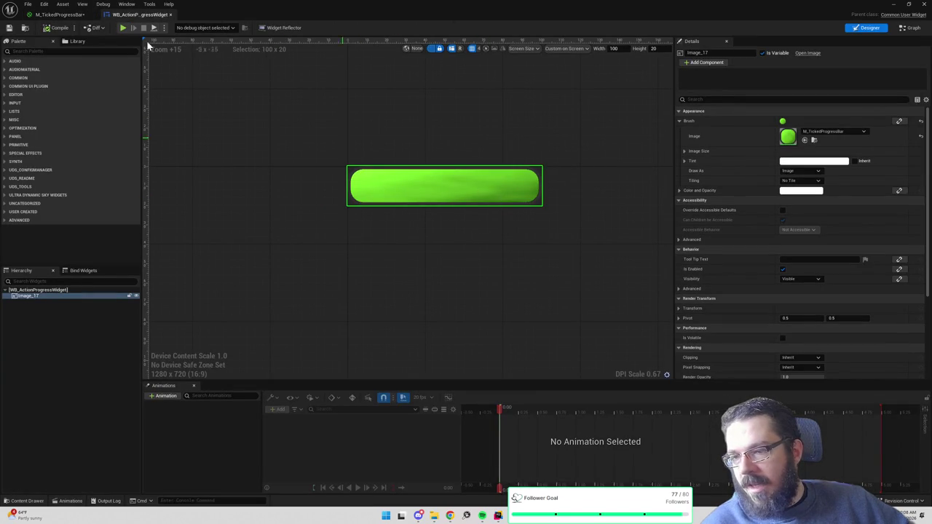
pyautogui.click(58, 14)
pyautogui.moveTo(490, 298); pyautogui.dragTo(624, 301)
pyautogui.click(128, 15)
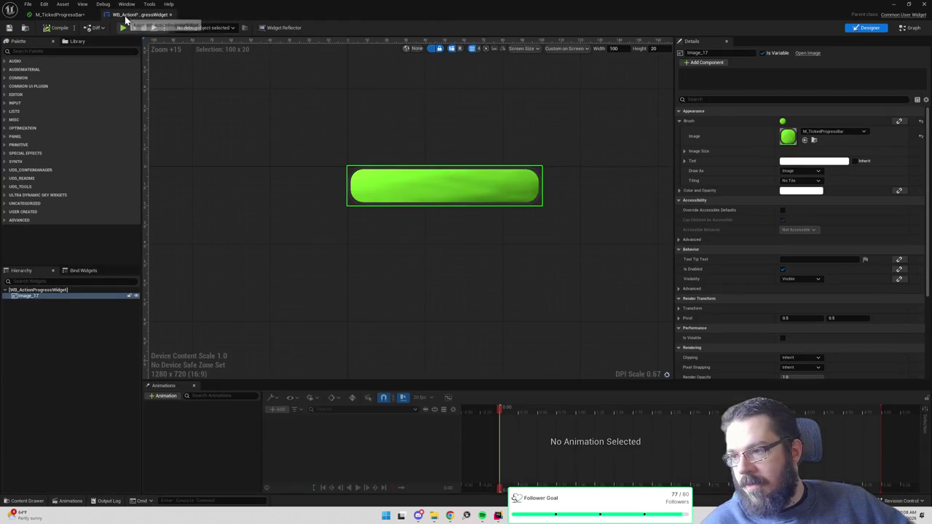
pyautogui.click(72, 16)
# - Add a Subtract node after the SmoothStep output
pyautogui.moveTo(601, 248); pyautogui.dragTo(659, 292)
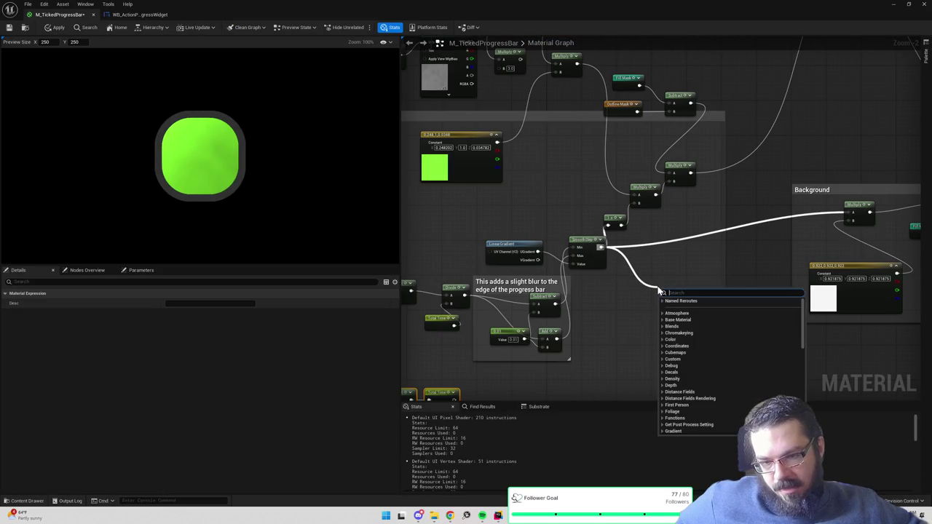
pyautogui.write('subtract')
pyautogui.press('Return')
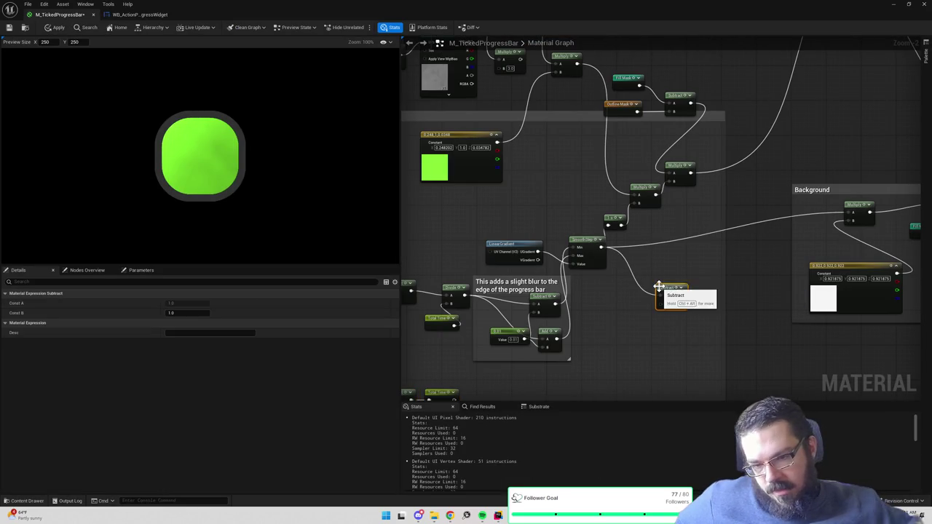
pyautogui.moveTo(658, 286)
pyautogui.mouseDown()
pyautogui.moveTo(695, 295)
pyautogui.moveTo(668, 289)
pyautogui.moveTo(702, 273)
pyautogui.mouseUp()
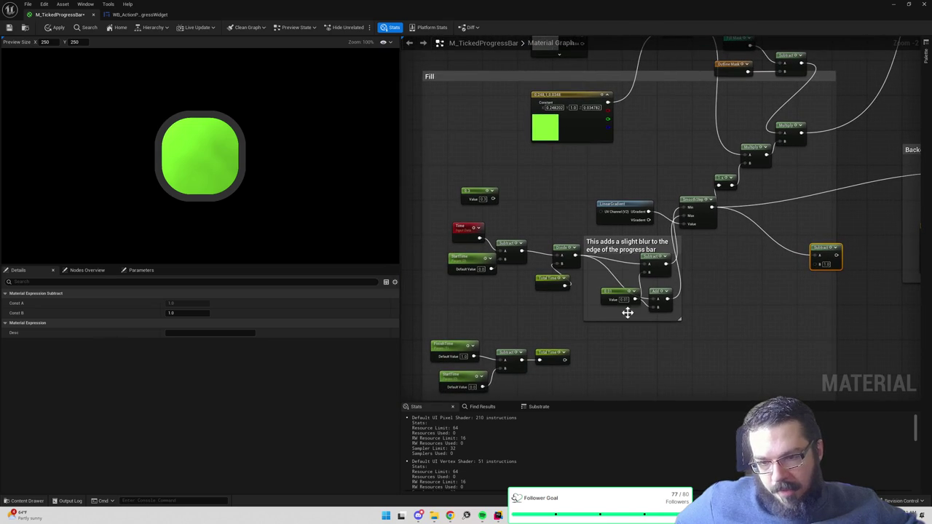
# - Enlarge the lower comment box and move the FinishTime, Subtract and Total Time nodes left
pyautogui.moveTo(646, 297); pyautogui.dragTo(652, 264)
pyautogui.moveTo(619, 314); pyautogui.dragTo(636, 397)
pyautogui.moveTo(582, 231)
pyautogui.mouseDown()
pyautogui.moveTo(614, 244)
pyautogui.moveTo(548, 372)
pyautogui.moveTo(343, 214)
pyautogui.moveTo(408, 241)
pyautogui.mouseUp()
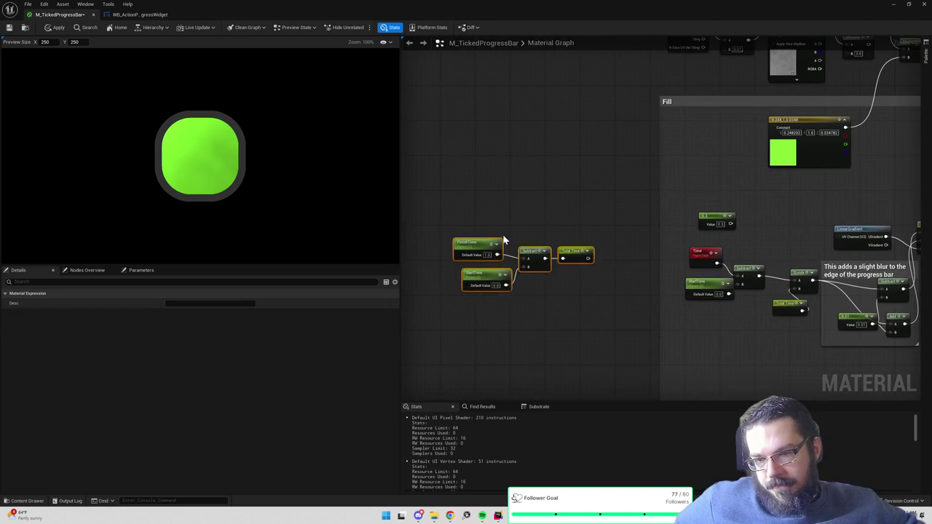
pyautogui.moveTo(703, 220); pyautogui.dragTo(573, 167)
pyautogui.moveTo(551, 282)
pyautogui.mouseDown()
pyautogui.moveTo(723, 198)
pyautogui.moveTo(715, 221)
pyautogui.mouseUp()
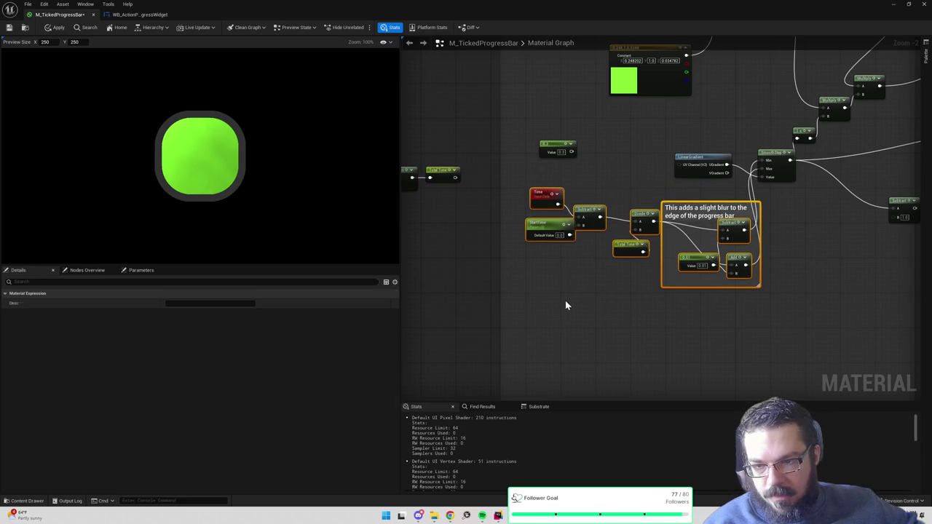
pyautogui.click(565, 301)
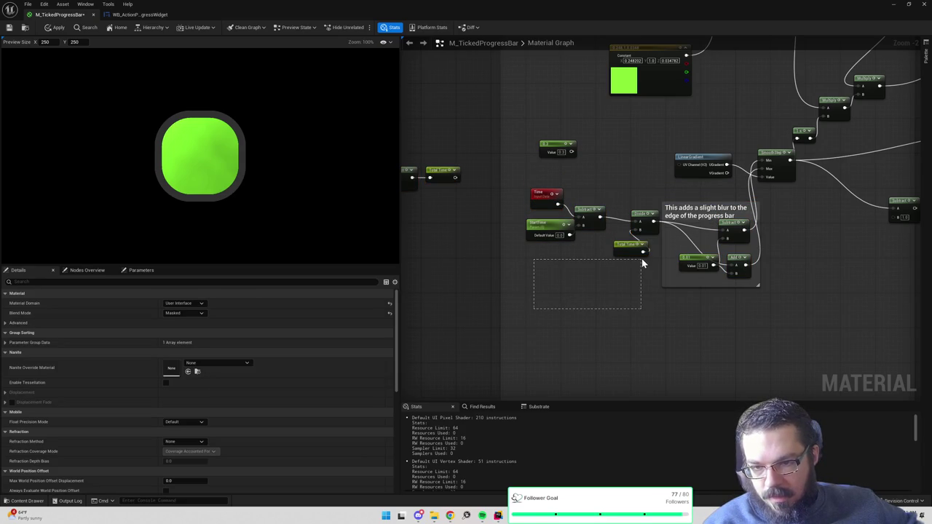
pyautogui.moveTo(641, 258)
pyautogui.mouseDown()
pyautogui.moveTo(761, 221)
pyautogui.moveTo(785, 191)
pyautogui.mouseUp()
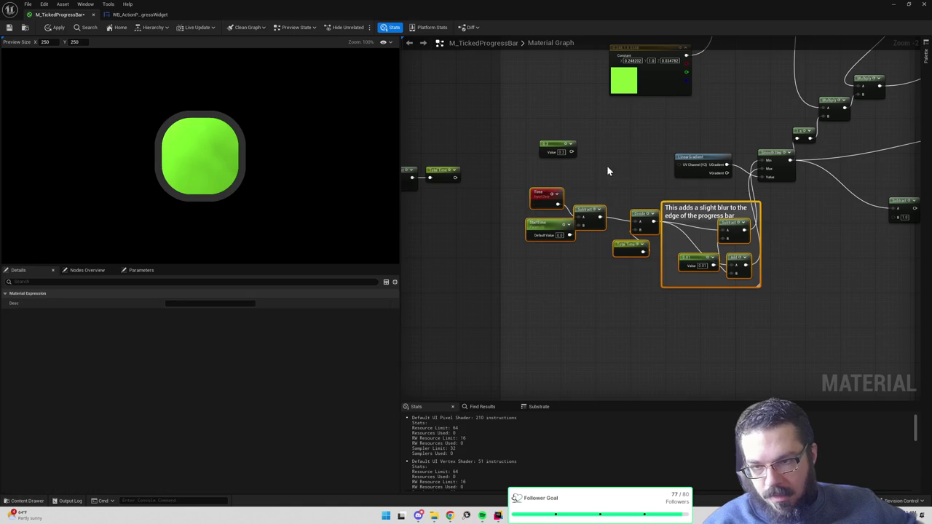
pyautogui.click(607, 169)
# - Paste a copy of the blur comment group below and enlarge its comment box
pyautogui.moveTo(541, 139); pyautogui.dragTo(788, 324)
pyautogui.click(590, 231)
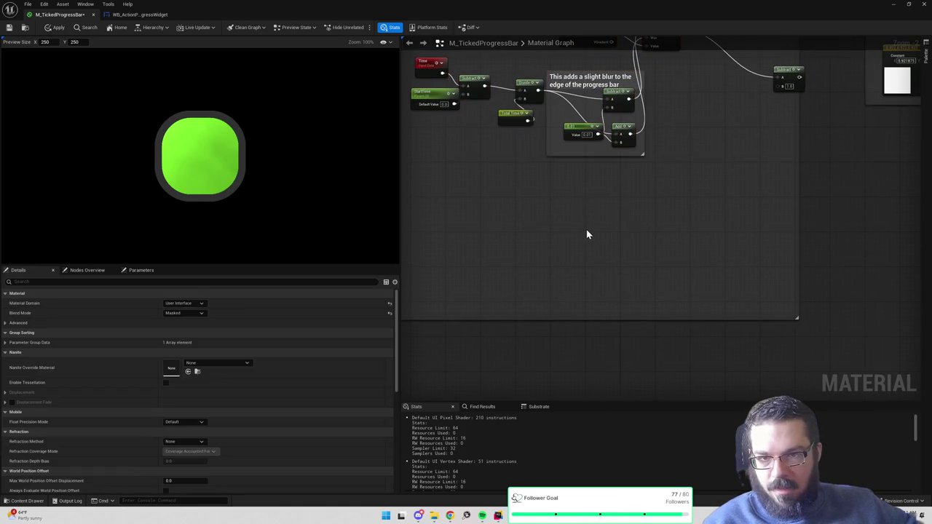
pyautogui.hotkey('ctrl', 'v')
pyautogui.moveTo(639, 175); pyautogui.dragTo(640, 179)
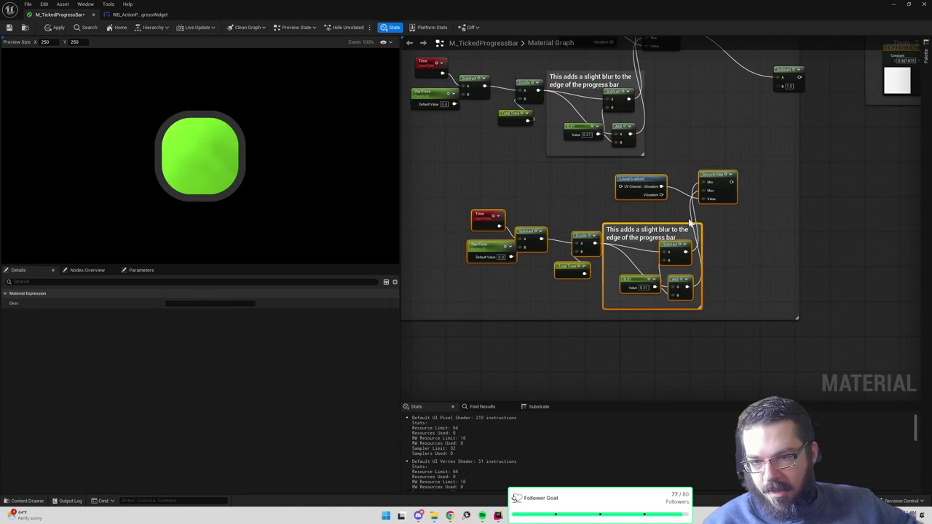
pyautogui.click(736, 320)
pyautogui.moveTo(735, 319); pyautogui.dragTo(746, 377)
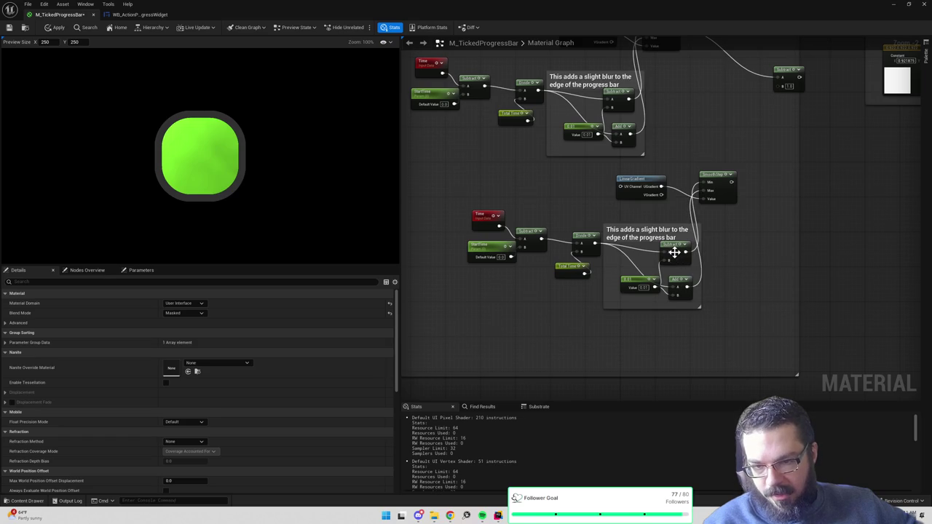
pyautogui.moveTo(703, 290); pyautogui.dragTo(740, 295)
pyautogui.scroll(2, 687, 254)
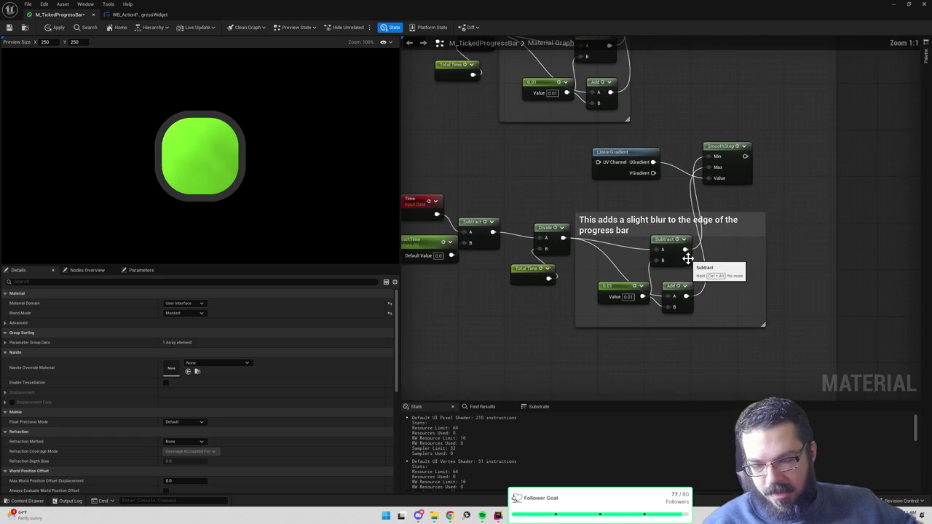
# - In the copied group, delete the Add node and set the constant to 0.02
pyautogui.click(672, 264)
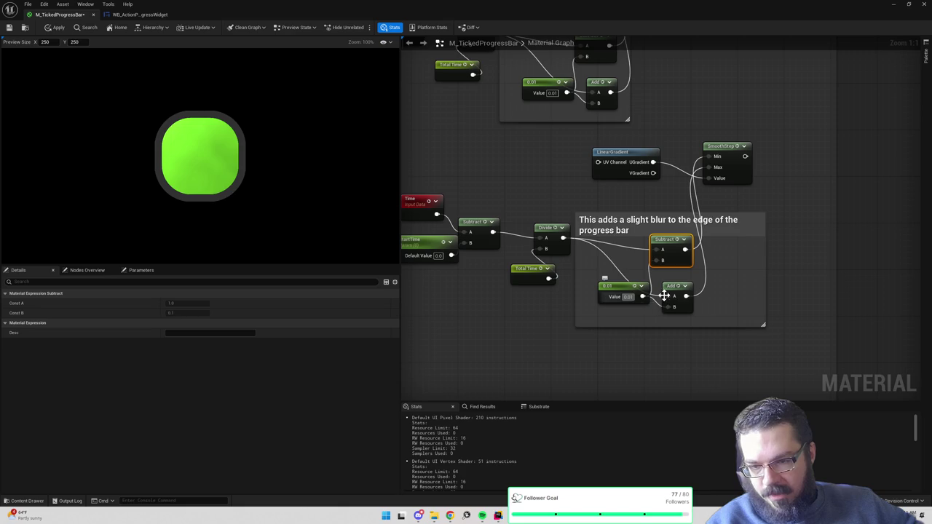
pyautogui.click(669, 287)
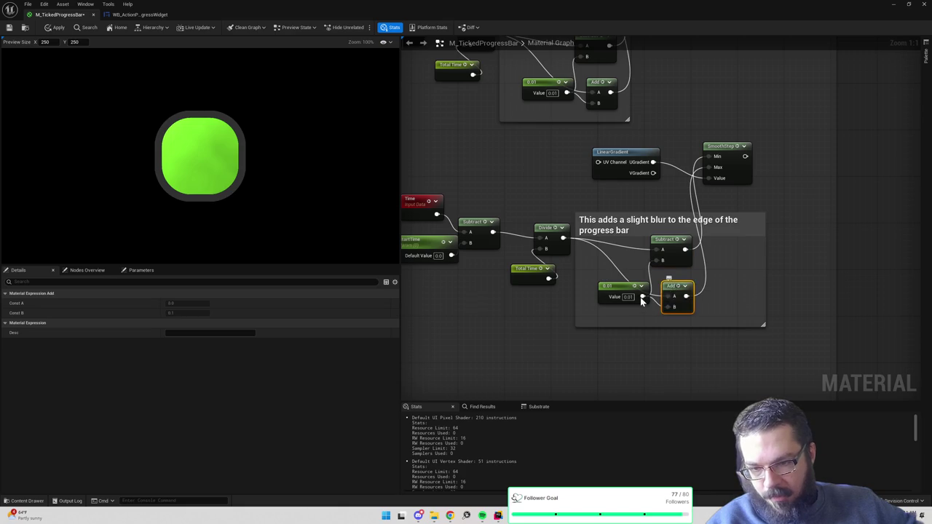
pyautogui.press('Delete')
pyautogui.click(627, 297)
pyautogui.write('0.02')
pyautogui.press('Return')
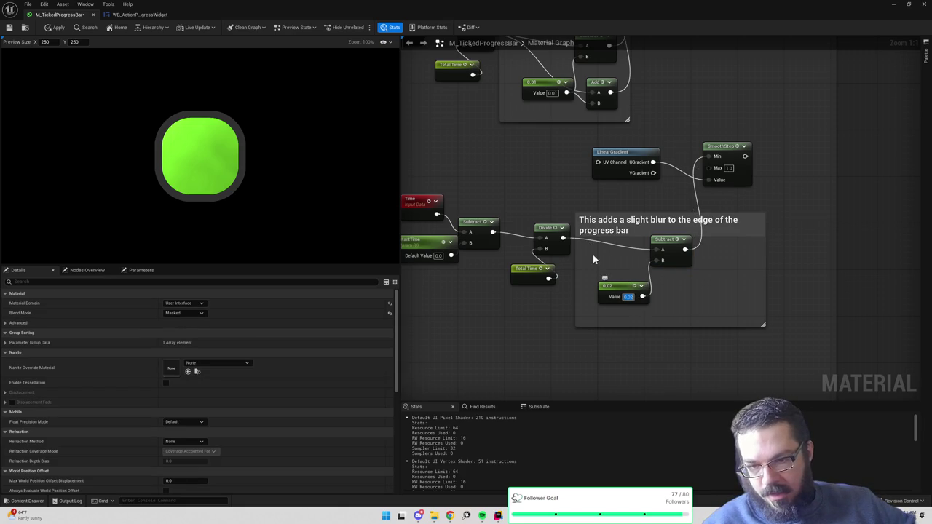
# - Subtract 0.01 from the Divide output and wire the result into SmoothStep's Max
pyautogui.moveTo(563, 237)
pyautogui.mouseDown()
pyautogui.moveTo(602, 326)
pyautogui.moveTo(657, 329)
pyautogui.mouseUp()
pyautogui.write('subtract')
pyautogui.press('Return')
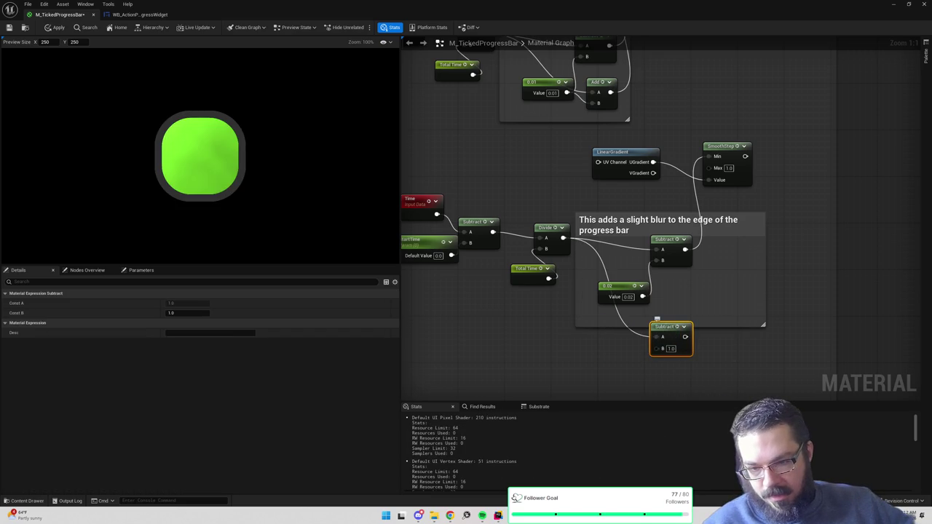
pyautogui.click(671, 349)
pyautogui.write('0.01')
pyautogui.press('Return')
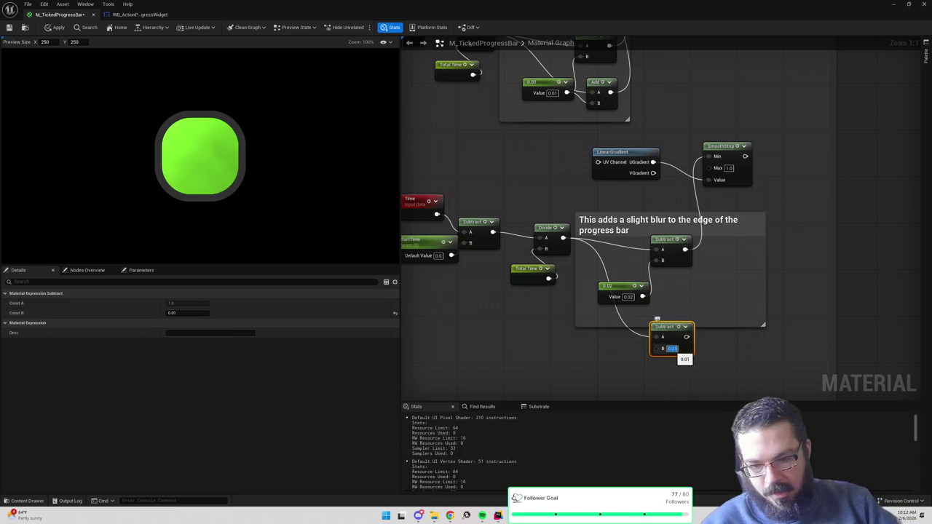
pyautogui.moveTo(686, 337)
pyautogui.mouseDown()
pyautogui.moveTo(739, 255)
pyautogui.moveTo(716, 175)
pyautogui.mouseUp()
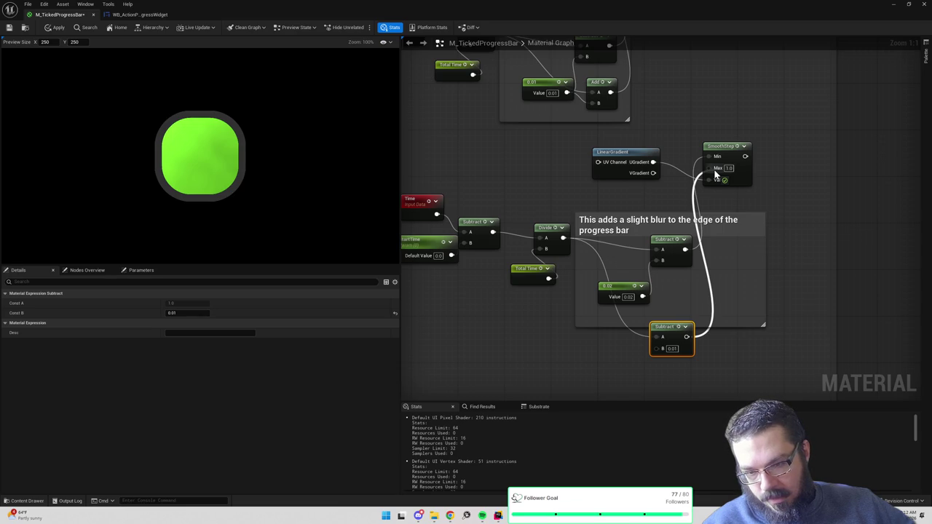
pyautogui.moveTo(715, 175); pyautogui.dragTo(717, 178)
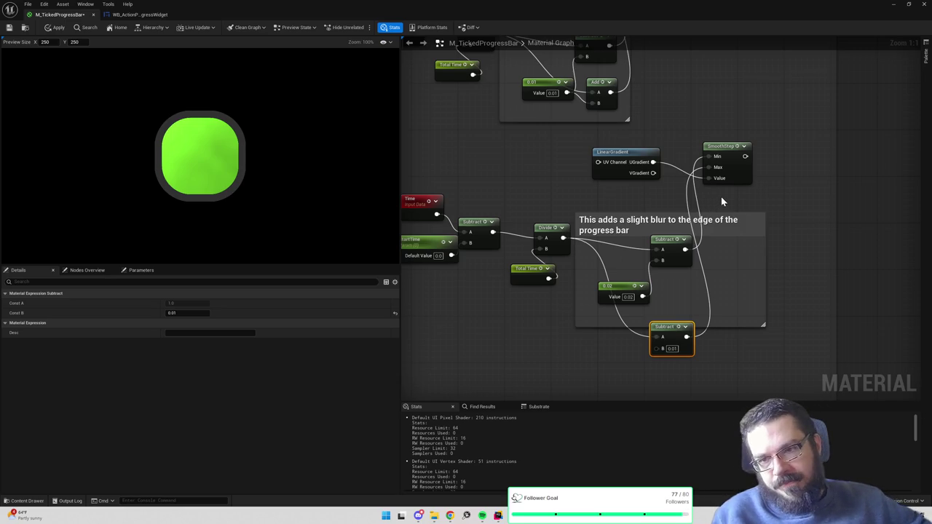
pyautogui.scroll(-1, 721, 202)
pyautogui.moveTo(734, 186)
pyautogui.mouseDown()
pyautogui.moveTo(754, 295)
pyautogui.moveTo(791, 244)
pyautogui.moveTo(539, 170)
pyautogui.mouseUp()
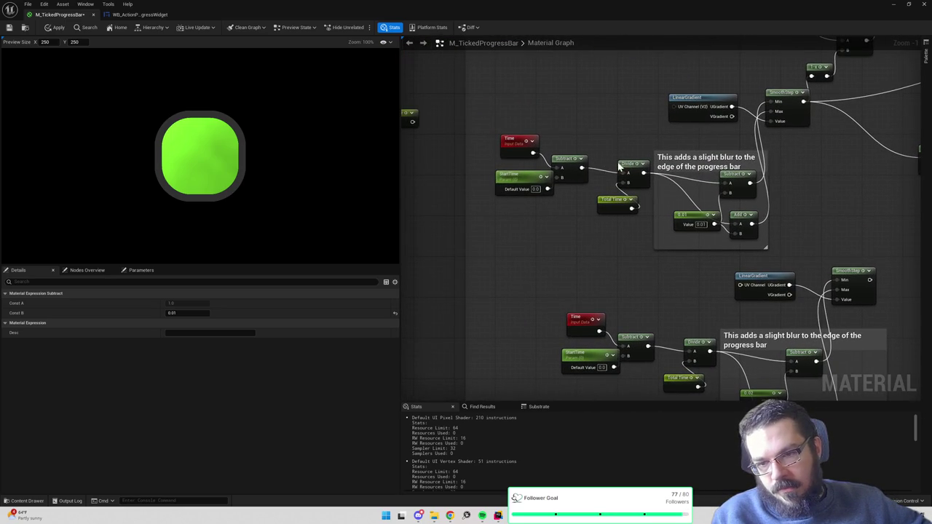
# - Wrap the Time-to-Total Time nodes in a comment titled 'Percent through the bar 0...1'
pyautogui.moveTo(642, 141); pyautogui.dragTo(505, 228)
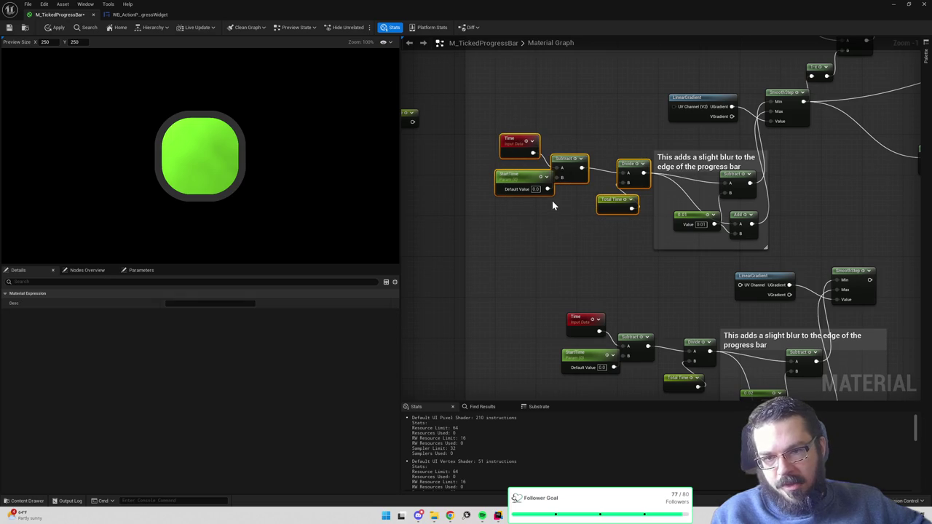
pyautogui.write('cPercent t')
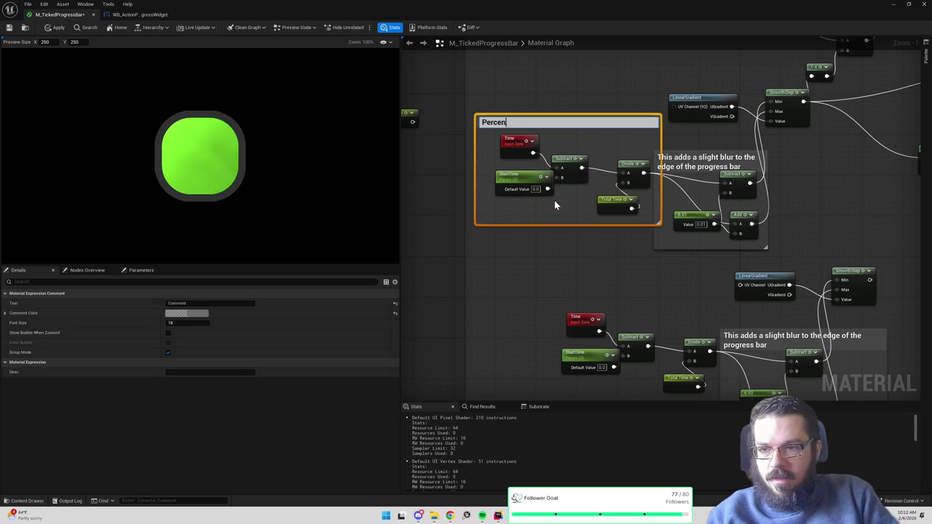
pyautogui.write('hrough the bar')
pyautogui.press('Return')
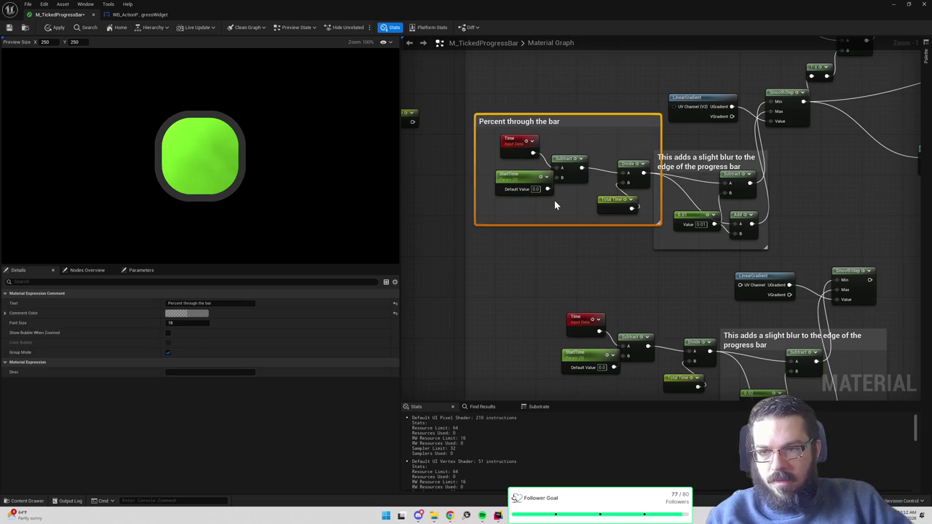
pyautogui.moveTo(590, 125); pyautogui.dragTo(555, 136)
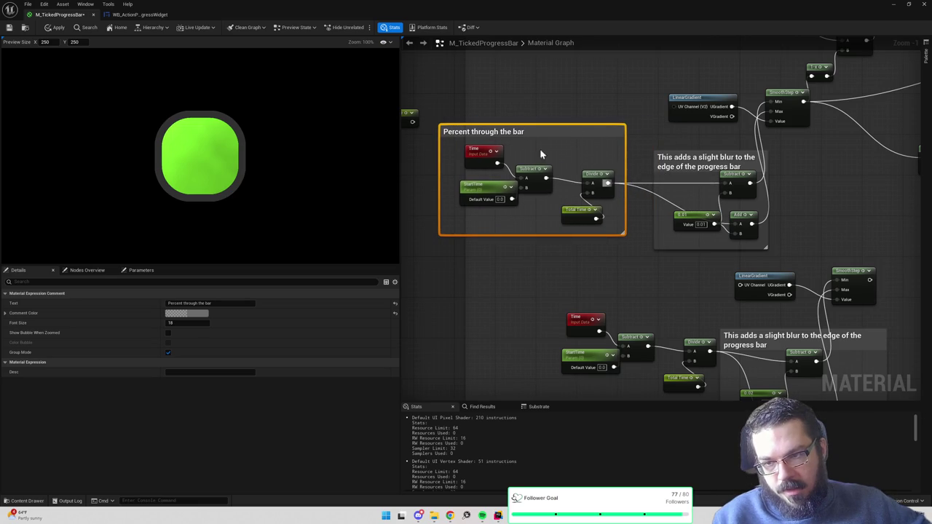
pyautogui.doubleClick(517, 132)
pyautogui.press('End')
pyautogui.write('0..')
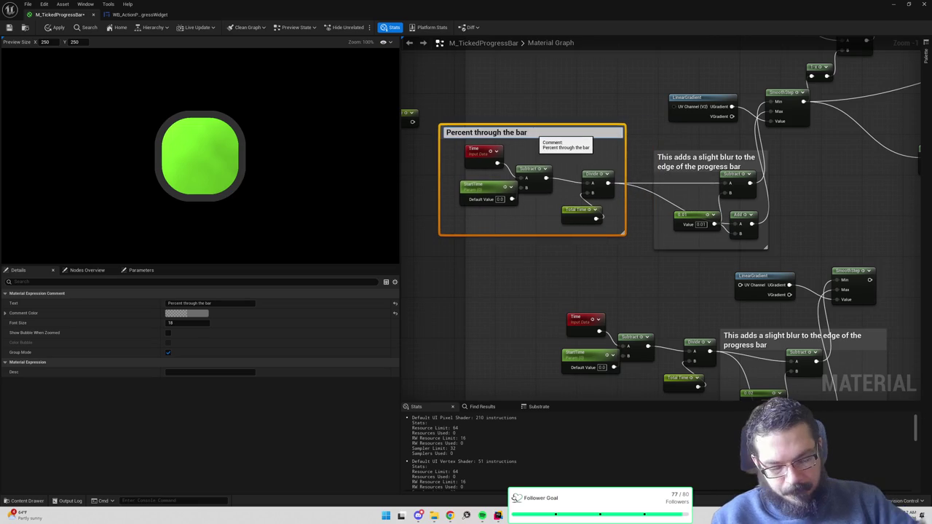
pyautogui.write('.1')
pyautogui.press('Return')
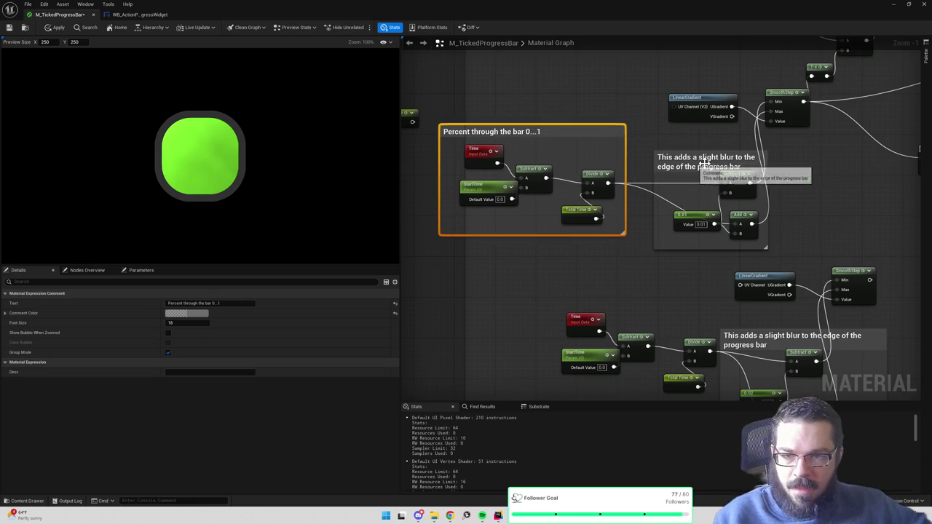
# - Pan the graph across the SmoothStep nodes to the lower node group
pyautogui.moveTo(784, 209); pyautogui.dragTo(752, 222)
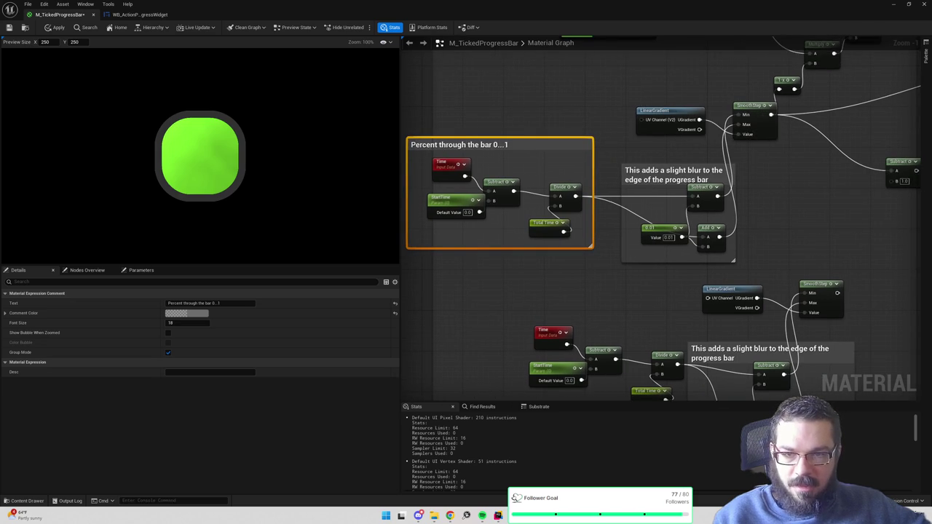
pyautogui.moveTo(697, 115); pyautogui.dragTo(633, 124)
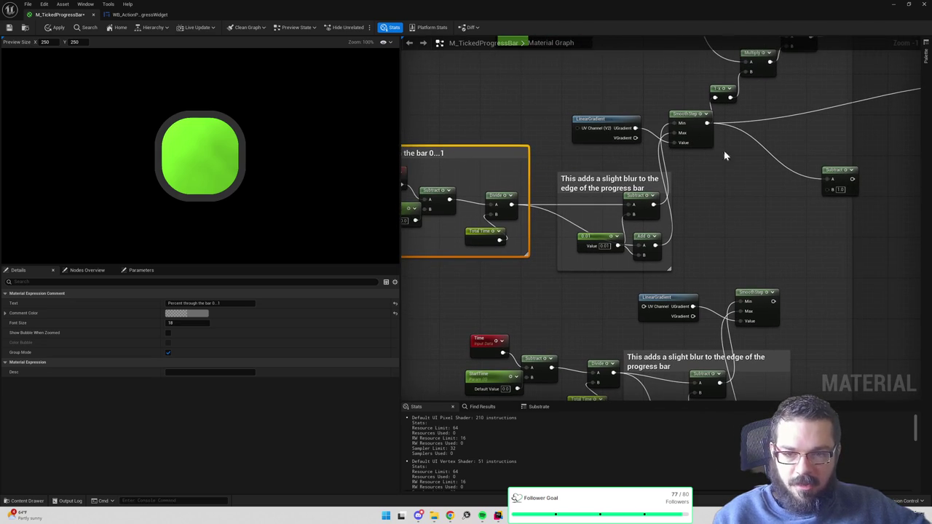
pyautogui.moveTo(735, 206)
pyautogui.mouseDown()
pyautogui.moveTo(732, 235)
pyautogui.moveTo(717, 216)
pyautogui.moveTo(726, 179)
pyautogui.mouseUp()
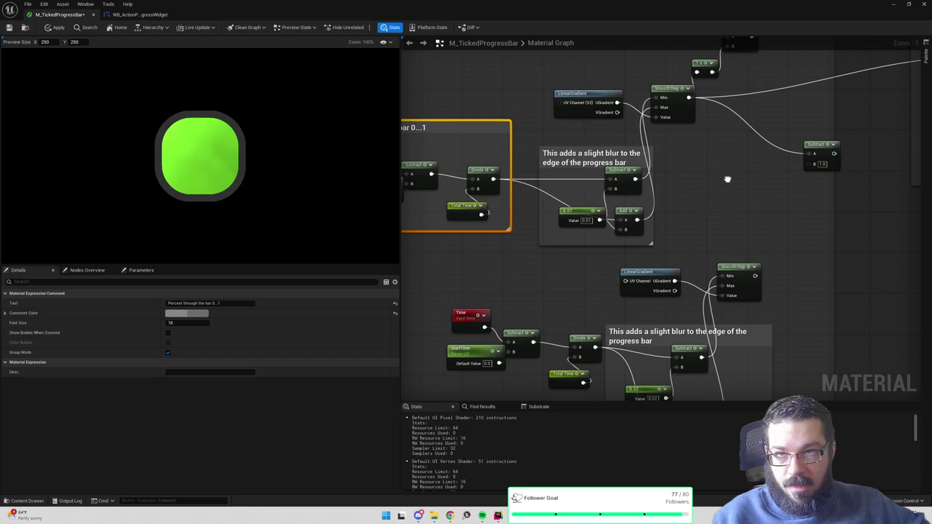
pyautogui.moveTo(727, 179); pyautogui.dragTo(756, 135)
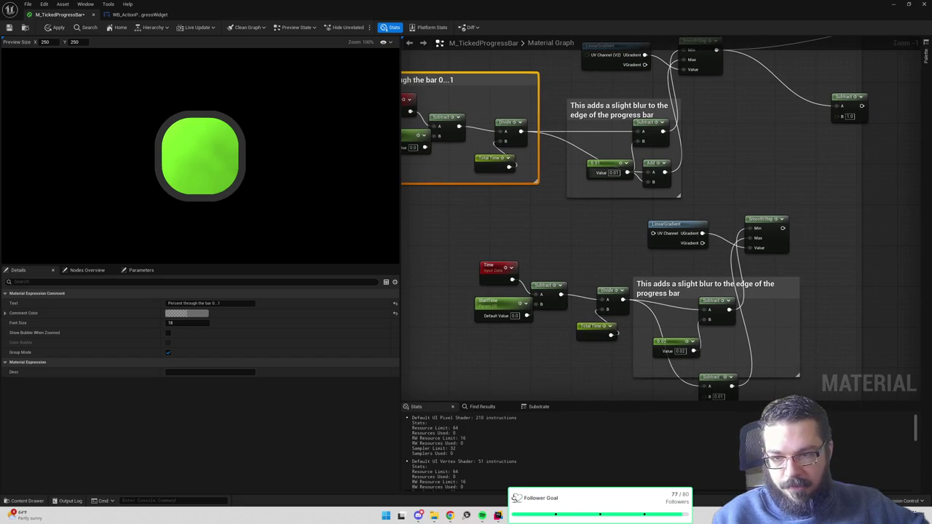
pyautogui.moveTo(655, 190); pyautogui.dragTo(595, 173)
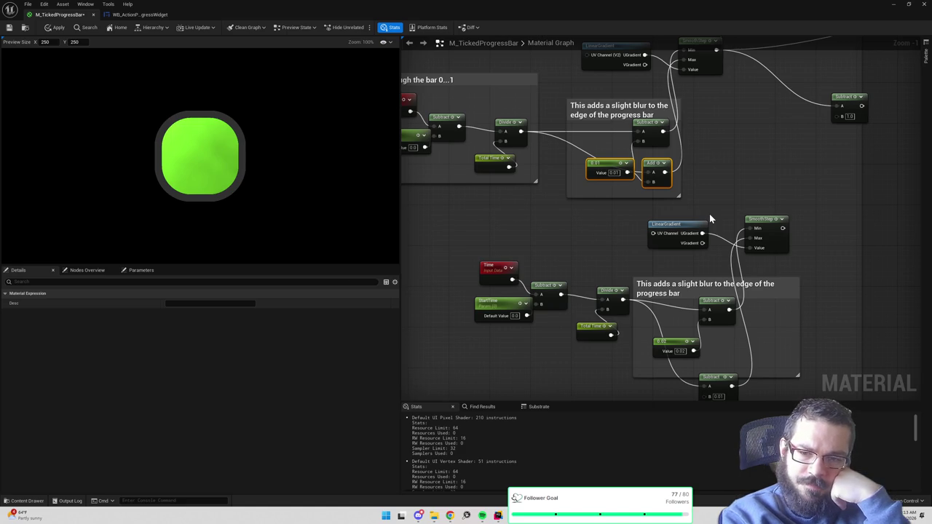
pyautogui.scroll(-2, 710, 218)
pyautogui.moveTo(529, 195); pyautogui.dragTo(828, 328)
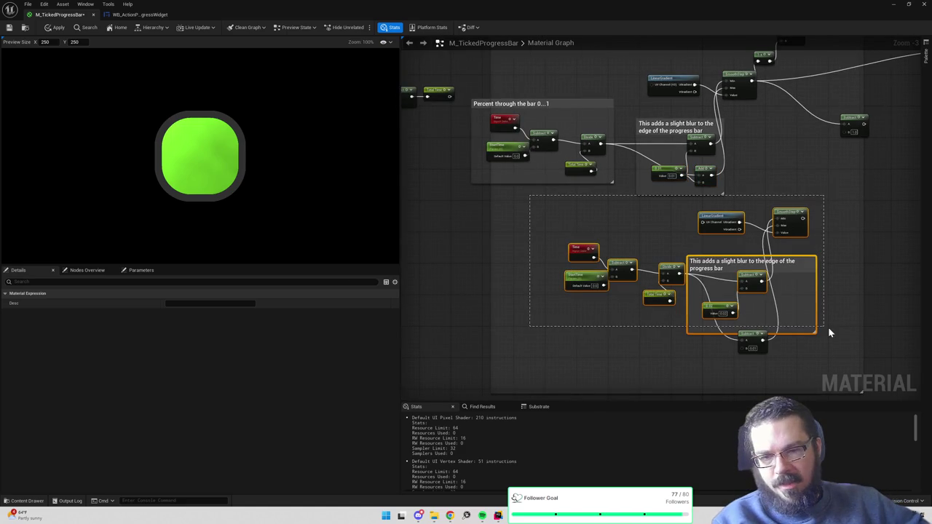
# - Delete the old lower node group, then copy and paste both commented groups below
pyautogui.moveTo(564, 203); pyautogui.dragTo(870, 361)
pyautogui.press('Delete')
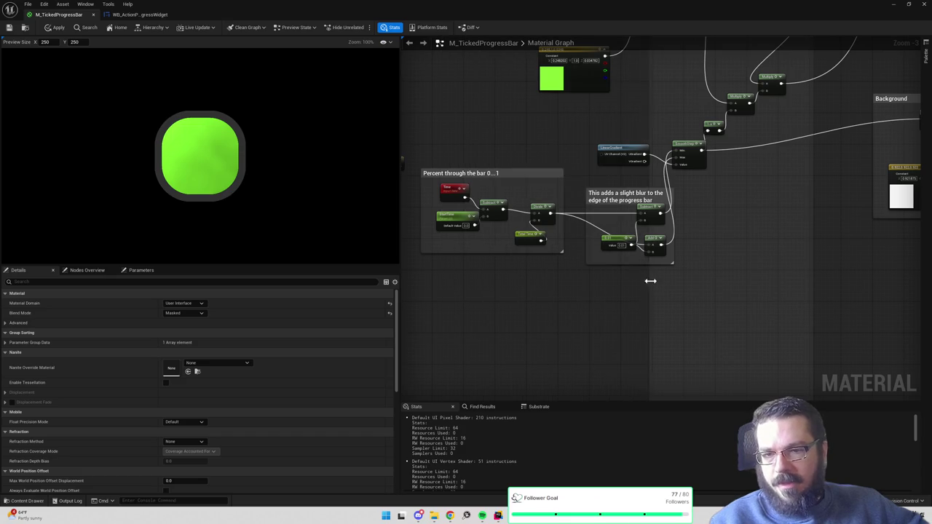
pyautogui.moveTo(461, 141); pyautogui.dragTo(688, 280)
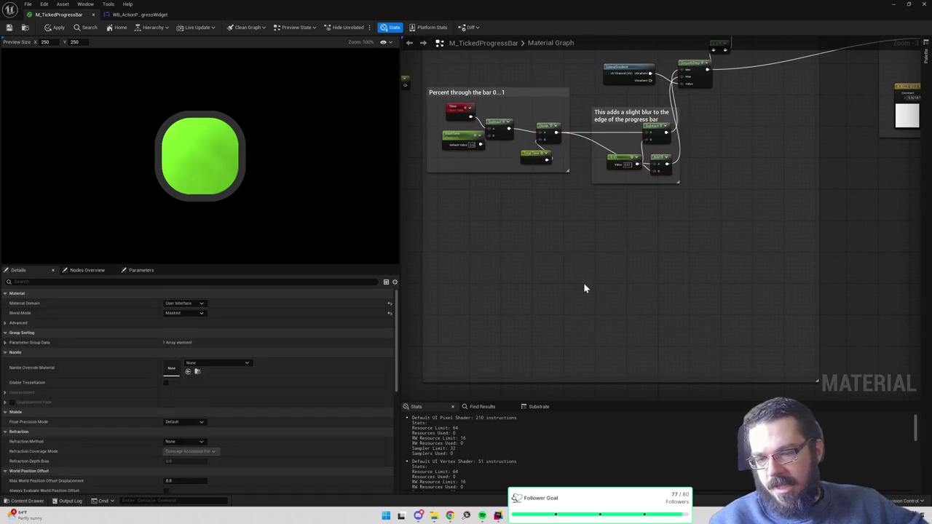
pyautogui.hotkey('ctrl', 'c')
pyautogui.hotkey('ctrl', 'v')
pyautogui.click(574, 238)
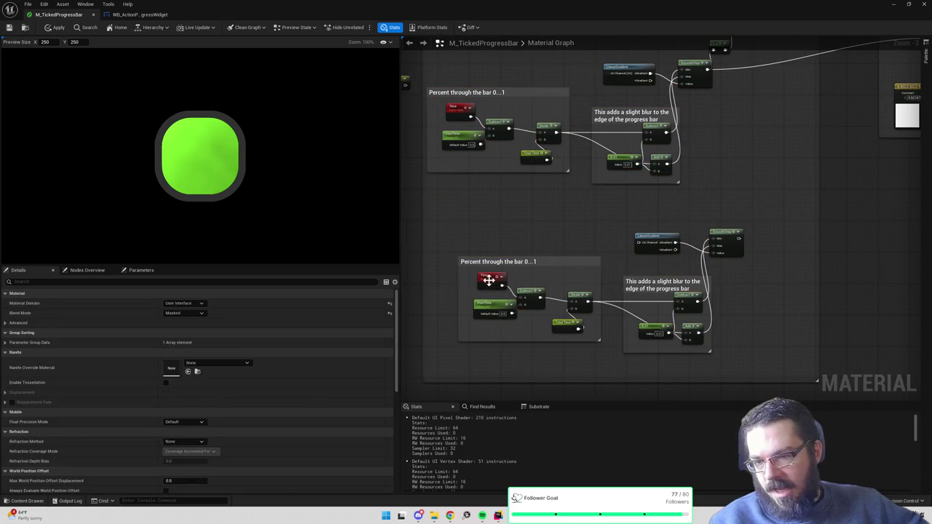
# - Shift the copied Time node left to make room for a new node
pyautogui.moveTo(488, 283); pyautogui.dragTo(464, 283)
pyautogui.rightClick(495, 280)
pyautogui.press('Escape')
# - Add a Subtract after the copied Time with B = 0.2, rearranging nearby nodes
pyautogui.click(492, 284)
pyautogui.moveTo(502, 286); pyautogui.dragTo(502, 278)
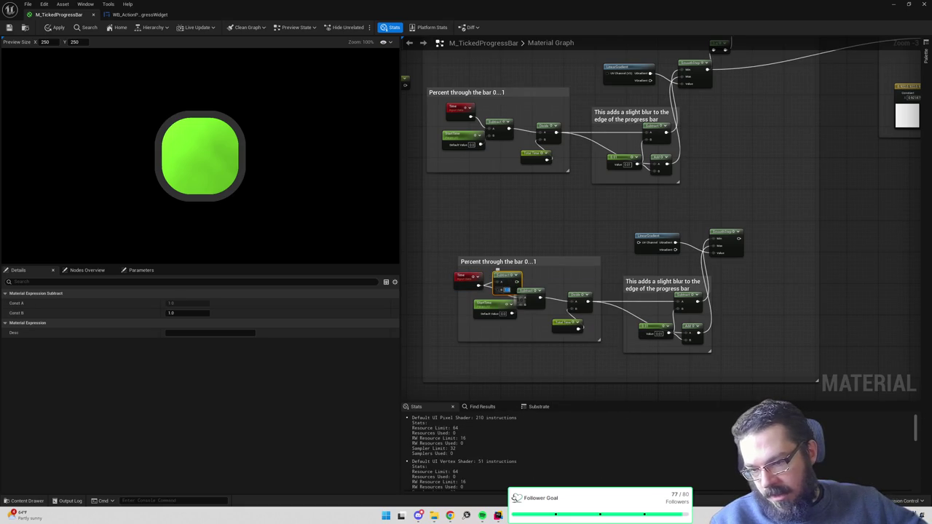
pyautogui.write('0.2')
pyautogui.press('Return')
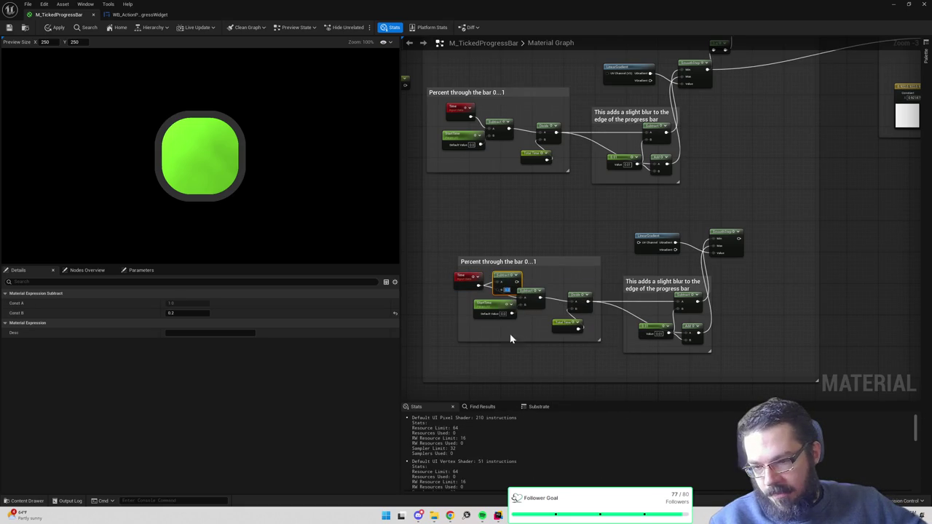
pyautogui.moveTo(535, 301); pyautogui.dragTo(527, 309)
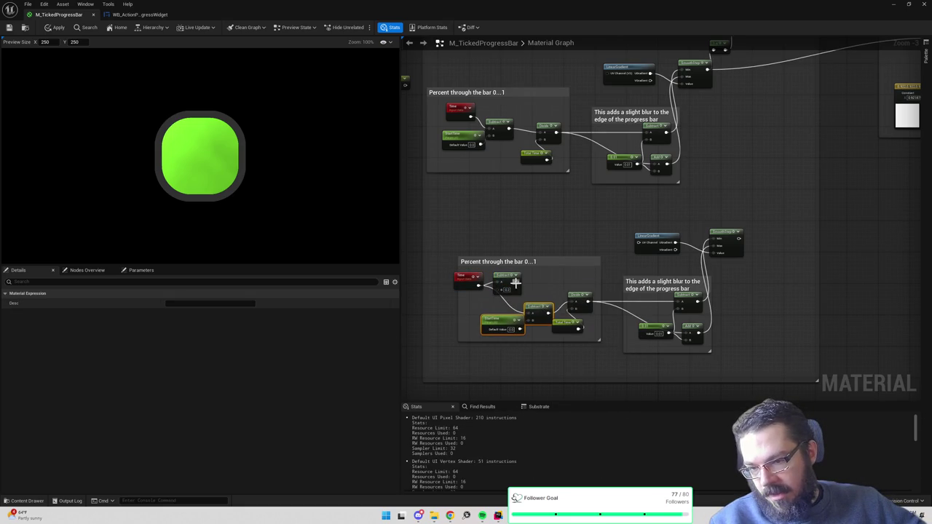
pyautogui.click(489, 302)
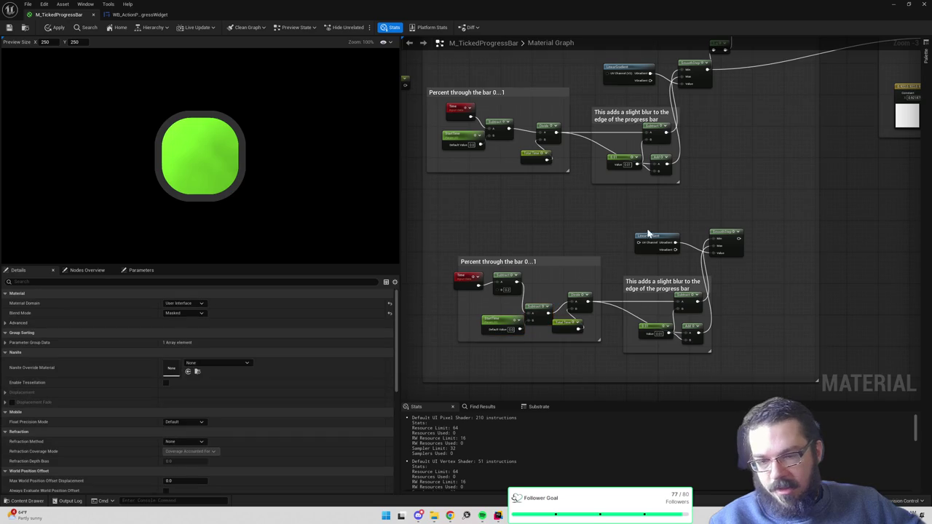
# - Branch a new Subtract node off the upper SmoothStep output
pyautogui.moveTo(709, 172); pyautogui.dragTo(690, 206)
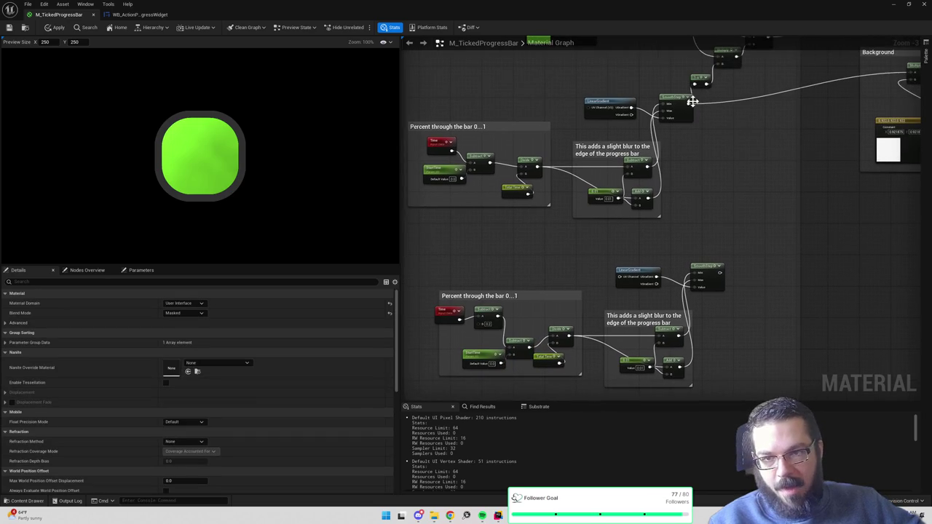
pyautogui.moveTo(688, 108); pyautogui.dragTo(736, 189)
pyautogui.write('sub')
pyautogui.press('Return')
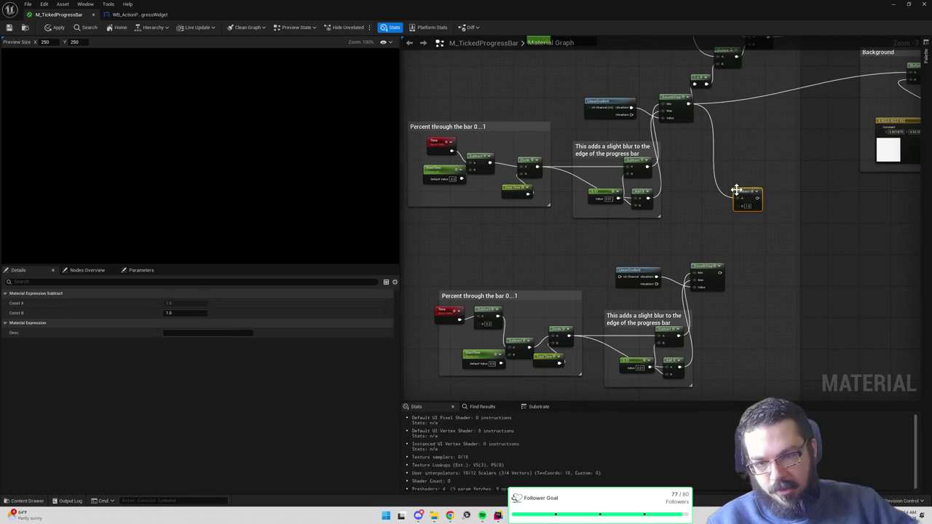
# - Wire the lower SmoothStep output into the new Subtract node
pyautogui.moveTo(719, 272); pyautogui.dragTo(739, 205)
pyautogui.moveTo(780, 233); pyautogui.dragTo(725, 272)
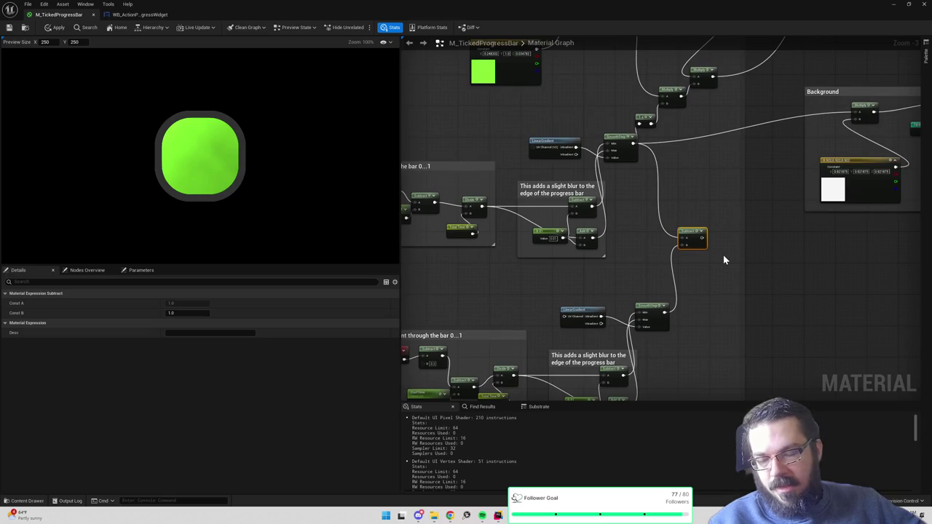
pyautogui.moveTo(702, 238); pyautogui.dragTo(722, 218)
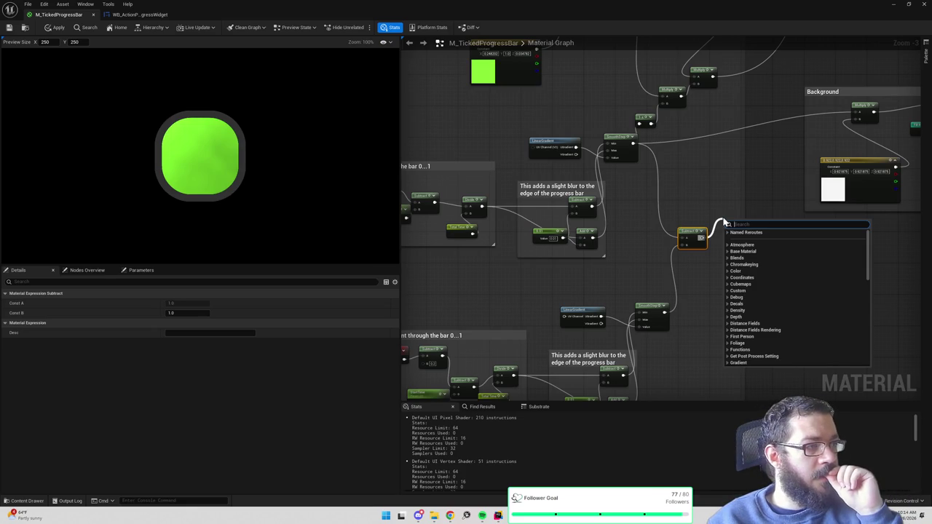
pyautogui.click(709, 184)
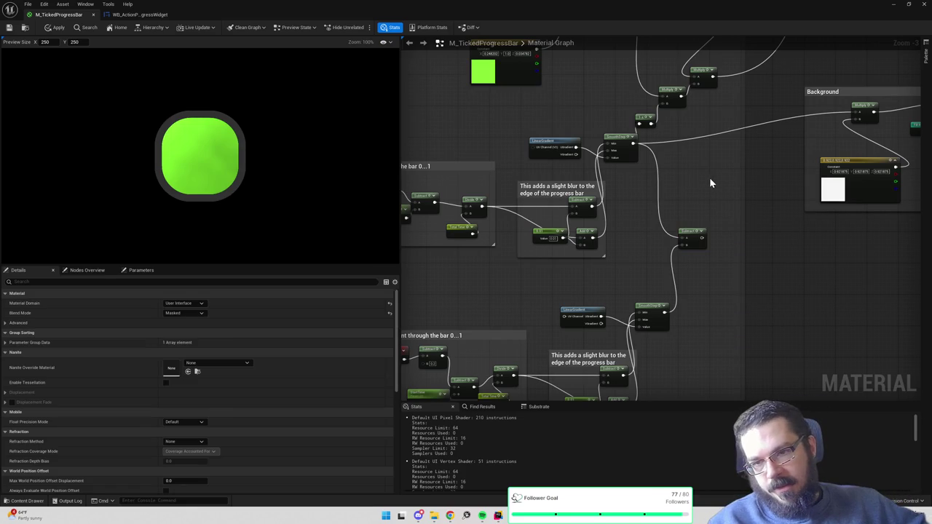
pyautogui.moveTo(683, 171)
pyautogui.mouseDown()
pyautogui.moveTo(727, 299)
pyautogui.moveTo(722, 251)
pyautogui.moveTo(721, 261)
pyautogui.mouseUp()
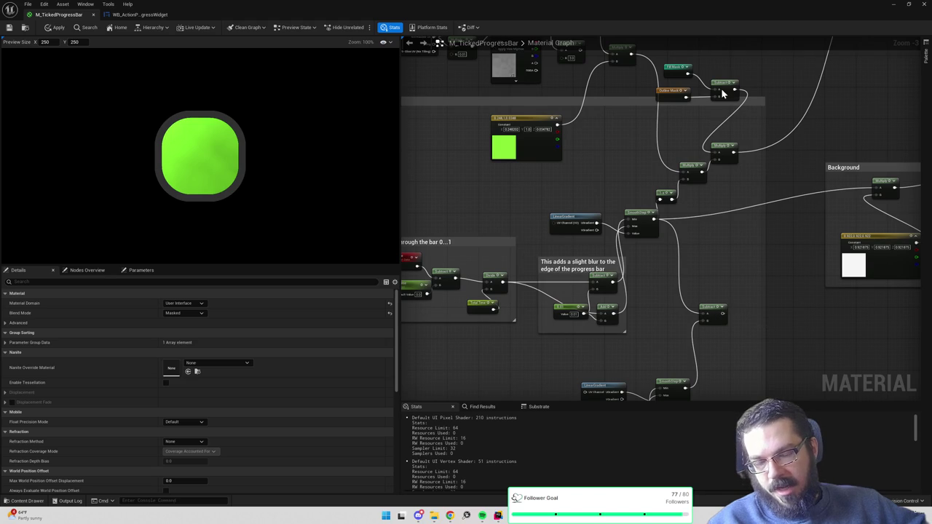
# - Place a Saturate after the Subtract, discarding a briefly tried Step node
pyautogui.moveTo(722, 314); pyautogui.dragTo(735, 309)
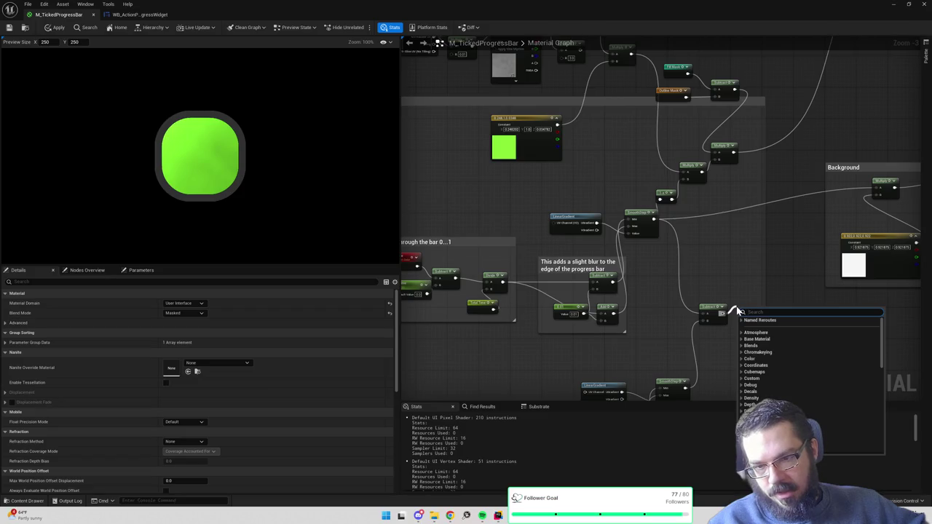
pyautogui.write('step')
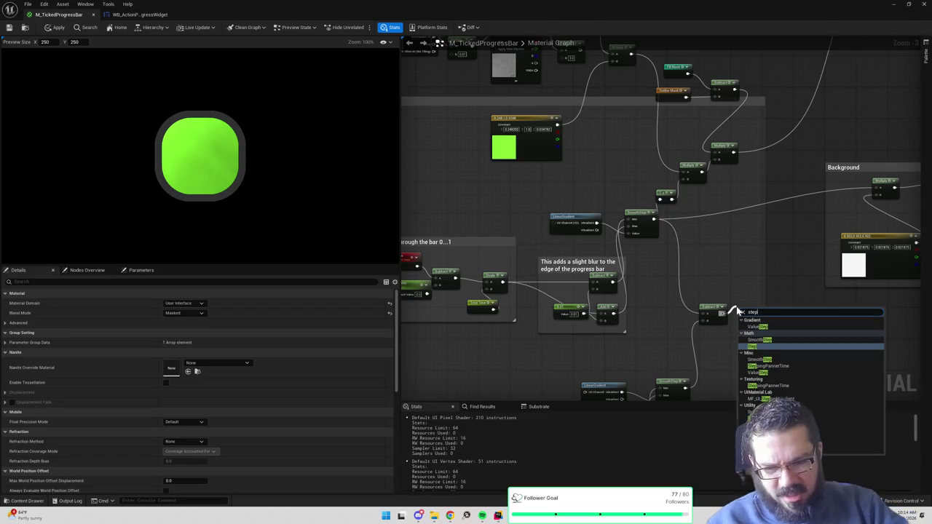
pyautogui.press('Return')
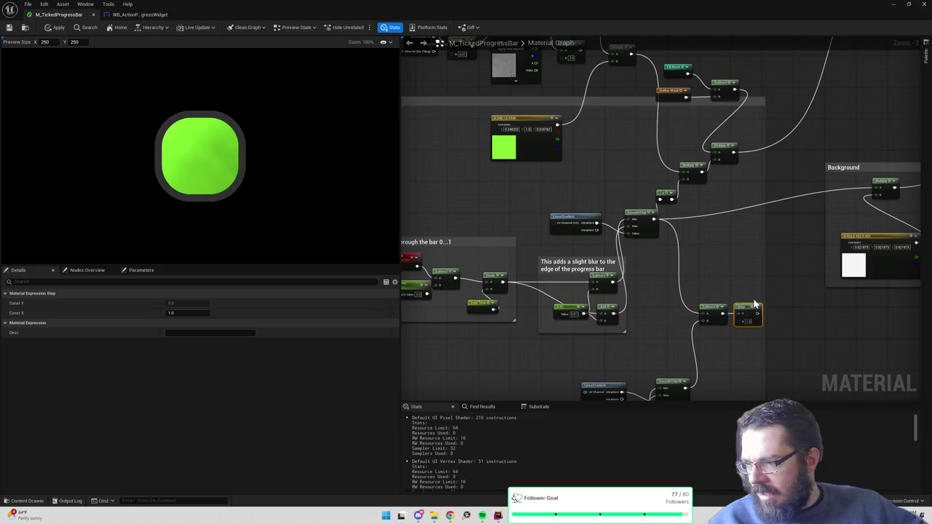
pyautogui.click(748, 321)
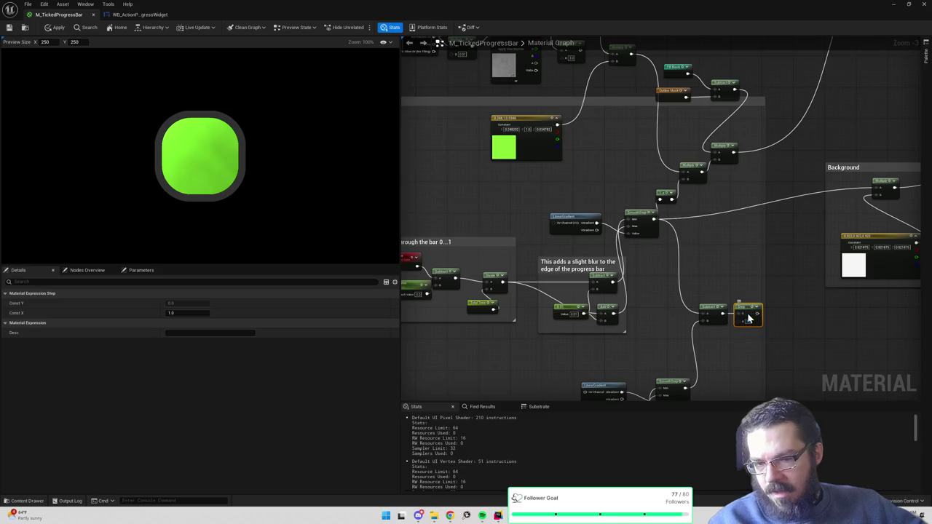
pyautogui.press('Delete')
pyautogui.moveTo(725, 312); pyautogui.dragTo(737, 319)
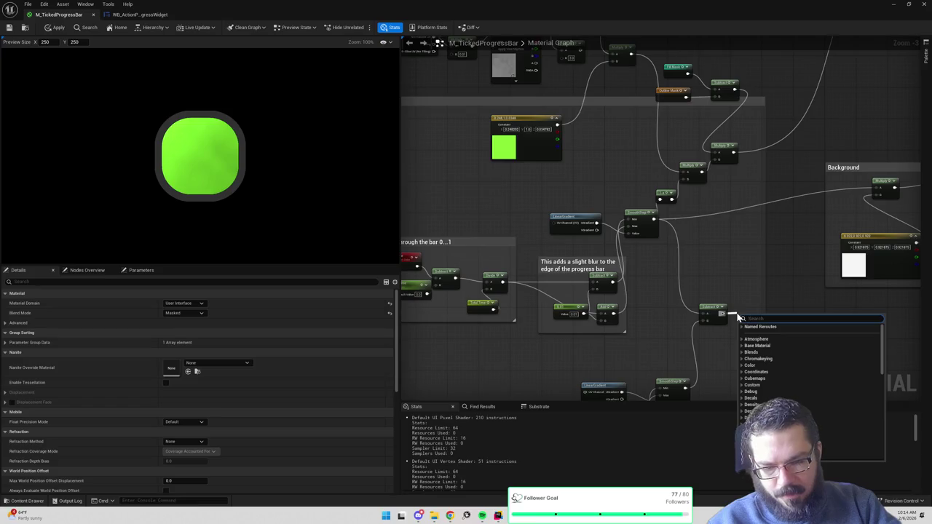
pyautogui.write('sta')
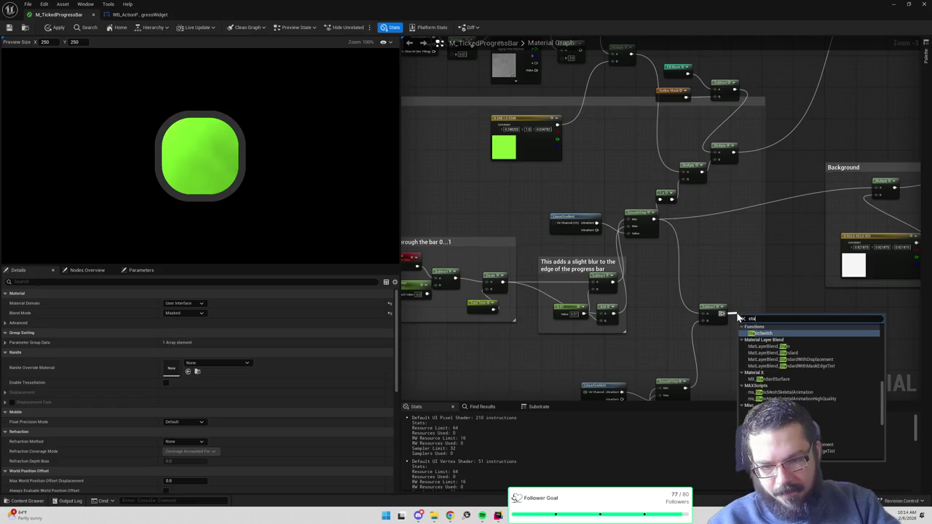
pyautogui.press('Return')
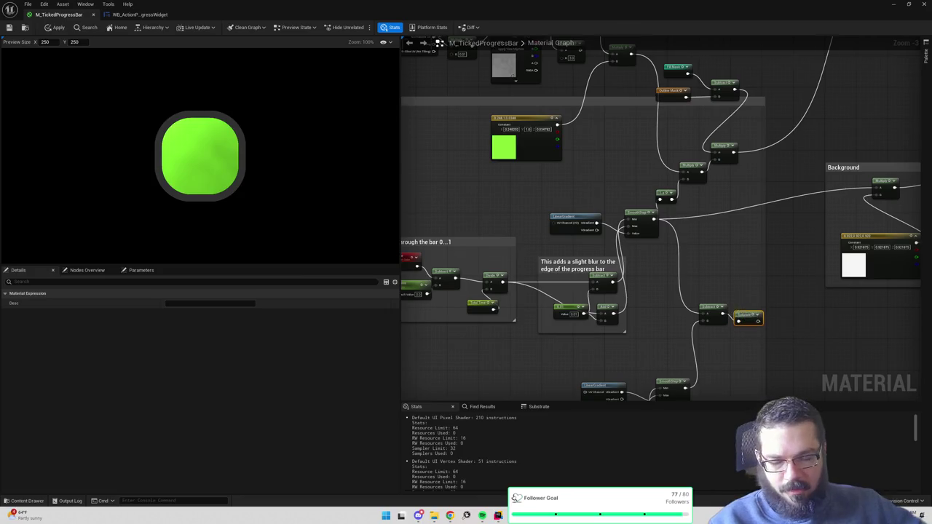
# - Append a Multiply node fed by the Saturate output
pyautogui.moveTo(744, 300)
pyautogui.mouseDown()
pyautogui.moveTo(764, 311)
pyautogui.moveTo(761, 304)
pyautogui.mouseUp()
pyautogui.write('*')
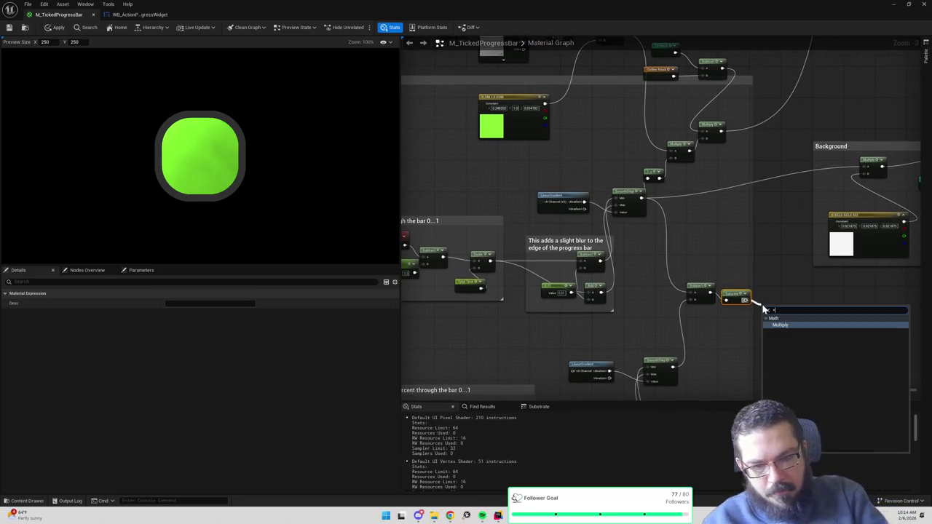
pyautogui.press('Return')
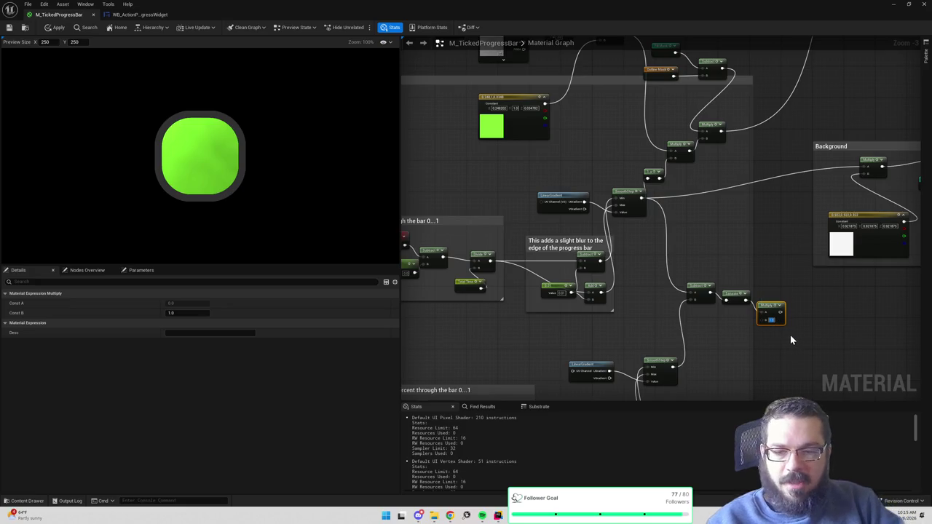
pyautogui.moveTo(680, 31)
pyautogui.mouseDown()
pyautogui.moveTo(674, 90)
pyautogui.moveTo(707, 133)
pyautogui.moveTo(728, 120)
pyautogui.moveTo(721, 115)
pyautogui.moveTo(751, 120)
pyautogui.moveTo(725, 144)
pyautogui.moveTo(756, 146)
pyautogui.mouseUp()
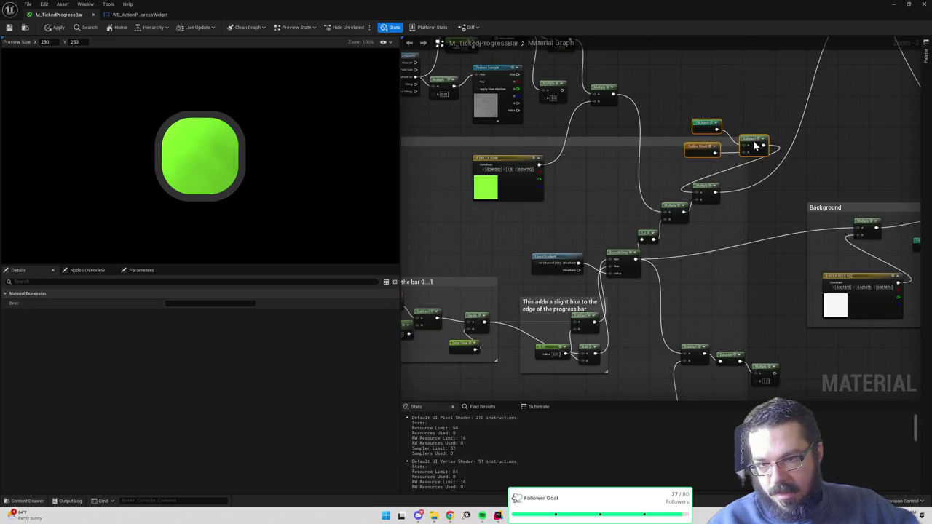
# - Add a Multiply after the upper Multiply node
pyautogui.moveTo(613, 94); pyautogui.dragTo(683, 83)
pyautogui.write('multiply')
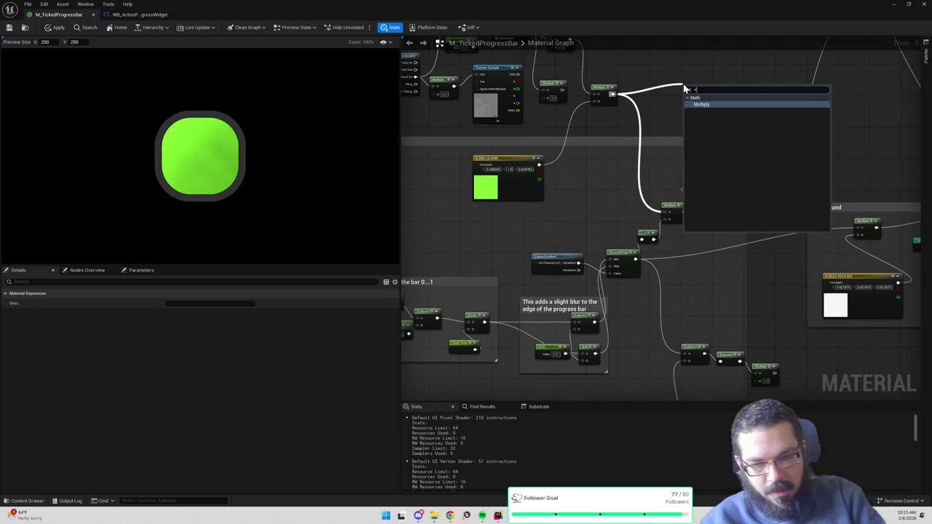
pyautogui.press('Return')
pyautogui.scroll(-5, 743, 262)
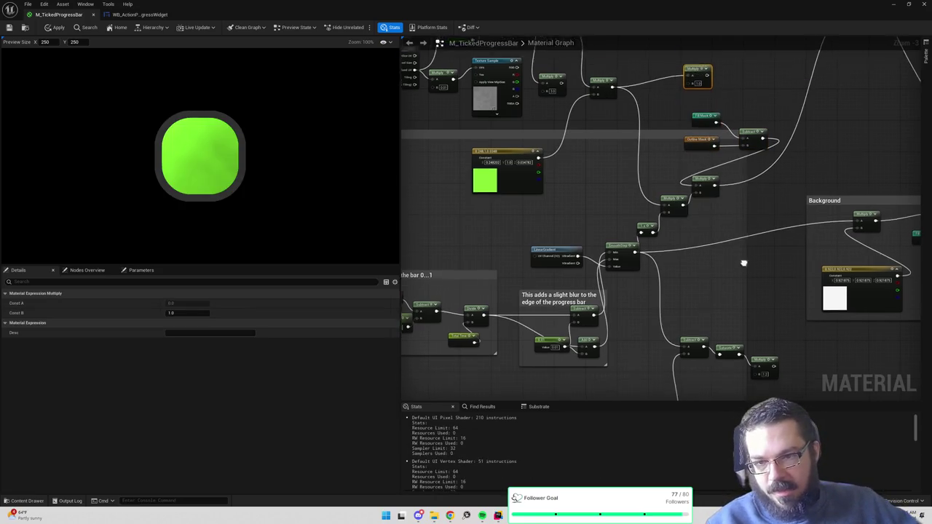
# - Declare a named reroute 'Masked Progress Edge Line' from the lower Multiply output
pyautogui.moveTo(751, 294); pyautogui.dragTo(772, 306)
pyautogui.write('named reroute')
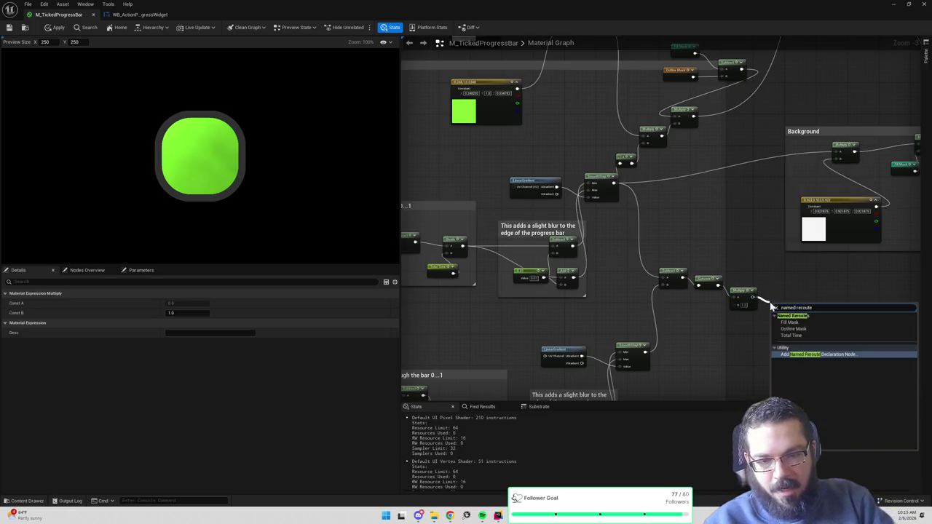
pyautogui.press('Return')
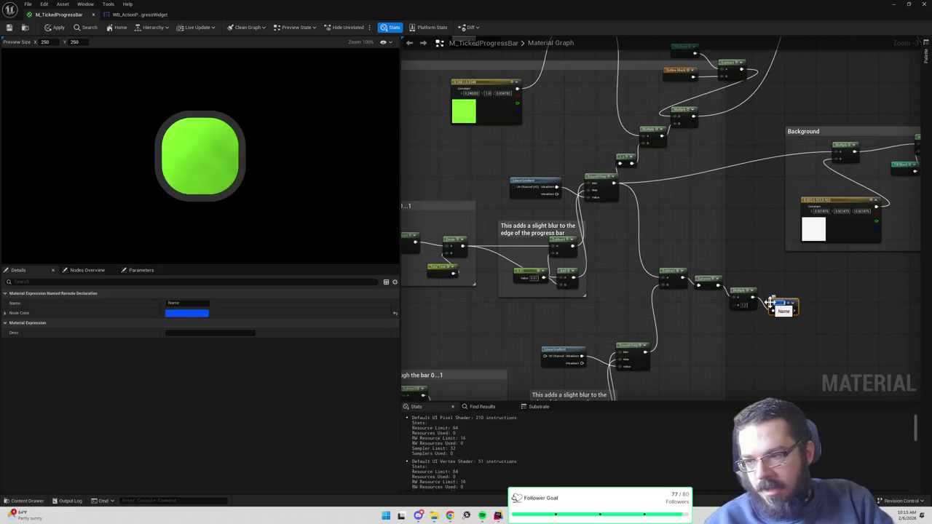
pyautogui.write('Progress')
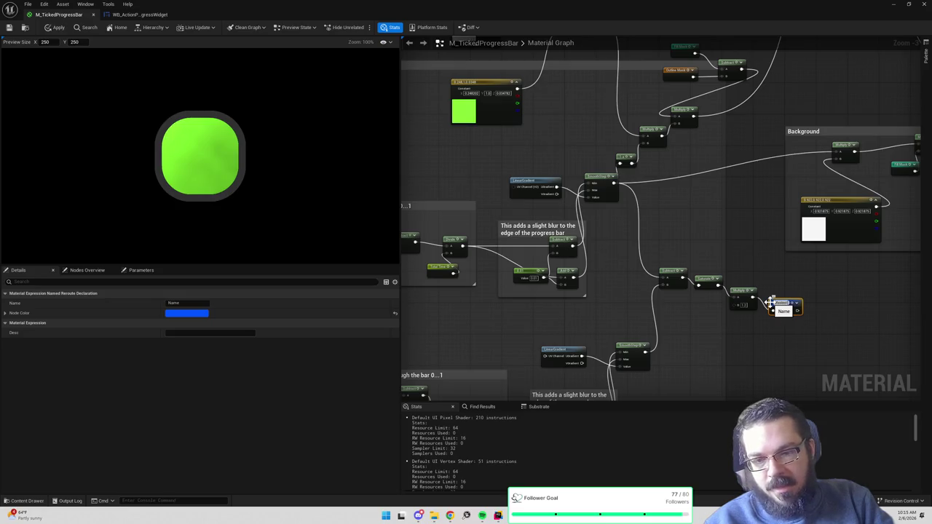
pyautogui.write('ressMa')
pyautogui.press('Return')
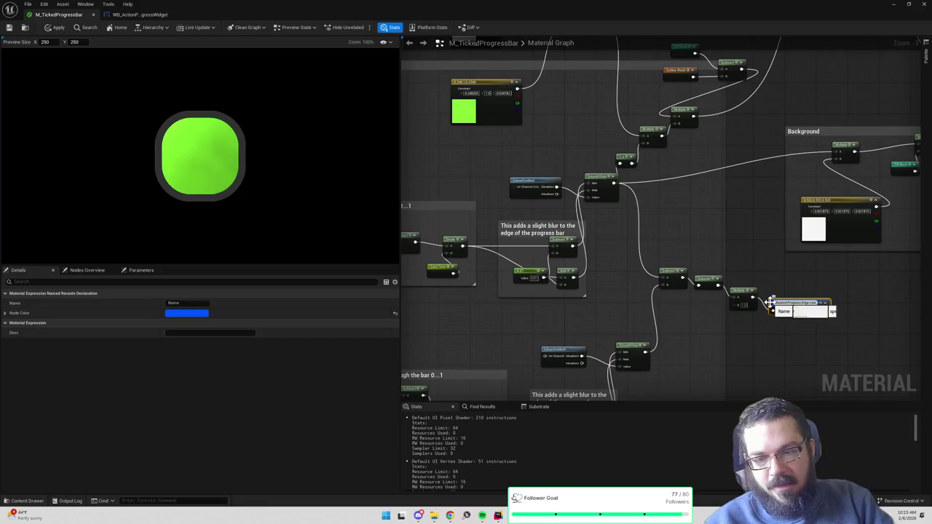
# - Wire a Masked Progress Edge Line reroute usage into the new Multiply, then return to the level
pyautogui.moveTo(764, 280); pyautogui.dragTo(774, 357)
pyautogui.rightClick(665, 107)
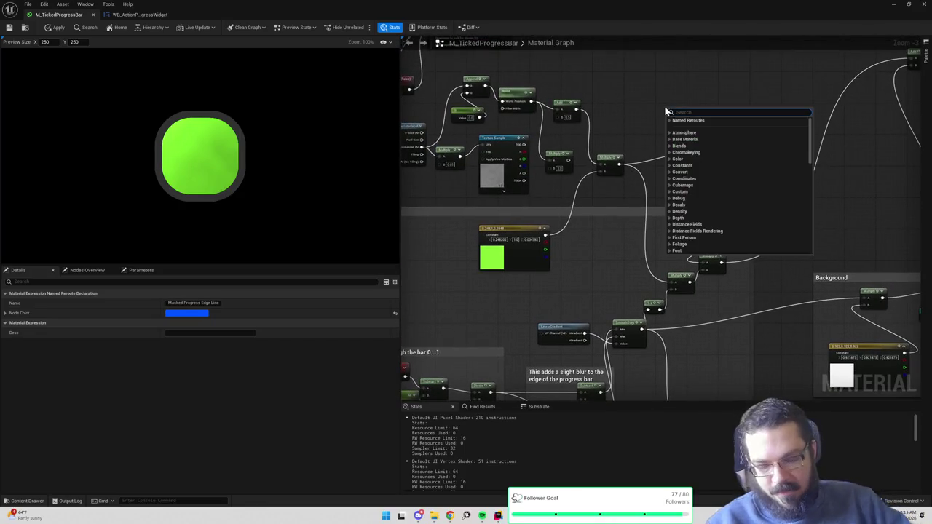
pyautogui.write('masked')
pyautogui.press('Return')
pyautogui.moveTo(716, 113); pyautogui.dragTo(671, 278)
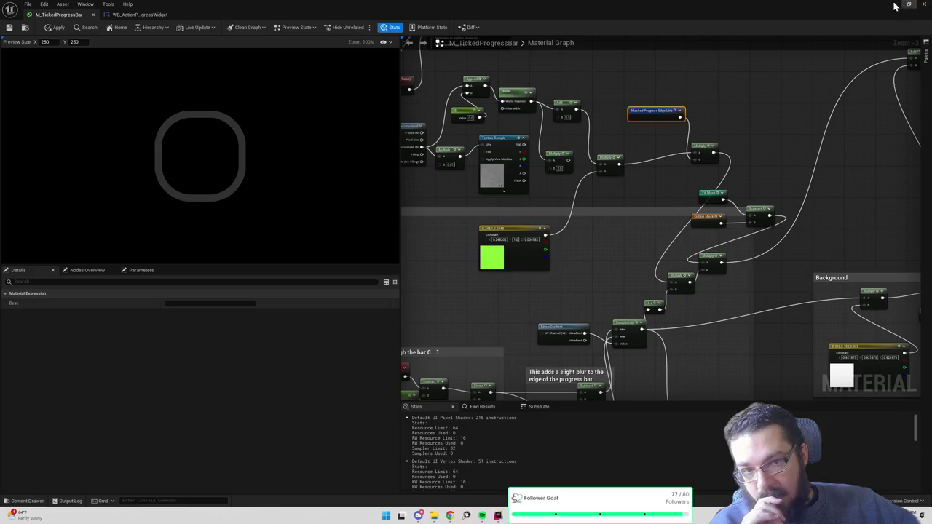
pyautogui.hotkey('alt', 'Tab')
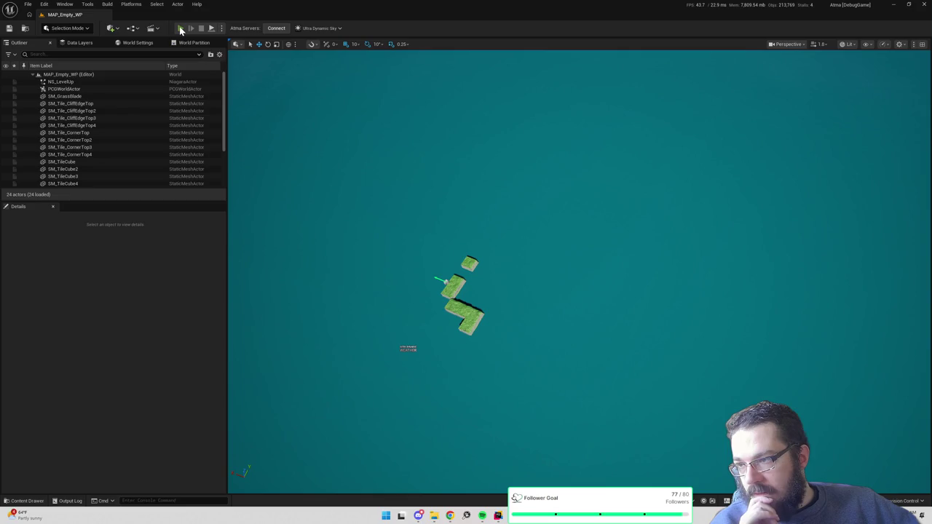
# - Play-test, tweak the edge-line Multiply's B value, then replay and chop a tree
pyautogui.click(181, 29)
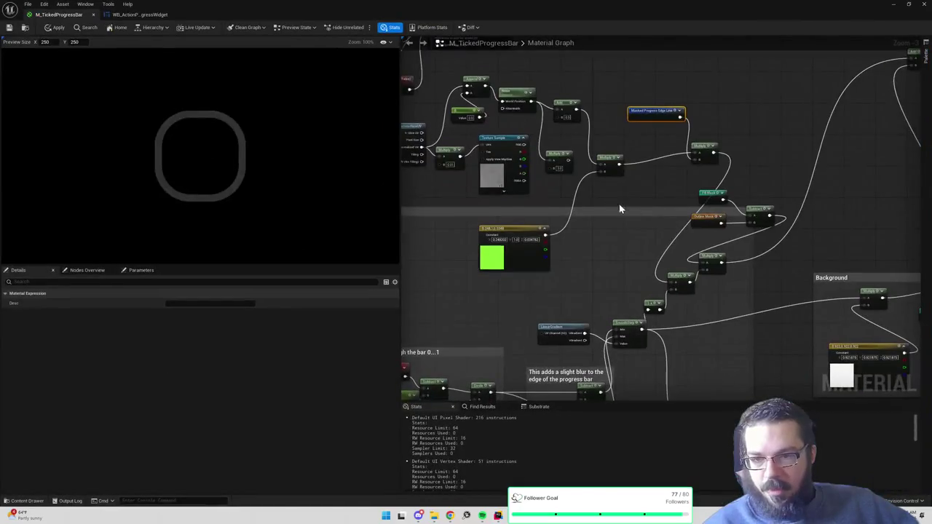
pyautogui.moveTo(618, 209); pyautogui.dragTo(646, 299)
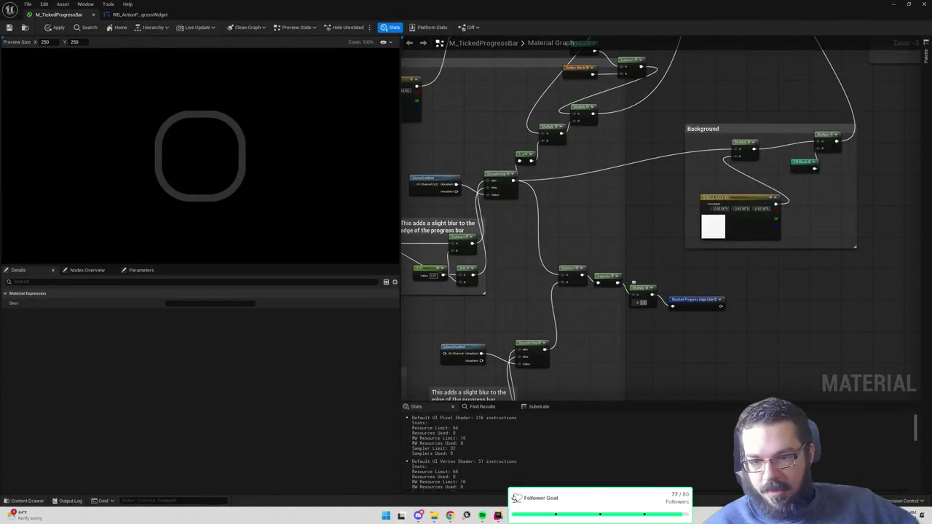
pyautogui.click(643, 302)
pyautogui.click(893, 6)
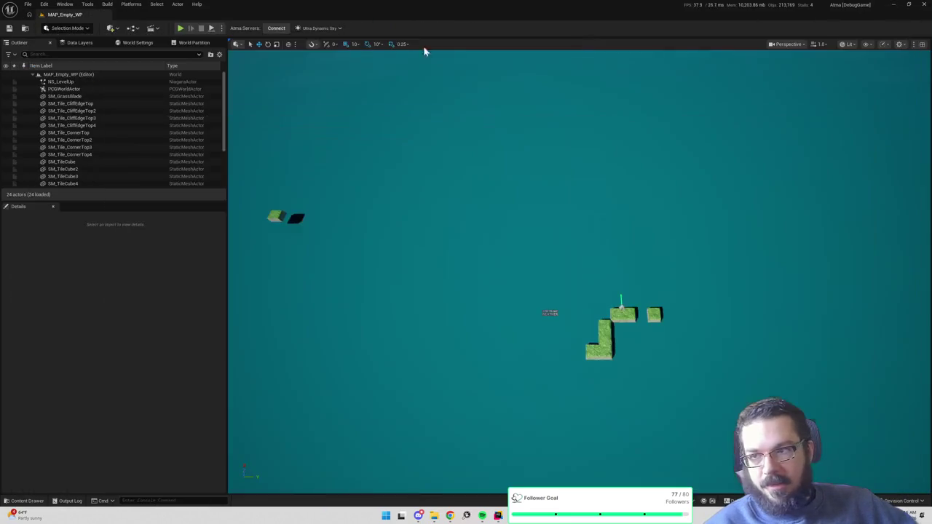
pyautogui.hotkey('alt', 'p')
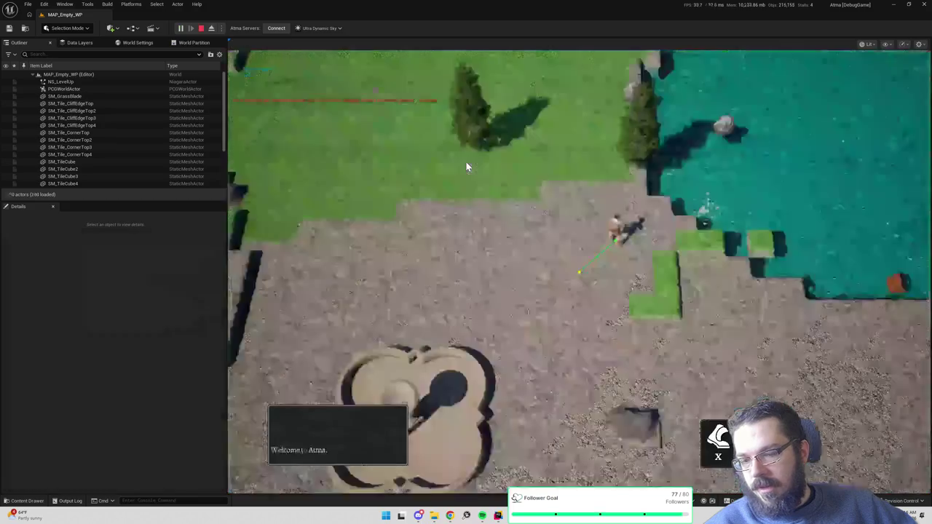
pyautogui.click(608, 179)
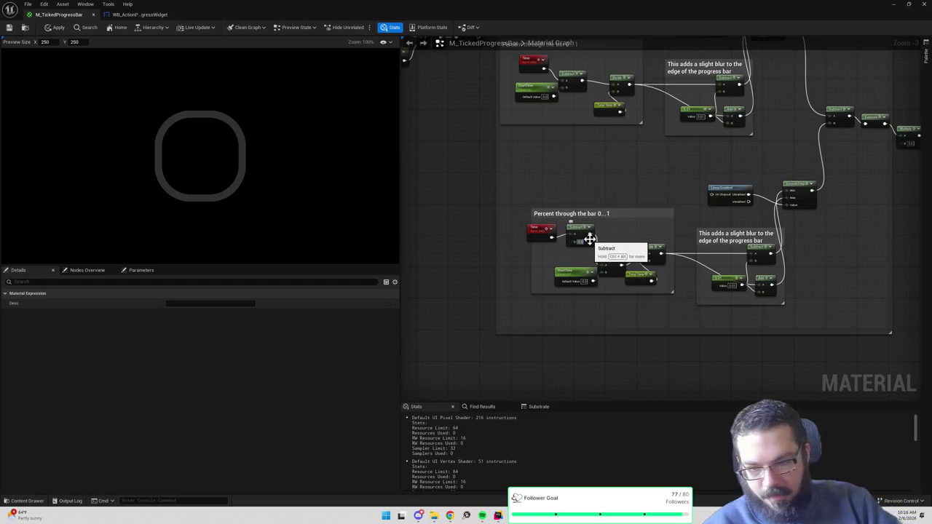
pyautogui.click(894, 5)
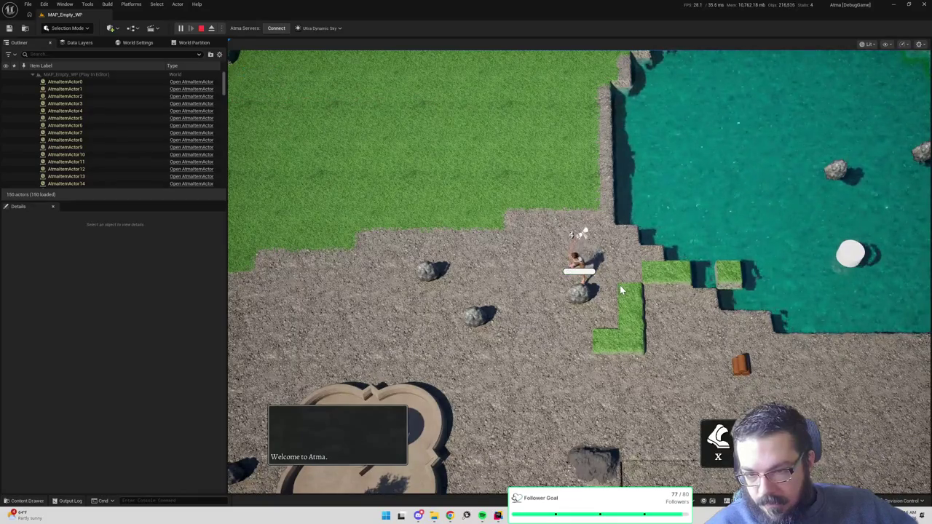
pyautogui.press('Escape')
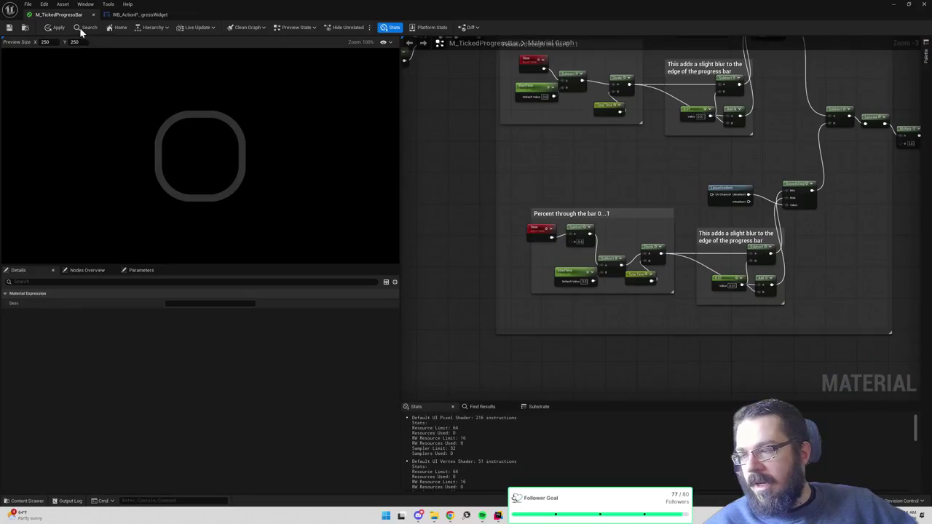
# - Play-test again, walking the character past the fountain onto the grass, then return to M_TickedProgressBar
pyautogui.click(893, 3)
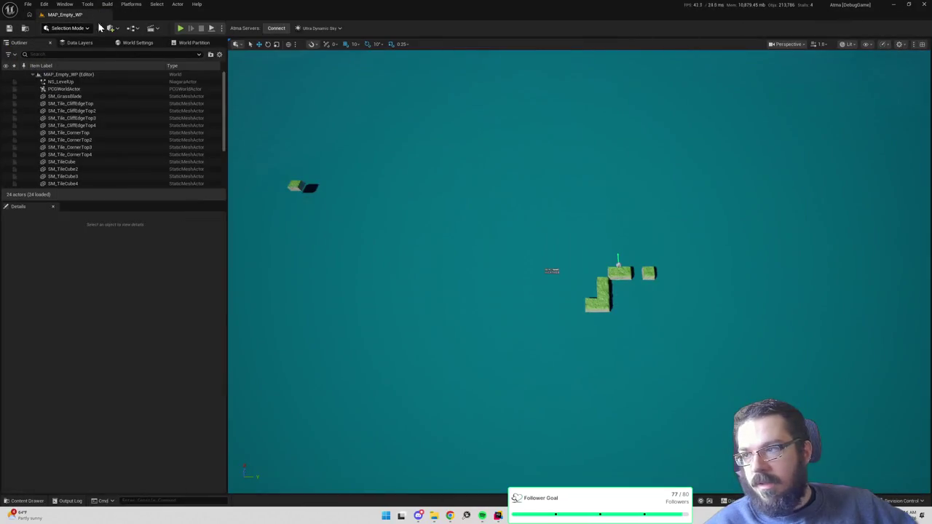
pyautogui.click(180, 28)
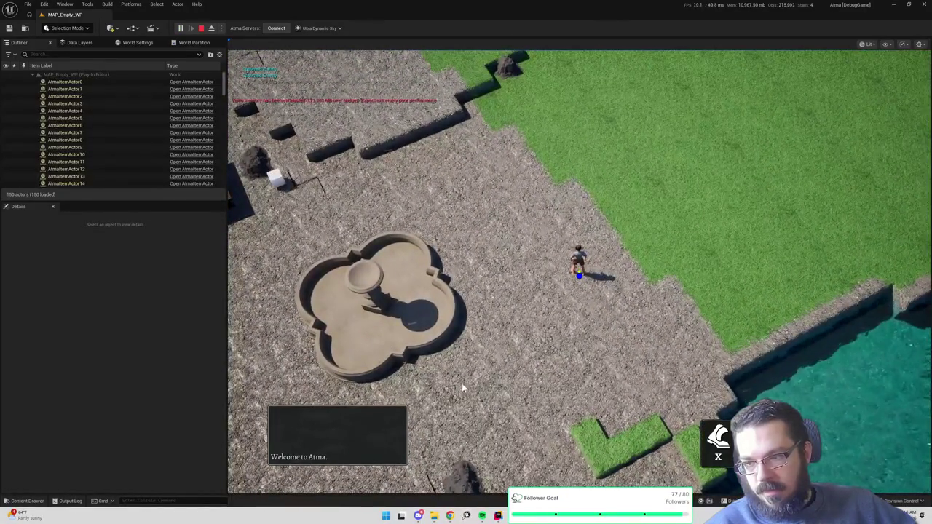
pyautogui.click(463, 388)
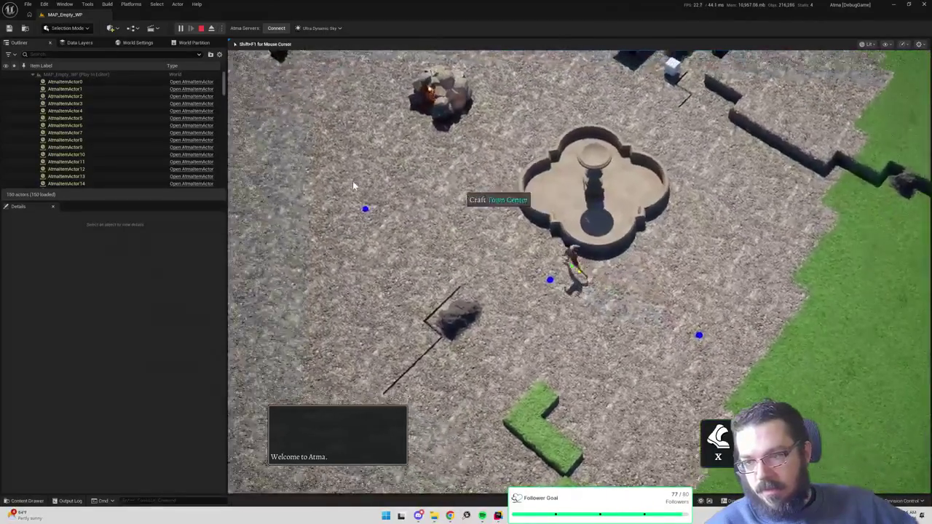
pyautogui.click(354, 181)
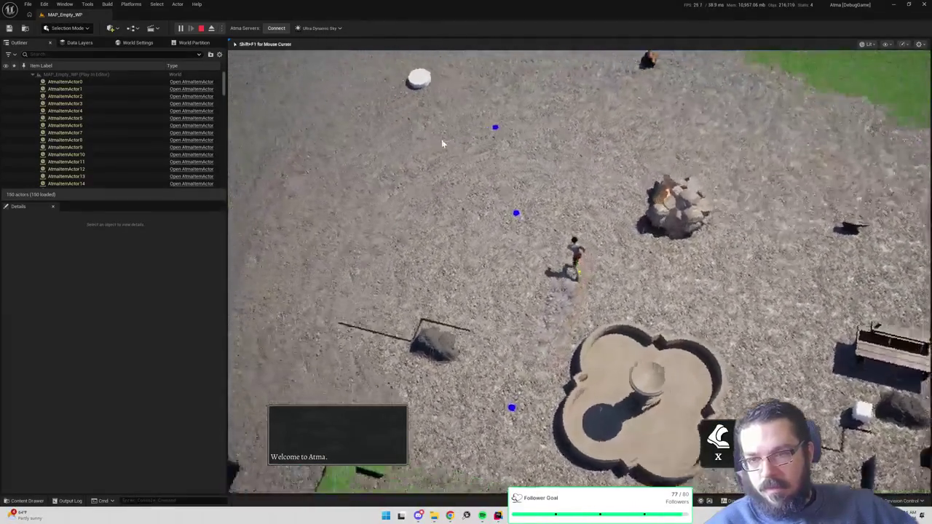
pyautogui.click(524, 89)
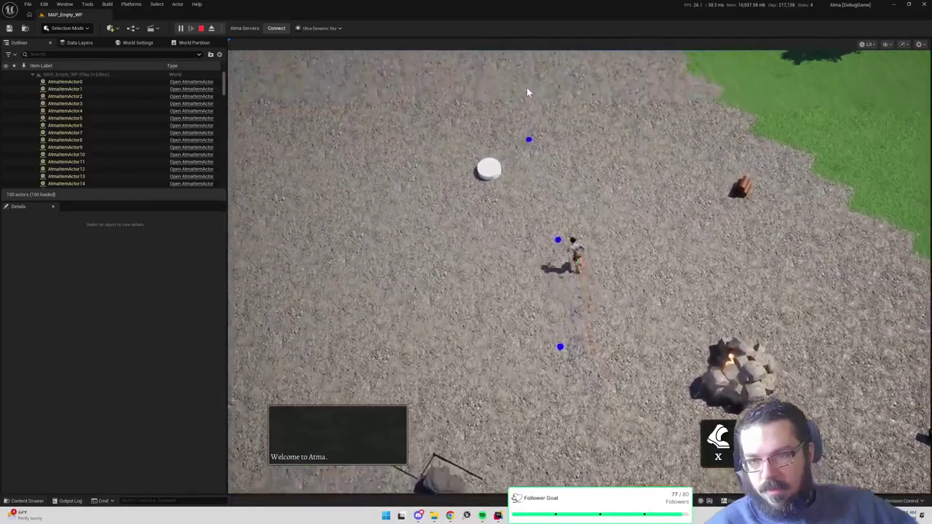
pyautogui.click(801, 95)
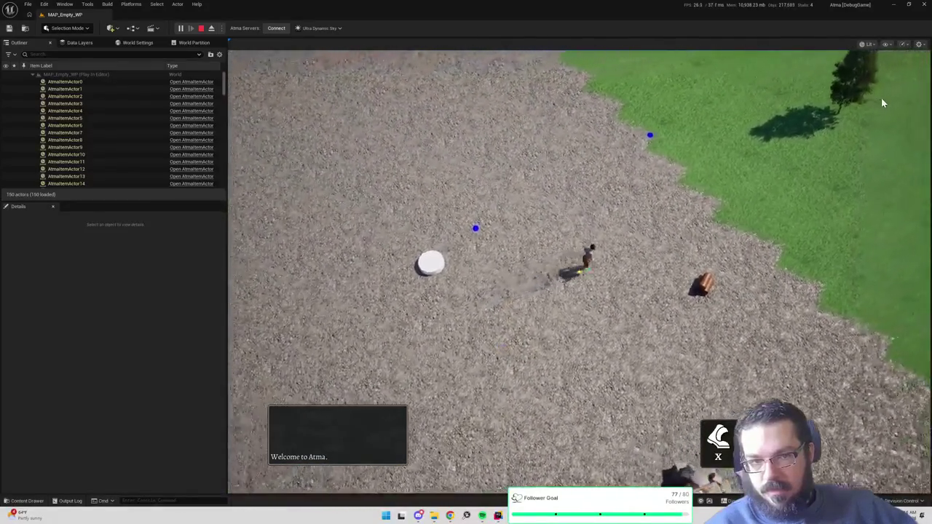
pyautogui.click(786, 104)
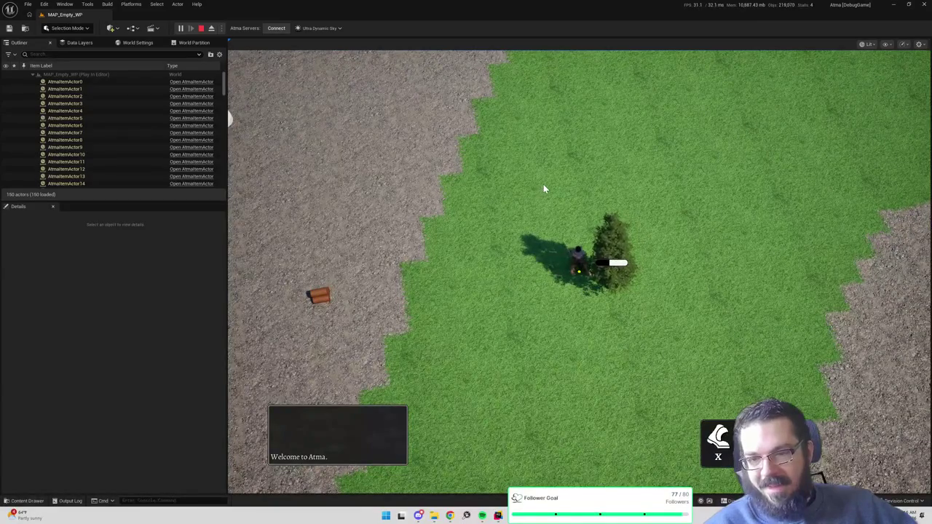
pyautogui.press('Escape')
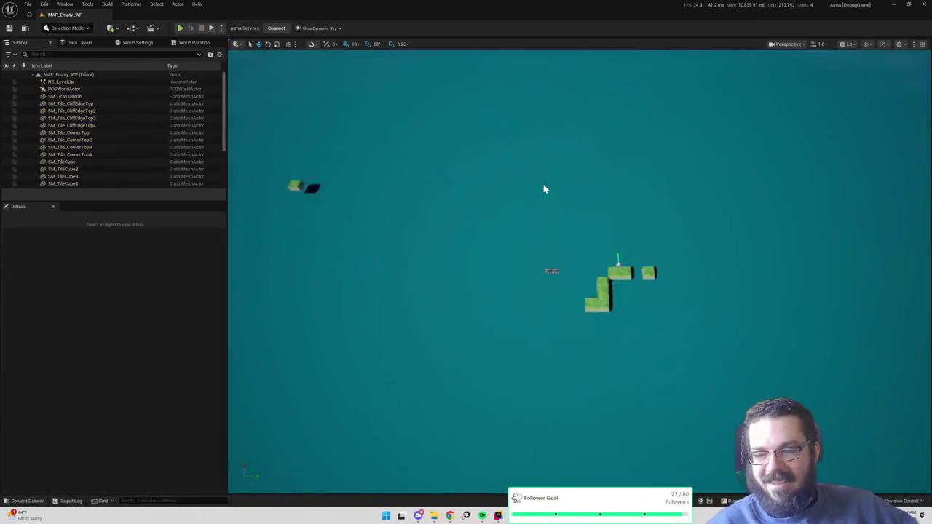
pyautogui.hotkey('alt', 'Tab')
pyautogui.rightClick(591, 187)
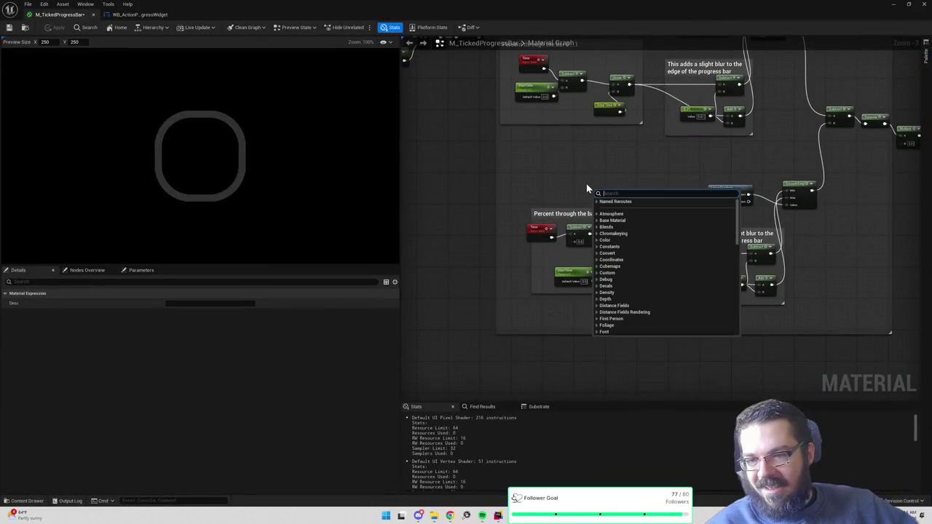
# - Wire the upper SmoothStep output into the edge-line Subtract node
pyautogui.click(581, 174)
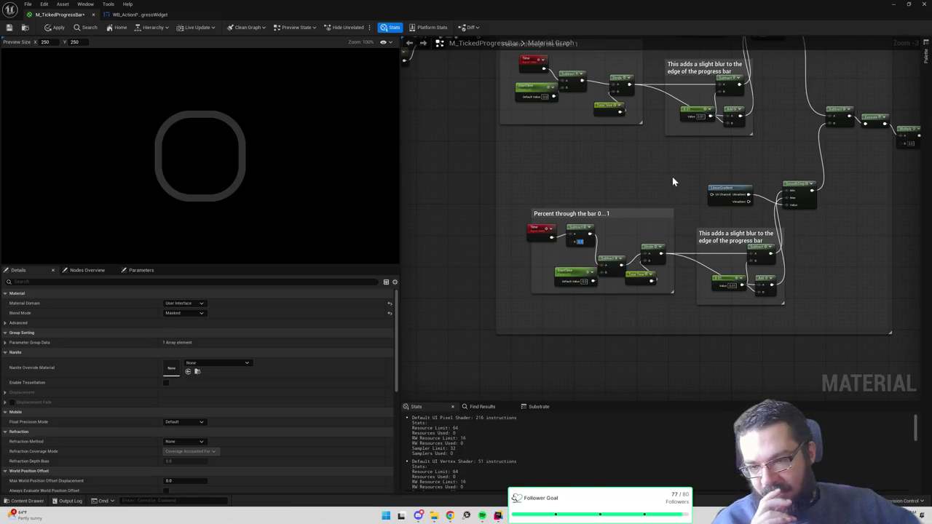
pyautogui.moveTo(672, 176); pyautogui.dragTo(620, 212)
pyautogui.moveTo(801, 318); pyautogui.dragTo(813, 348)
pyautogui.click(575, 224)
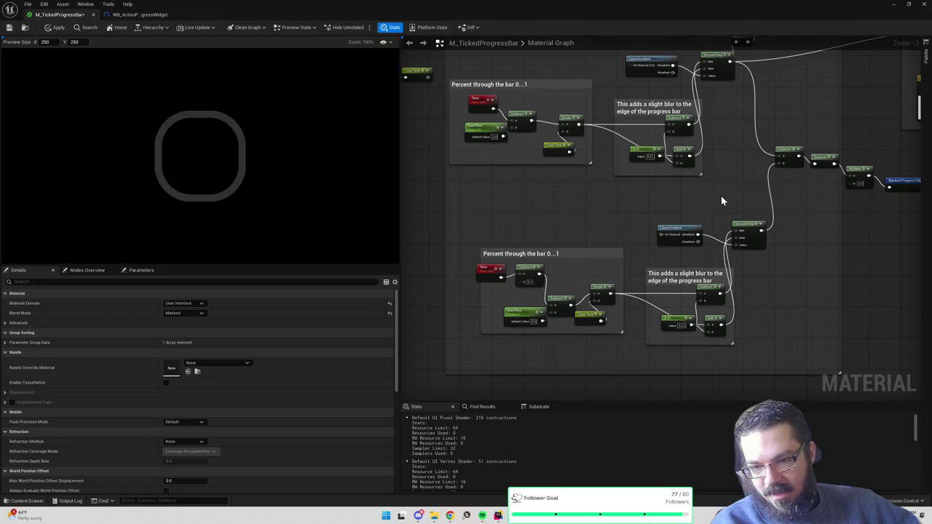
pyautogui.moveTo(738, 195); pyautogui.dragTo(676, 255)
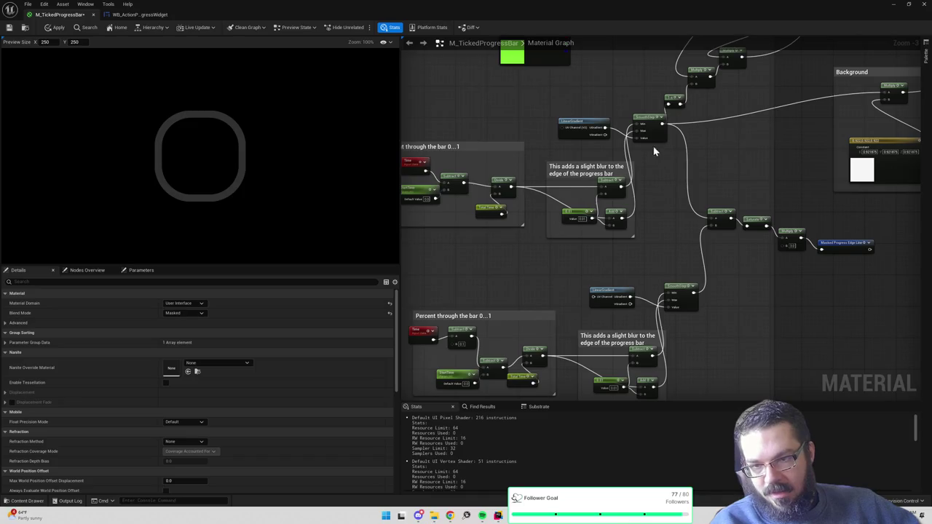
pyautogui.moveTo(661, 129); pyautogui.dragTo(724, 224)
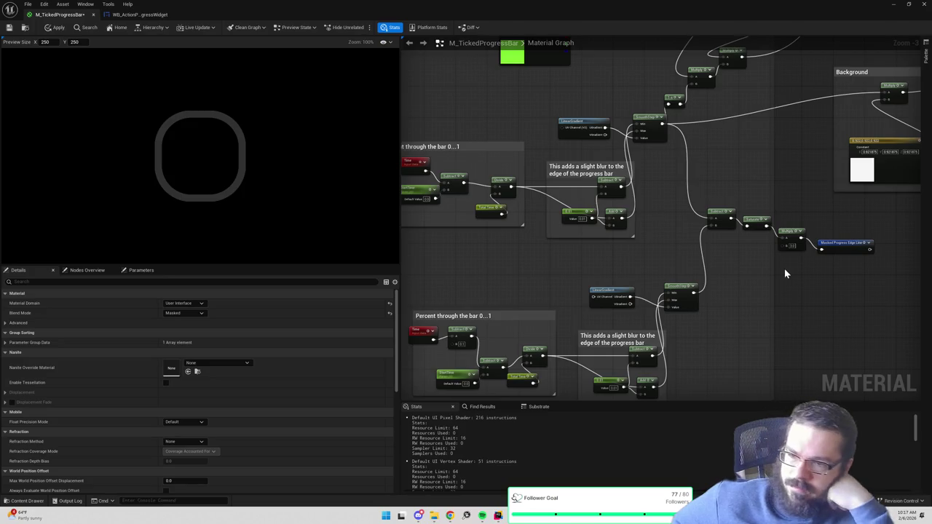
# - Inspect the top group's Time node actions and bring up the graph's node search
pyautogui.click(418, 162)
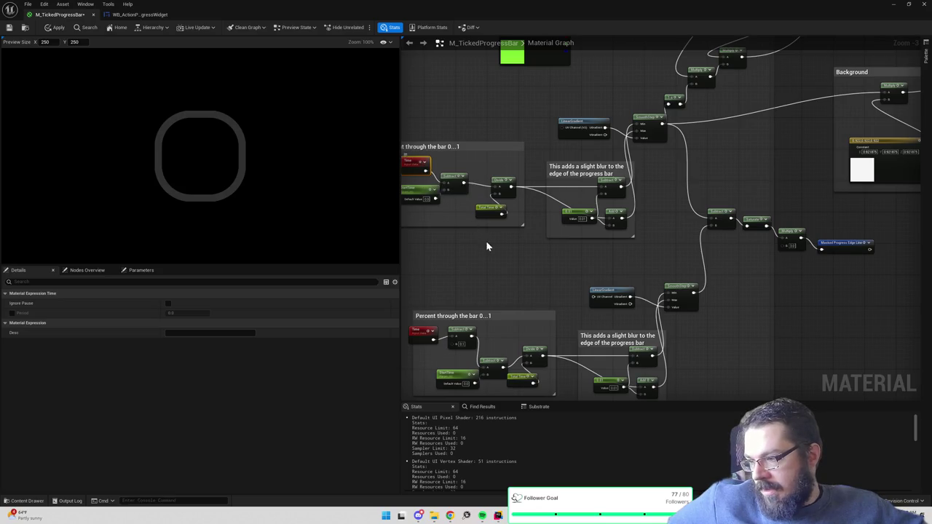
pyautogui.moveTo(484, 239); pyautogui.dragTo(649, 243)
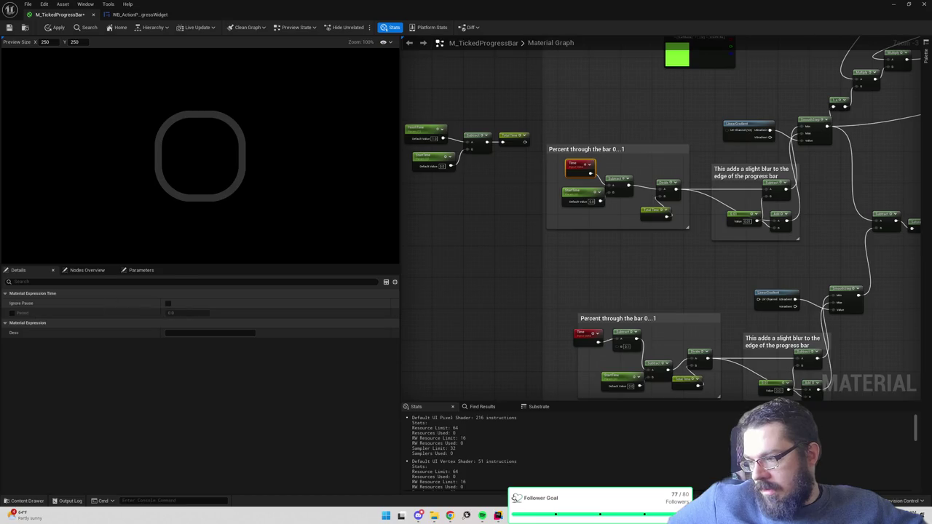
pyautogui.rightClick(581, 167)
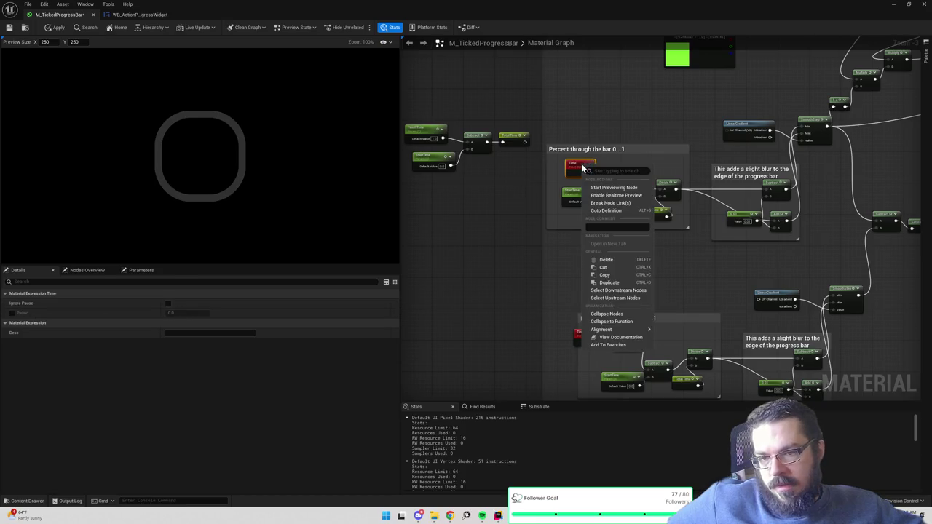
pyautogui.click(561, 235)
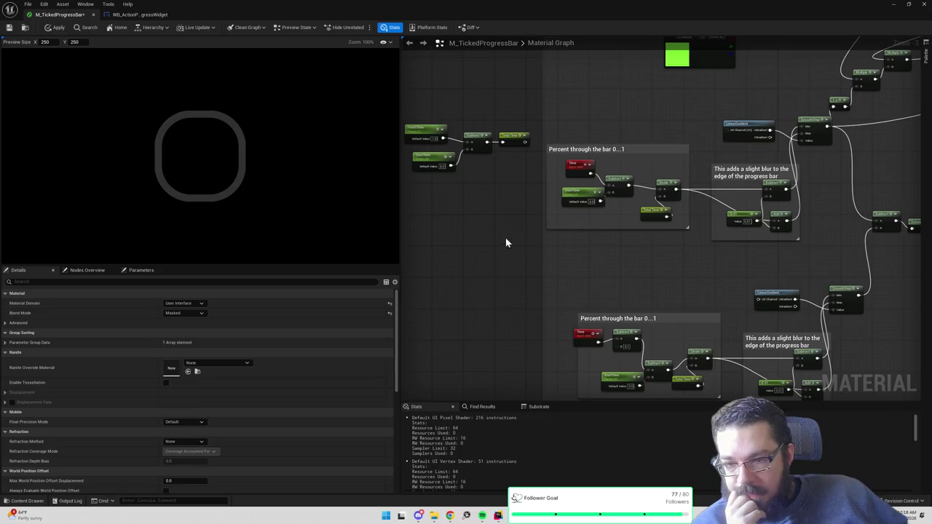
pyautogui.rightClick(477, 245)
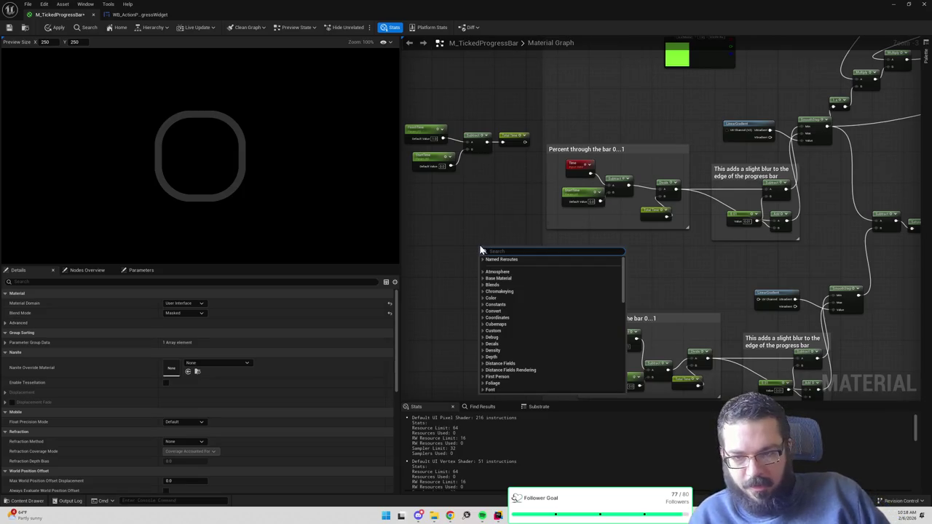
# - Add a 0.5 Constant and feed it into both progress groups' Subtract nodes in place of Time
pyautogui.click(477, 260)
pyautogui.click(477, 260)
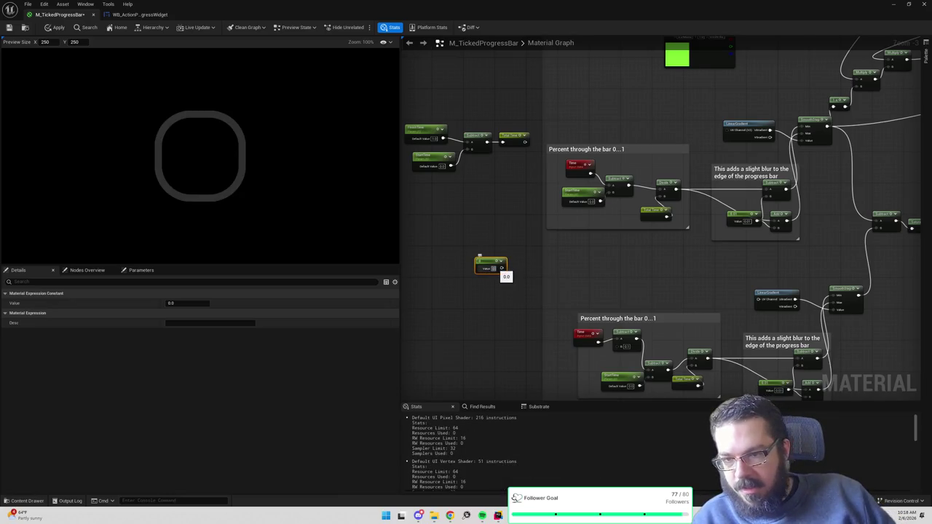
pyautogui.doubleClick(494, 269)
pyautogui.write('0.5')
pyautogui.press('Return')
pyautogui.moveTo(500, 273); pyautogui.dragTo(608, 187)
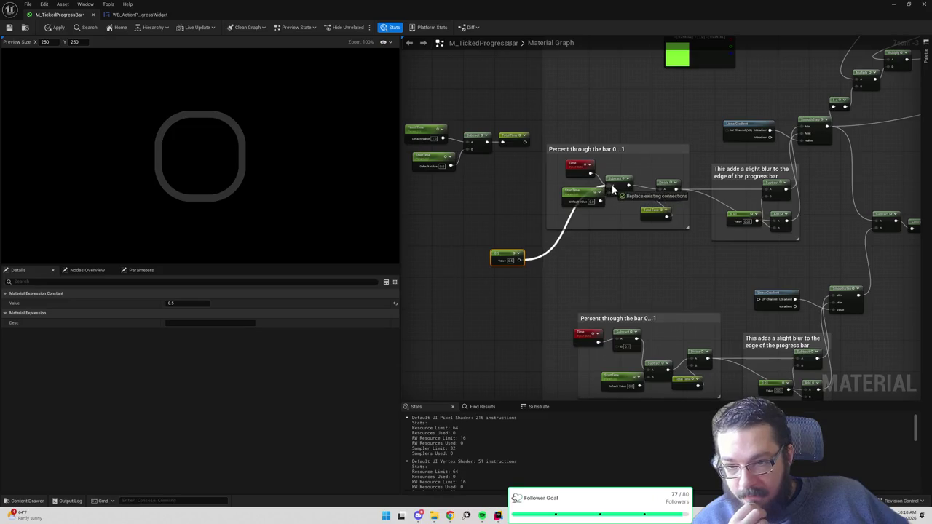
pyautogui.moveTo(521, 264)
pyautogui.mouseDown()
pyautogui.moveTo(601, 332)
pyautogui.moveTo(623, 332)
pyautogui.mouseUp()
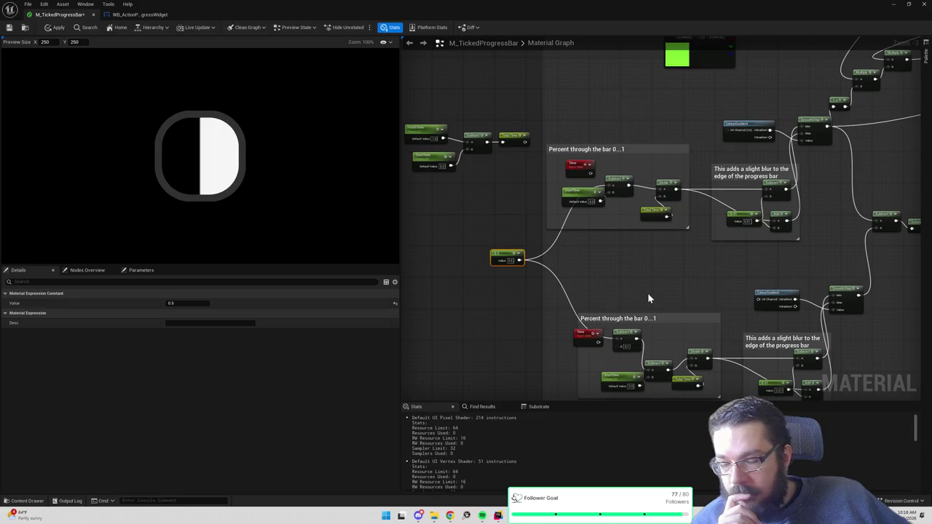
pyautogui.moveTo(680, 289)
pyautogui.mouseDown()
pyautogui.moveTo(621, 273)
pyautogui.moveTo(572, 313)
pyautogui.moveTo(564, 347)
pyautogui.mouseUp()
# - Connect the Fill group's Multiply result into the lower Multiply input
pyautogui.moveTo(703, 70); pyautogui.dragTo(701, 186)
pyautogui.moveTo(660, 150)
pyautogui.mouseDown()
pyautogui.moveTo(718, 246)
pyautogui.moveTo(717, 267)
pyautogui.mouseUp()
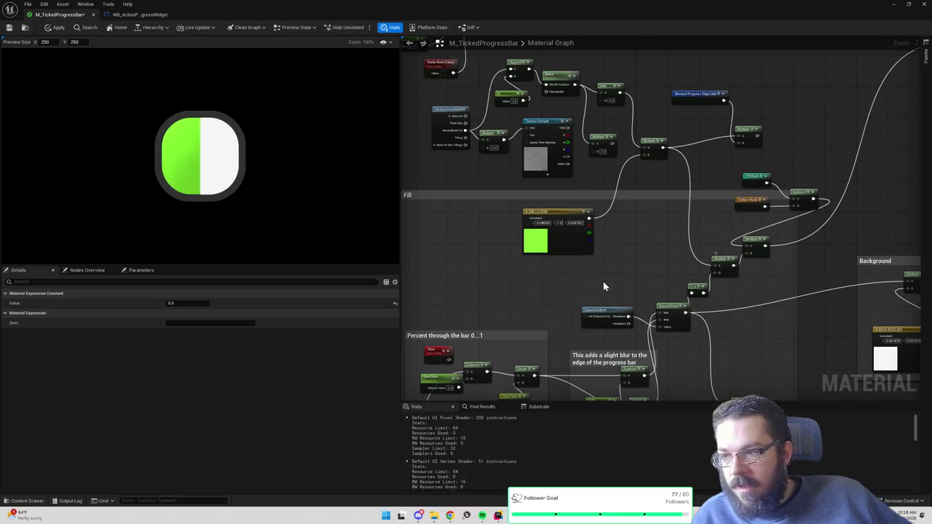
pyautogui.moveTo(602, 281); pyautogui.dragTo(711, 164)
pyautogui.moveTo(675, 328)
pyautogui.mouseDown()
pyautogui.moveTo(674, 262)
pyautogui.moveTo(570, 366)
pyautogui.moveTo(633, 247)
pyautogui.mouseUp()
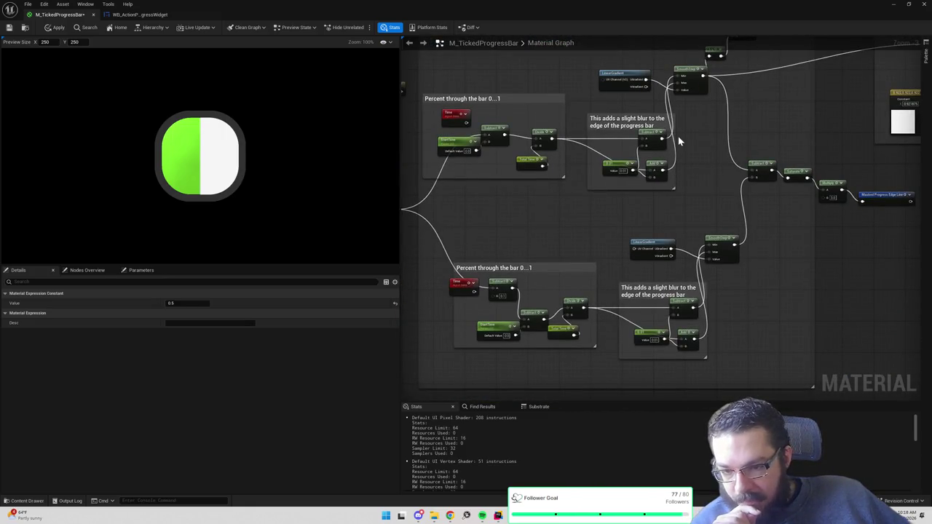
pyautogui.moveTo(660, 139); pyautogui.dragTo(656, 173)
# - Preview the SmoothStep, duplicate the one-minus node and wire it into the Subtract
pyautogui.rightClick(684, 105)
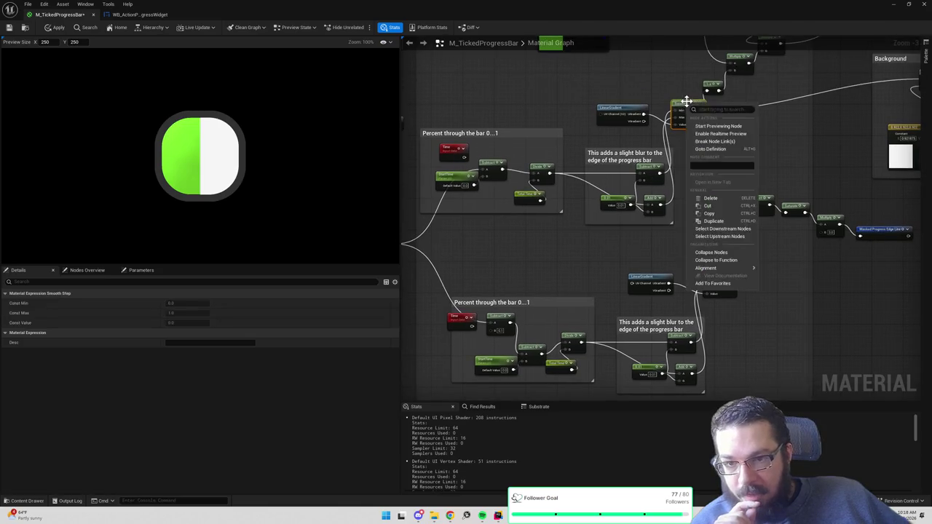
pyautogui.click(717, 126)
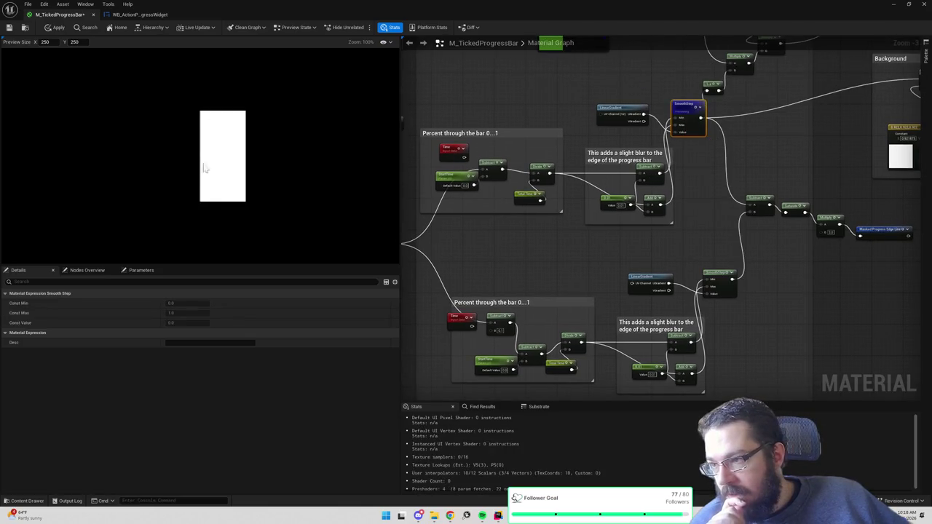
pyautogui.moveTo(738, 103); pyautogui.dragTo(726, 117)
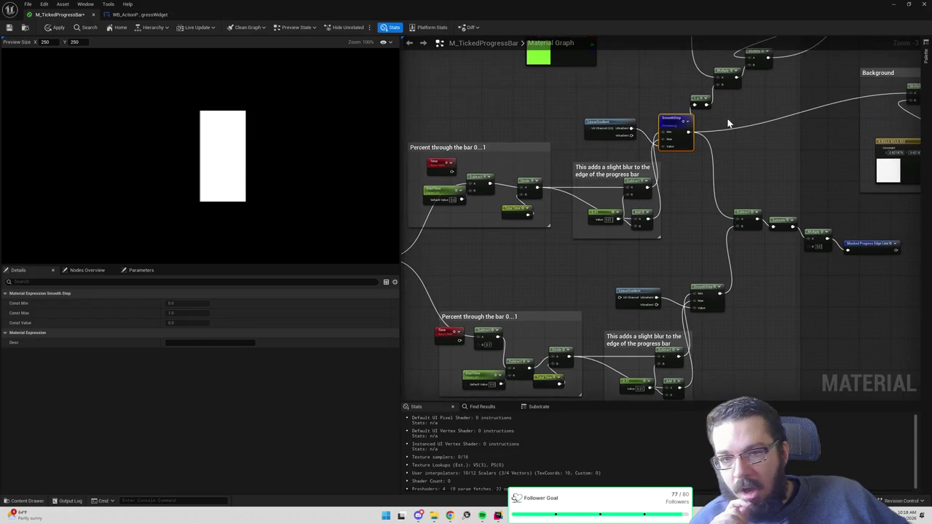
pyautogui.click(703, 101)
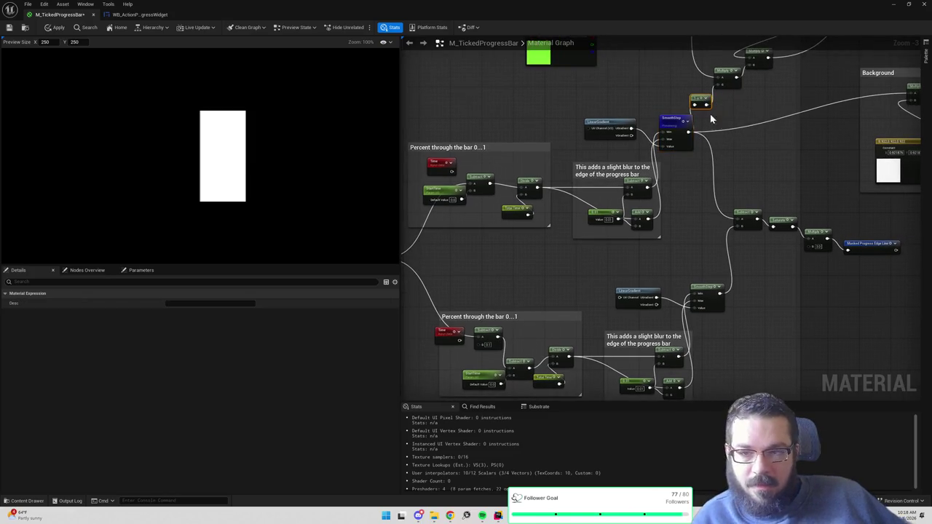
pyautogui.moveTo(717, 127); pyautogui.dragTo(721, 131)
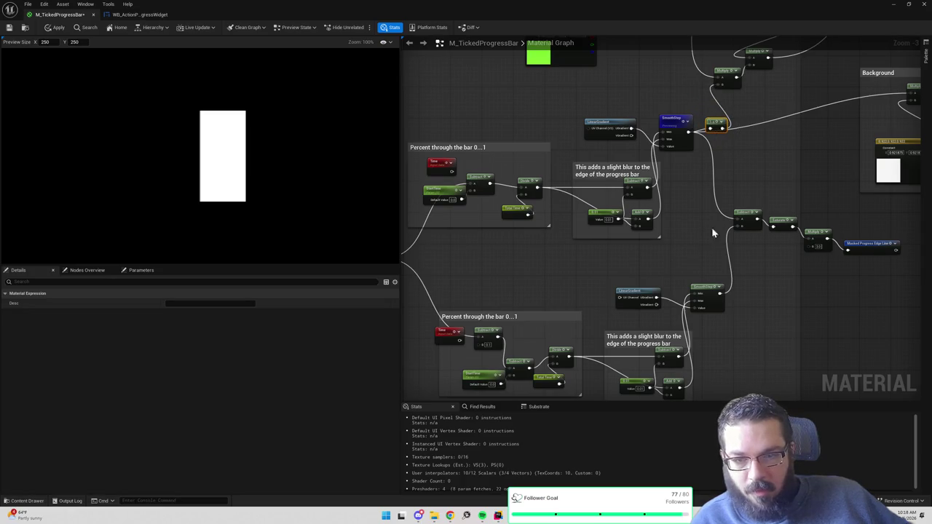
pyautogui.hotkey('ctrl', 'v')
pyautogui.moveTo(717, 258); pyautogui.dragTo(737, 250)
pyautogui.moveTo(711, 91); pyautogui.dragTo(731, 185)
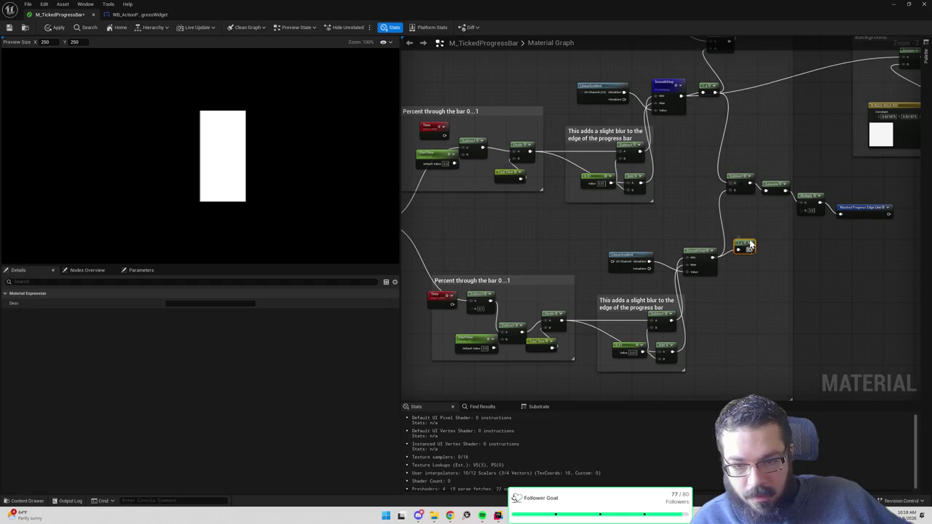
# - Preview the Subtract, connect the Multiply into the lower Multiply, then stop previewing
pyautogui.rightClick(743, 187)
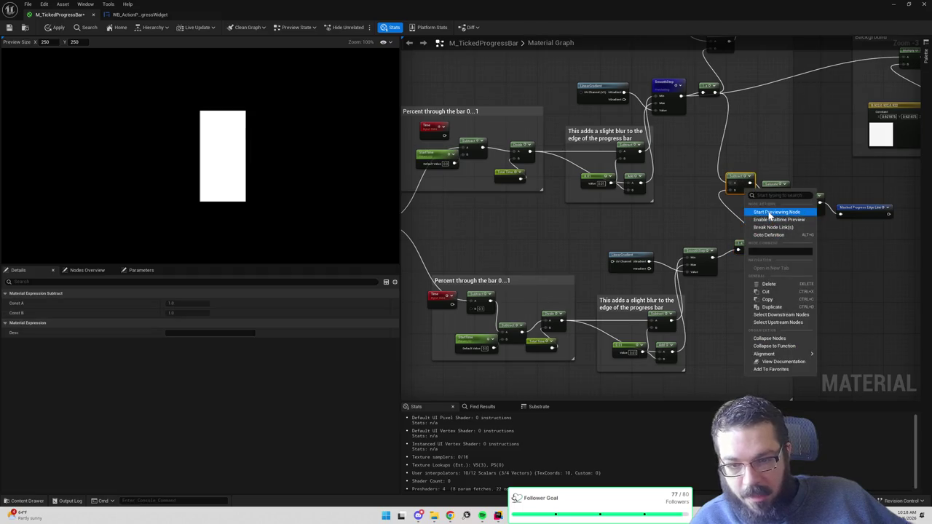
pyautogui.click(769, 212)
pyautogui.moveTo(660, 213); pyautogui.dragTo(746, 244)
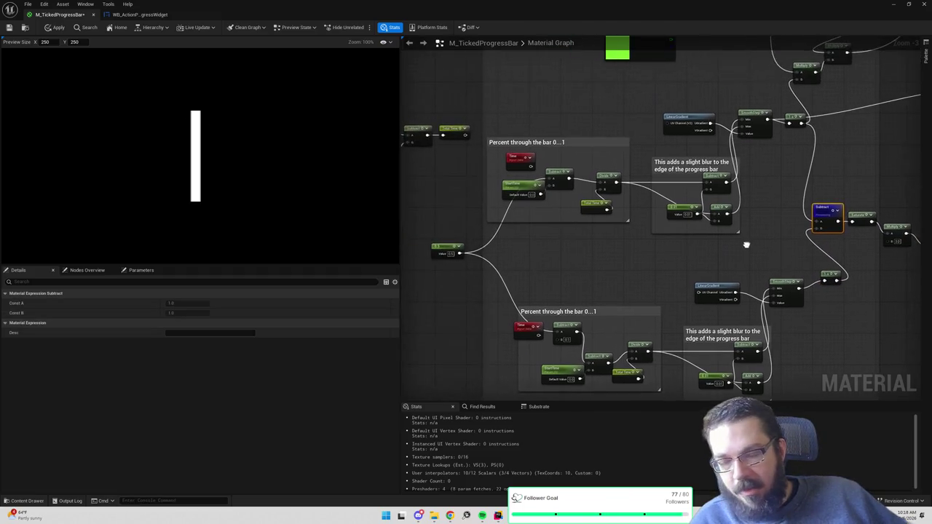
pyautogui.moveTo(463, 254)
pyautogui.mouseDown()
pyautogui.moveTo(407, 348)
pyautogui.moveTo(826, 185)
pyautogui.moveTo(759, 182)
pyautogui.mouseUp()
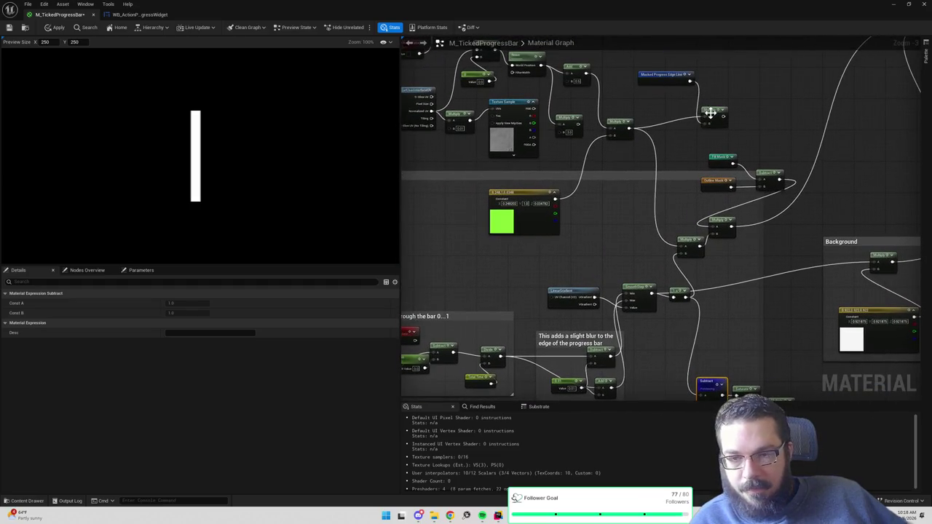
pyautogui.moveTo(723, 117); pyautogui.dragTo(682, 245)
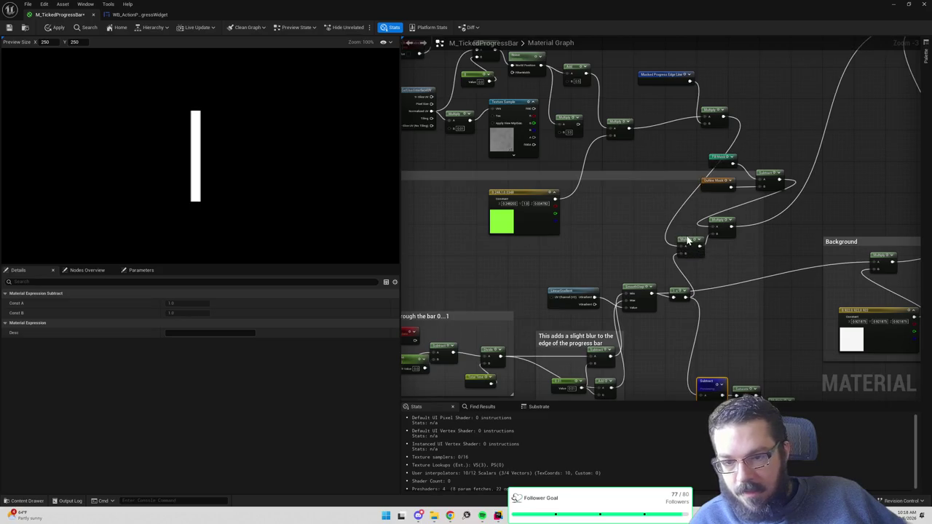
pyautogui.moveTo(717, 311); pyautogui.dragTo(720, 262)
pyautogui.rightClick(709, 347)
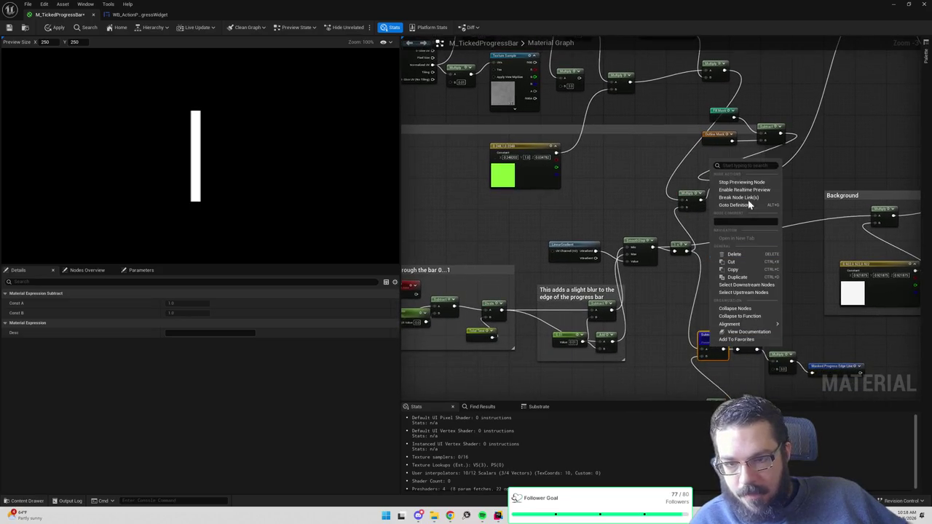
pyautogui.click(748, 182)
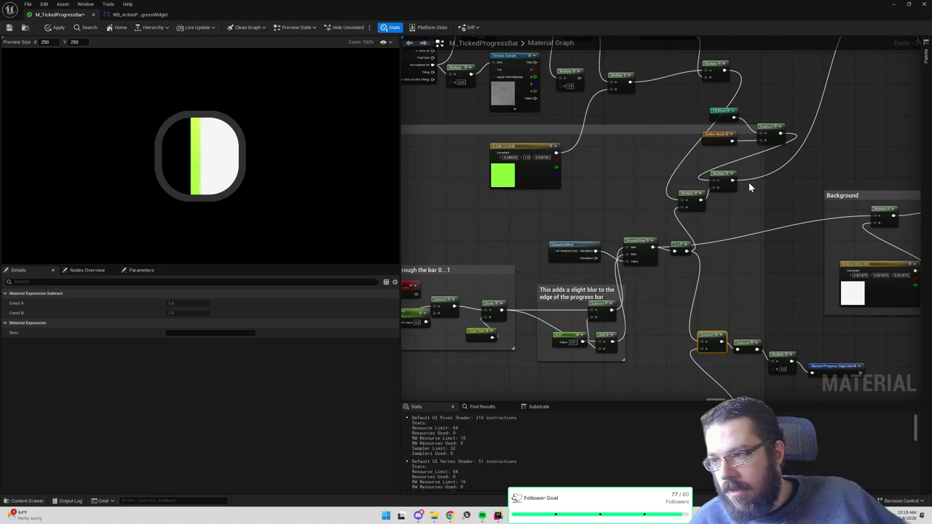
# - Briefly preview the top Multiply output, then stop and select the Masked Progress Edge Line node
pyautogui.moveTo(761, 258)
pyautogui.mouseDown()
pyautogui.moveTo(765, 338)
pyautogui.moveTo(749, 217)
pyautogui.mouseUp()
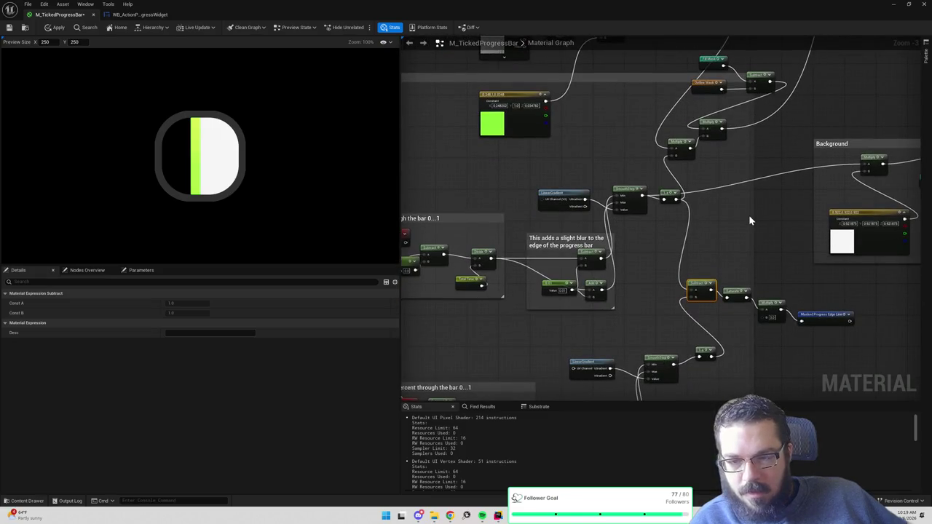
pyautogui.moveTo(761, 211); pyautogui.dragTo(774, 316)
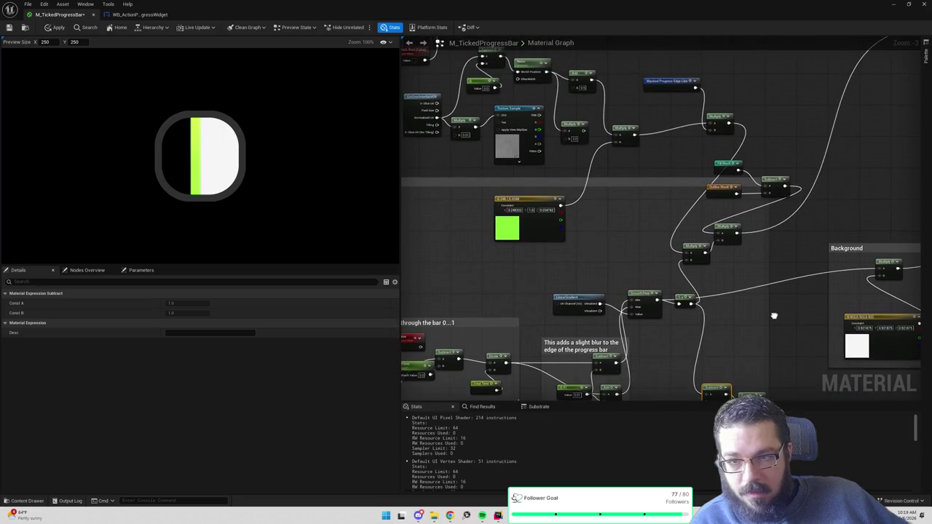
pyautogui.rightClick(690, 249)
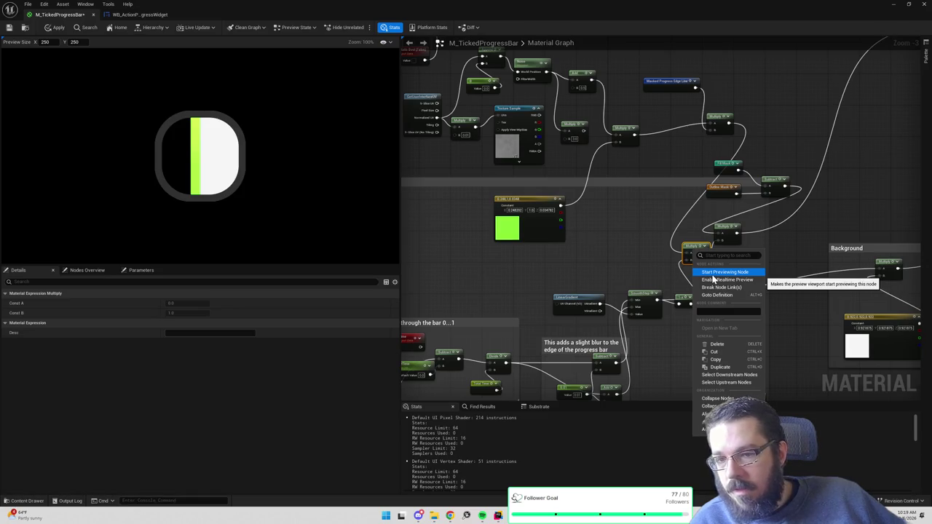
pyautogui.rightClick(717, 122)
pyautogui.click(728, 146)
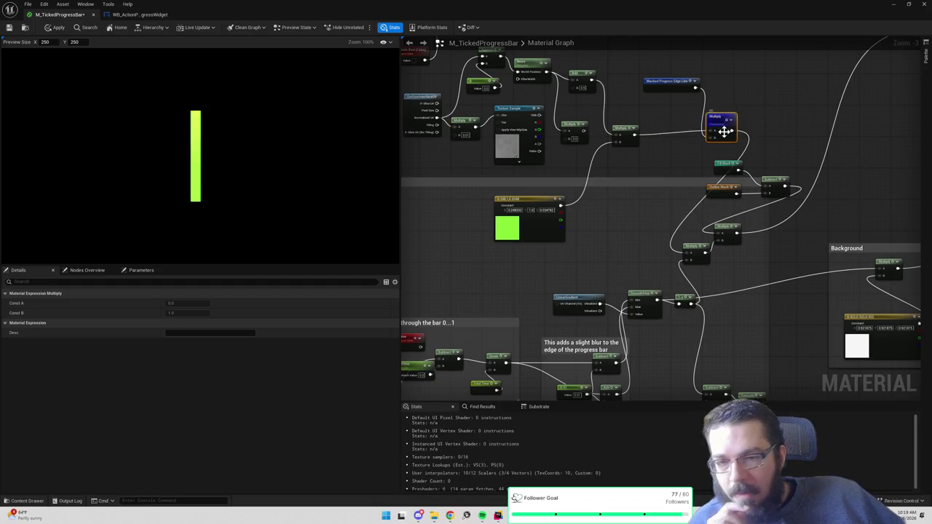
pyautogui.rightClick(728, 132)
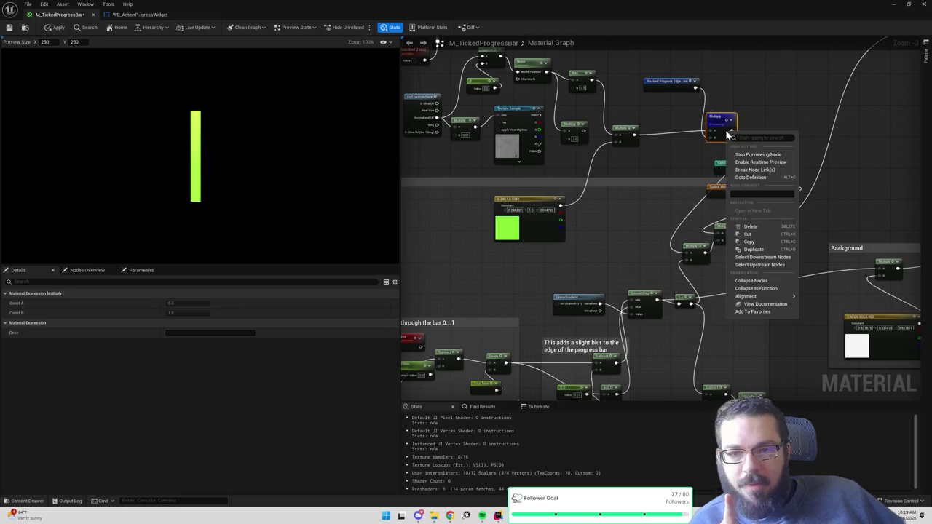
pyautogui.click(756, 155)
pyautogui.click(671, 82)
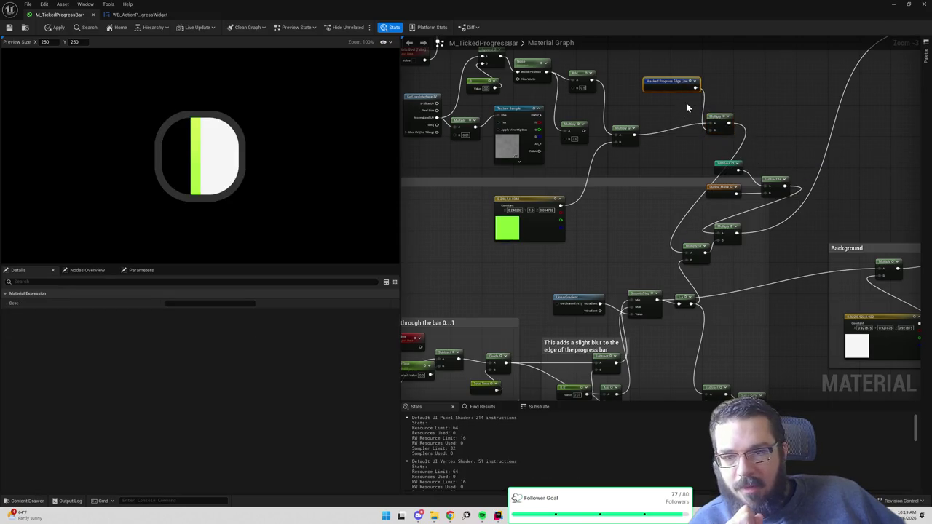
# - Attach an Add node valued 0.1 to the Masked Progress Edge Line output and wire it into the Multiply
pyautogui.moveTo(752, 230); pyautogui.dragTo(674, 149)
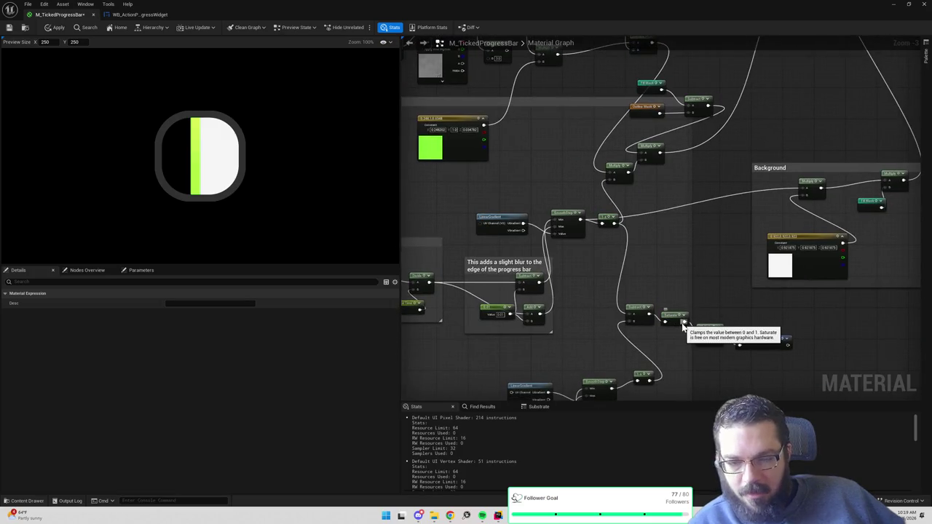
pyautogui.click(706, 245)
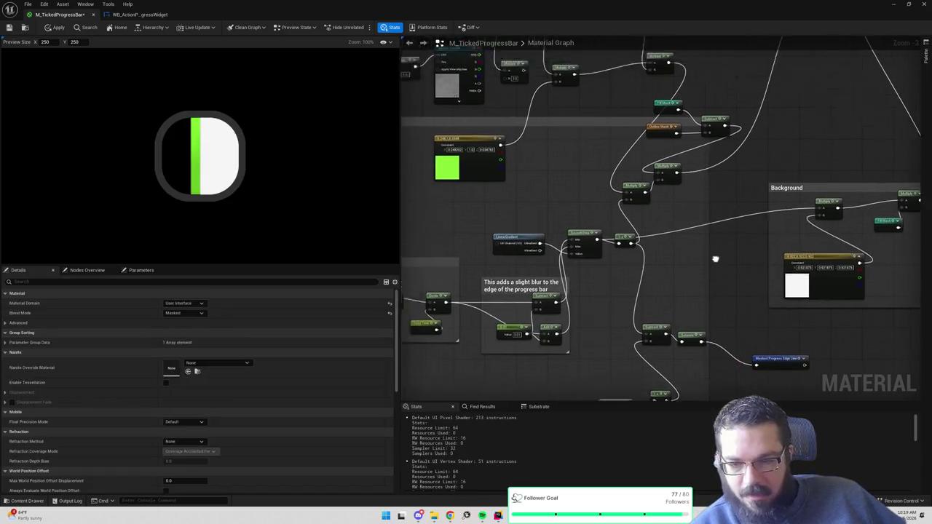
pyautogui.moveTo(691, 150)
pyautogui.mouseDown()
pyautogui.moveTo(718, 156)
pyautogui.moveTo(728, 145)
pyautogui.mouseUp()
pyautogui.write('add')
pyautogui.press('Return')
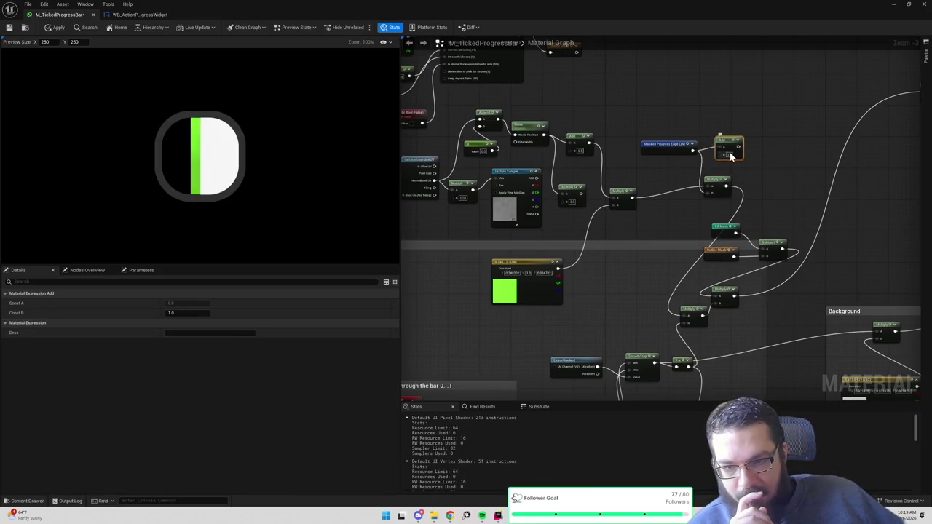
pyautogui.write('0.1')
pyautogui.press('Return')
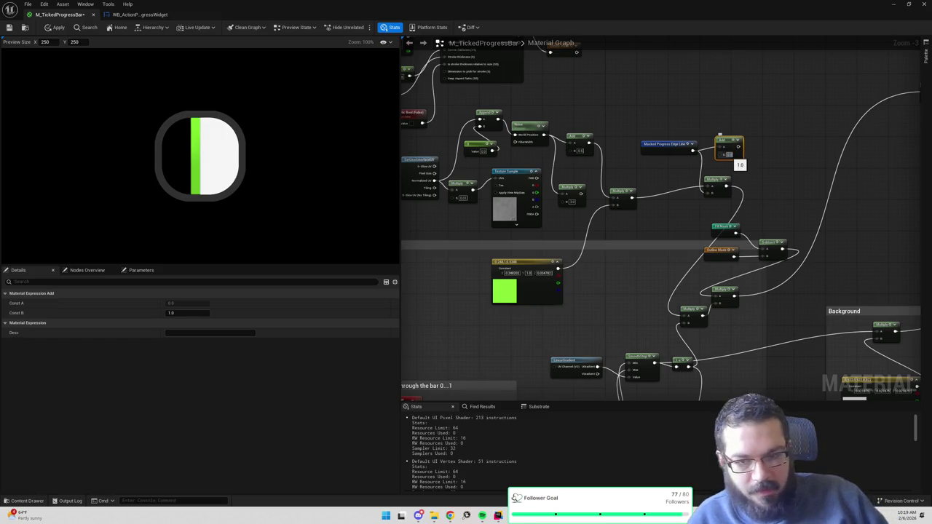
pyautogui.moveTo(738, 150); pyautogui.dragTo(708, 192)
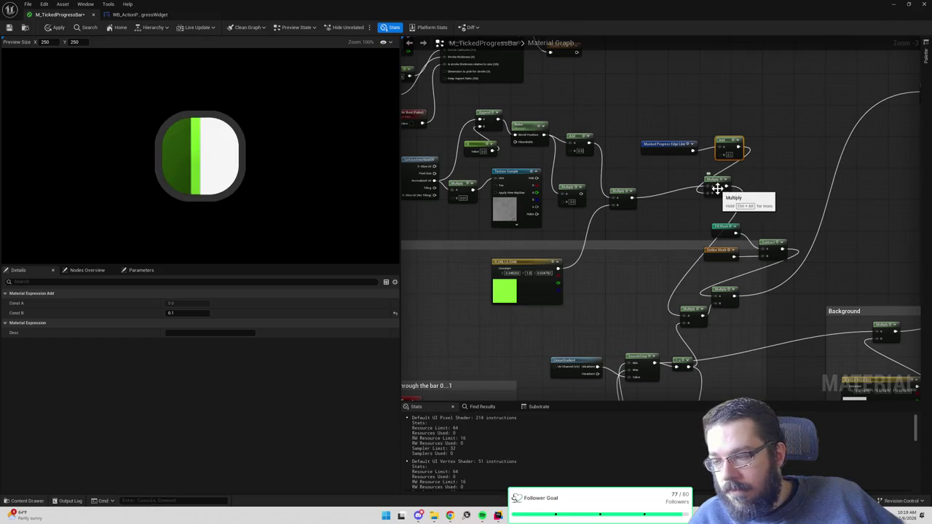
# - Delete the misplaced Multiply and Add nodes from the edge line chain
pyautogui.scroll(-3, 728, 198)
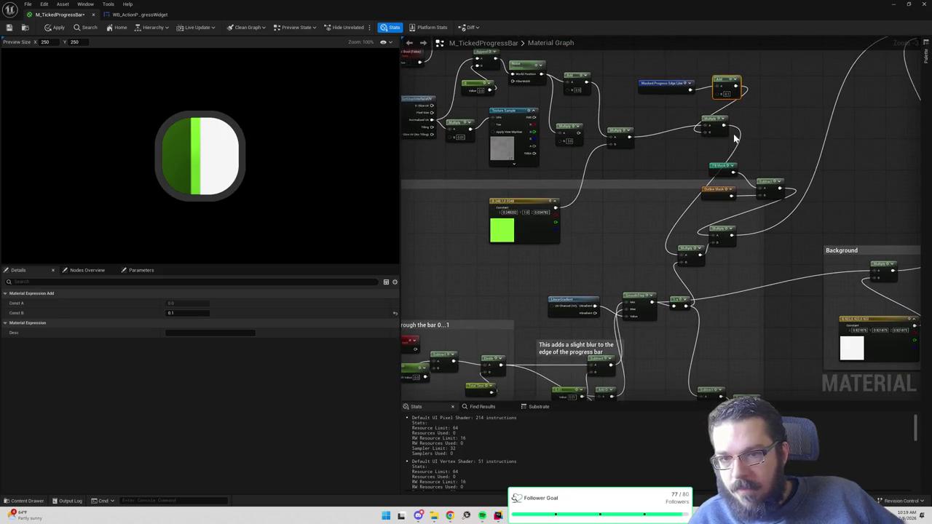
pyautogui.moveTo(723, 113); pyautogui.dragTo(754, 126)
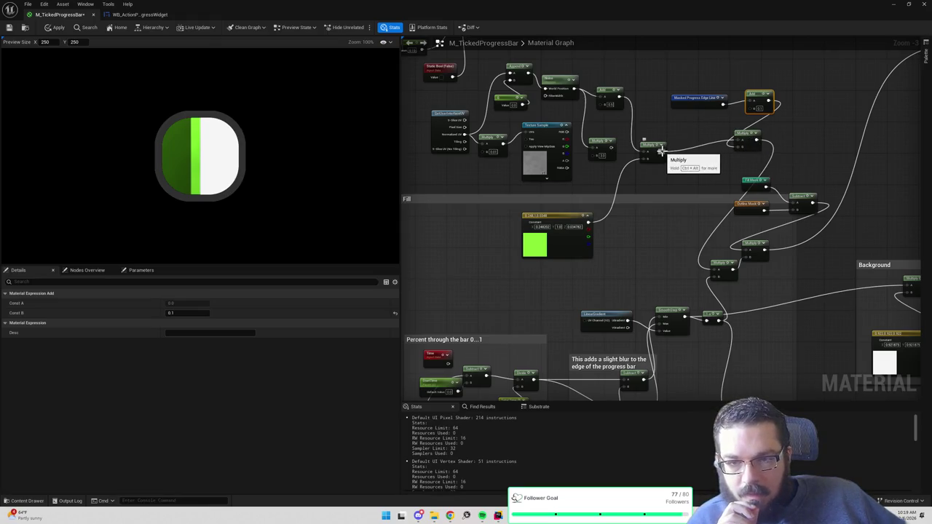
pyautogui.moveTo(662, 151); pyautogui.dragTo(713, 270)
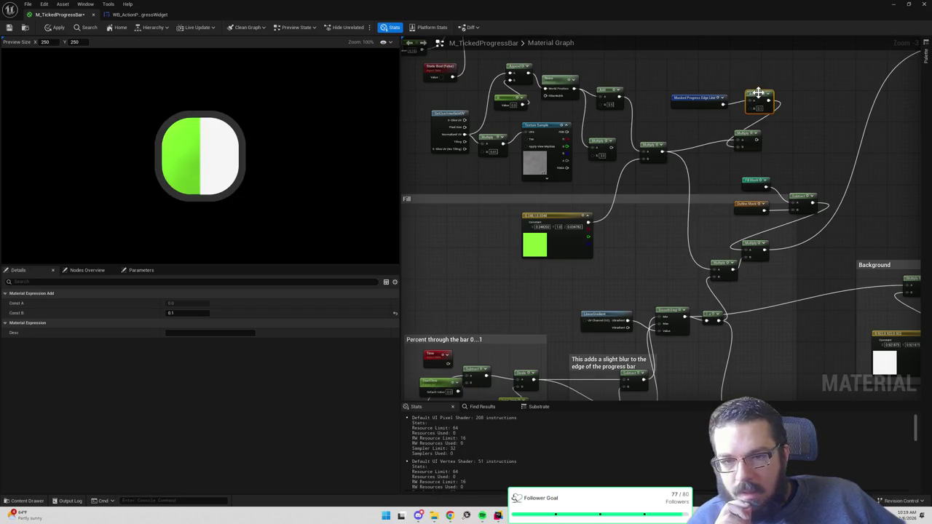
pyautogui.click(750, 139)
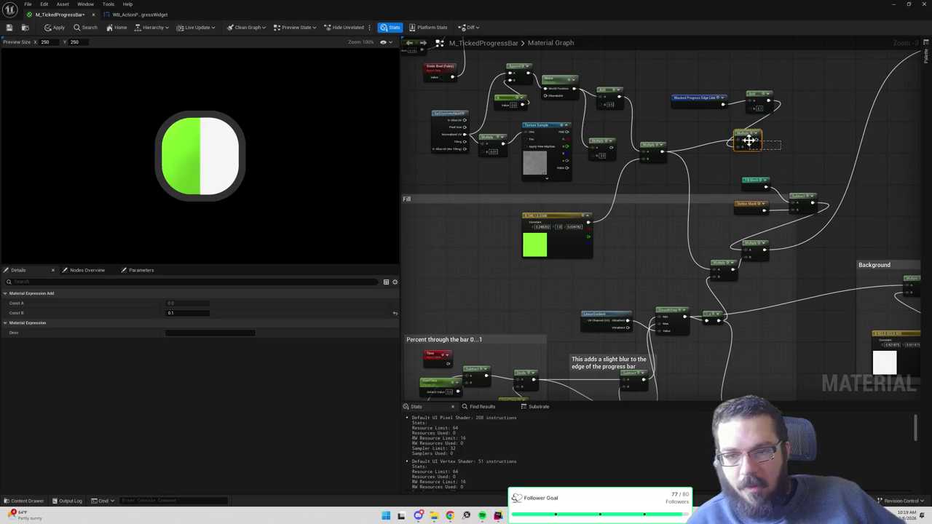
pyautogui.press('Delete')
pyautogui.moveTo(762, 102)
pyautogui.mouseDown()
pyautogui.moveTo(720, 137)
pyautogui.moveTo(708, 131)
pyautogui.moveTo(725, 125)
pyautogui.mouseUp()
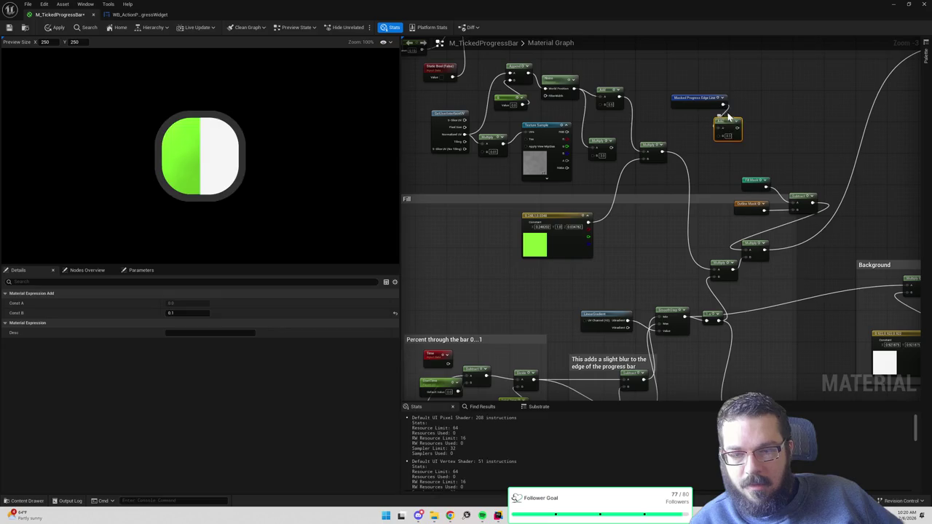
pyautogui.press('Delete')
# - Try a Divide by 0.1 on the edge line output, then remove it
pyautogui.moveTo(723, 104); pyautogui.dragTo(737, 128)
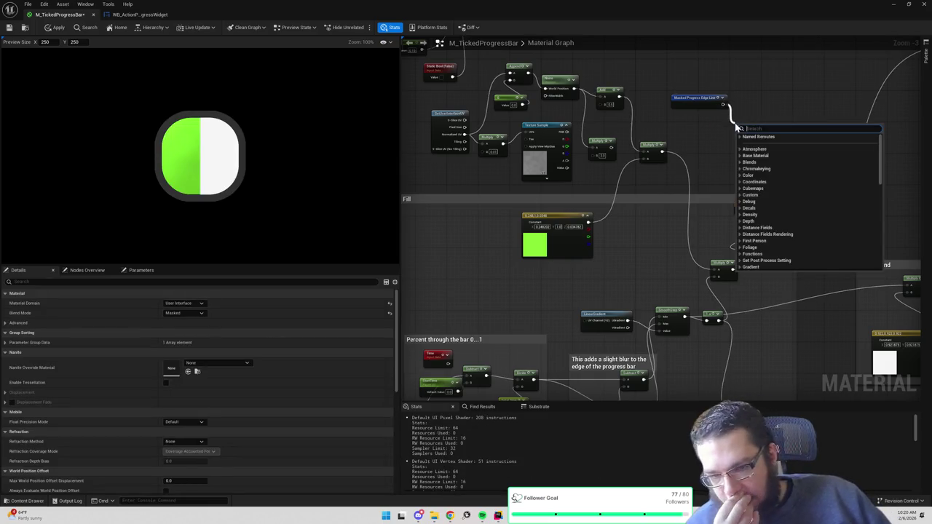
pyautogui.write('/')
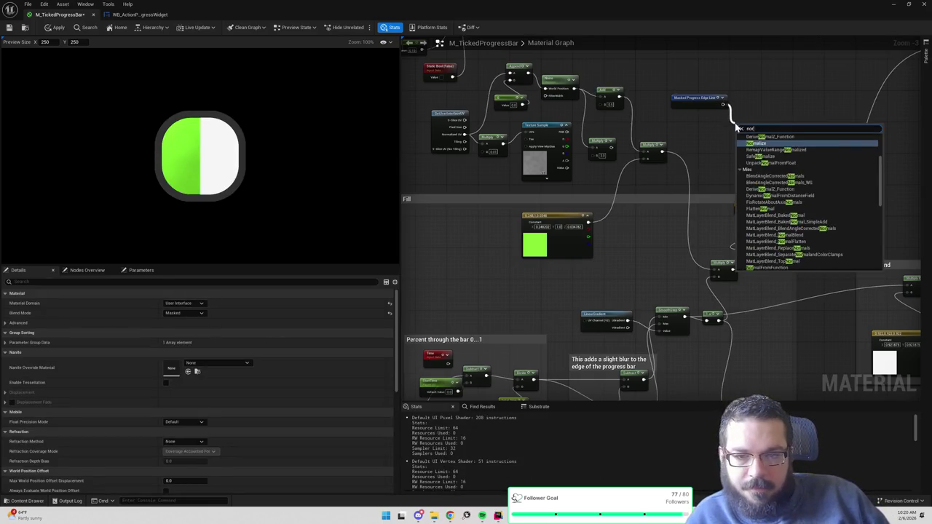
pyautogui.press('Return')
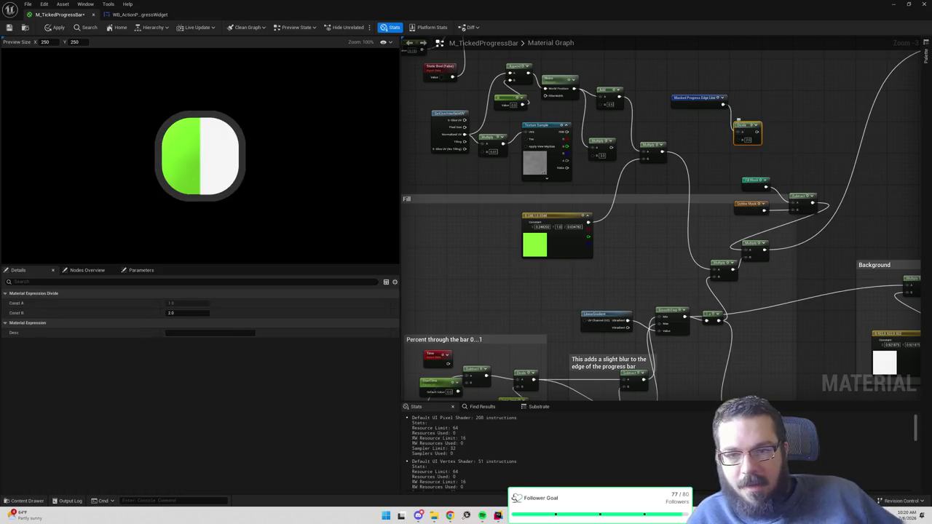
pyautogui.write('0.1')
pyautogui.press('Return')
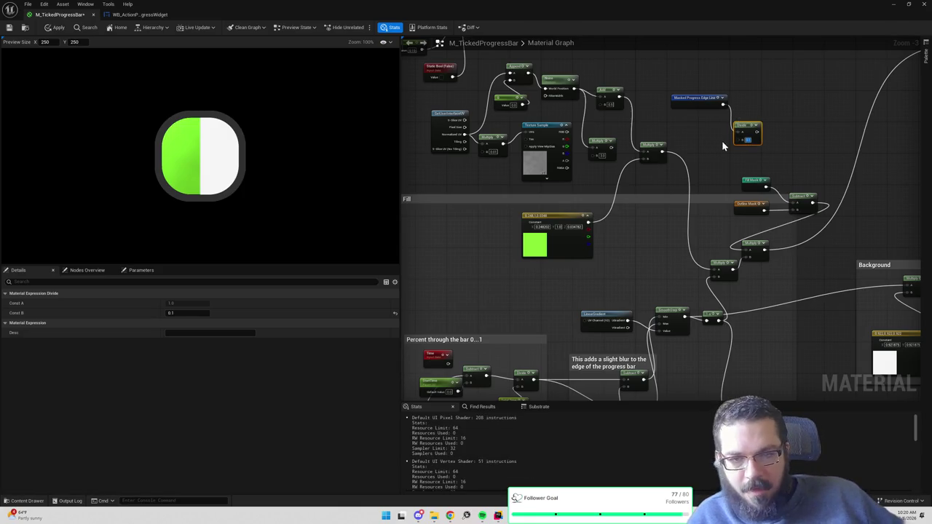
pyautogui.press('Delete')
# - Place a Multiply node on the edge line output, follow it with an Add node, and connect them
pyautogui.moveTo(726, 103); pyautogui.dragTo(740, 115)
pyautogui.write('multiply')
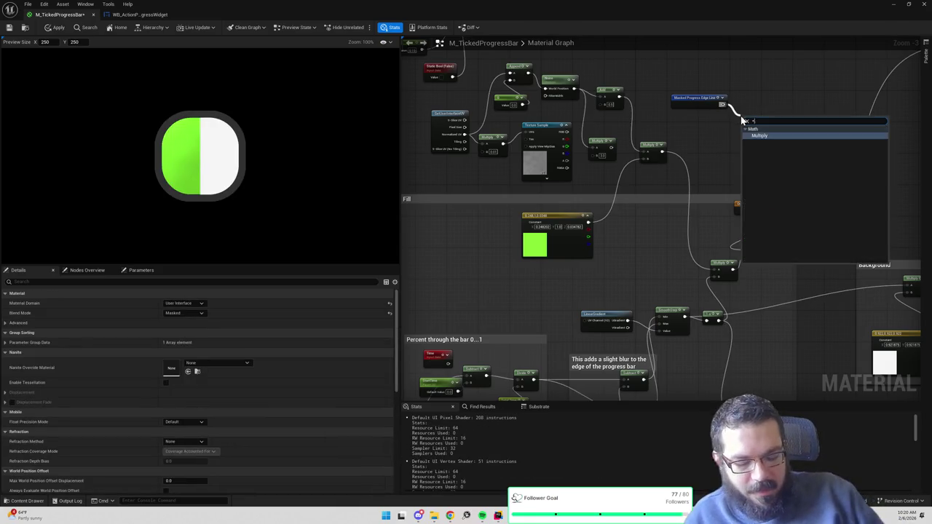
pyautogui.press('Return')
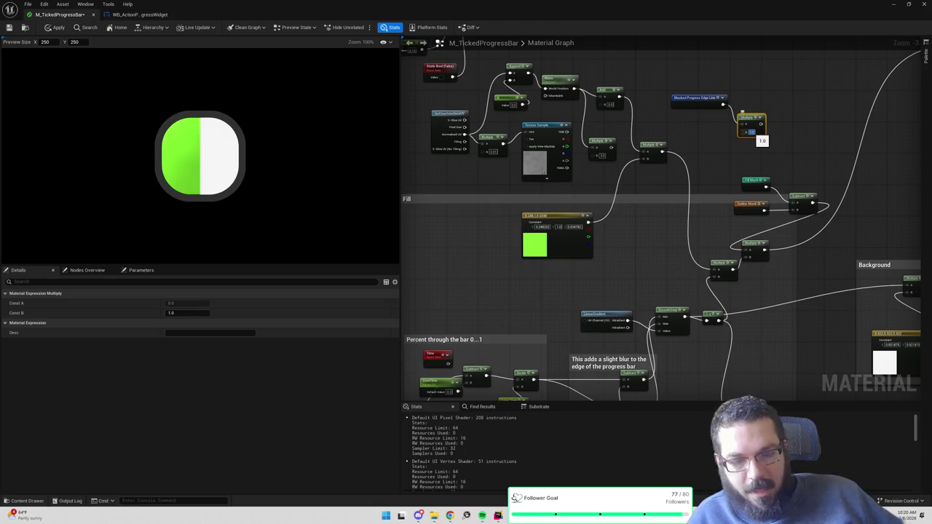
pyautogui.moveTo(761, 126); pyautogui.dragTo(774, 143)
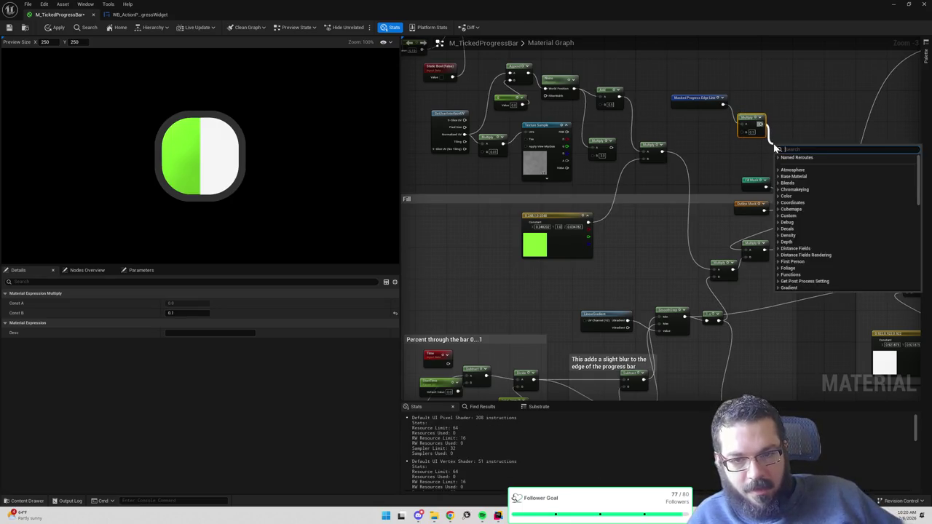
pyautogui.write('add')
pyautogui.press('Return')
pyautogui.moveTo(661, 152)
pyautogui.mouseDown()
pyautogui.moveTo(779, 158)
pyautogui.moveTo(713, 264)
pyautogui.mouseUp()
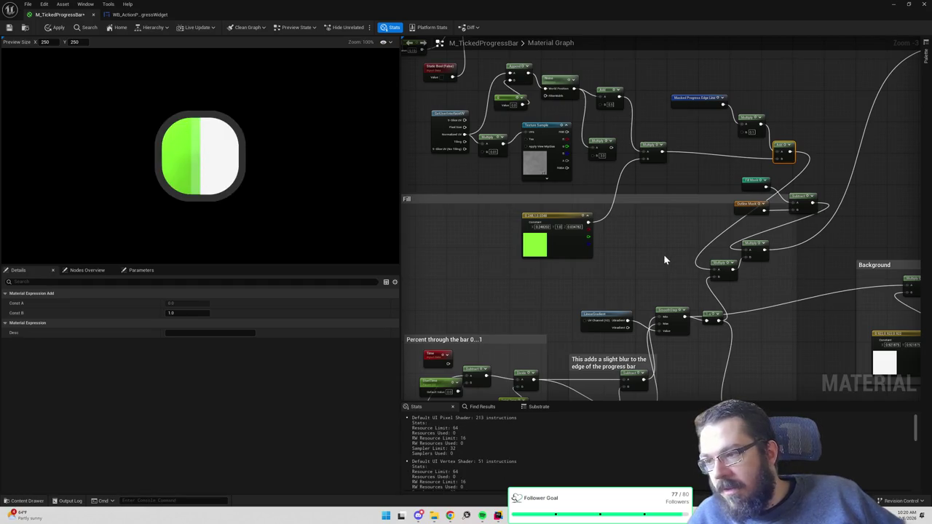
pyautogui.moveTo(668, 271)
pyautogui.mouseDown()
pyautogui.moveTo(684, 176)
pyautogui.moveTo(709, 146)
pyautogui.mouseUp()
# - Leave the edge blur value at 0.01 and save the material
pyautogui.scroll(-1, 718, 273)
pyautogui.moveTo(717, 273); pyautogui.dragTo(712, 174)
pyautogui.scroll(2, 618, 214)
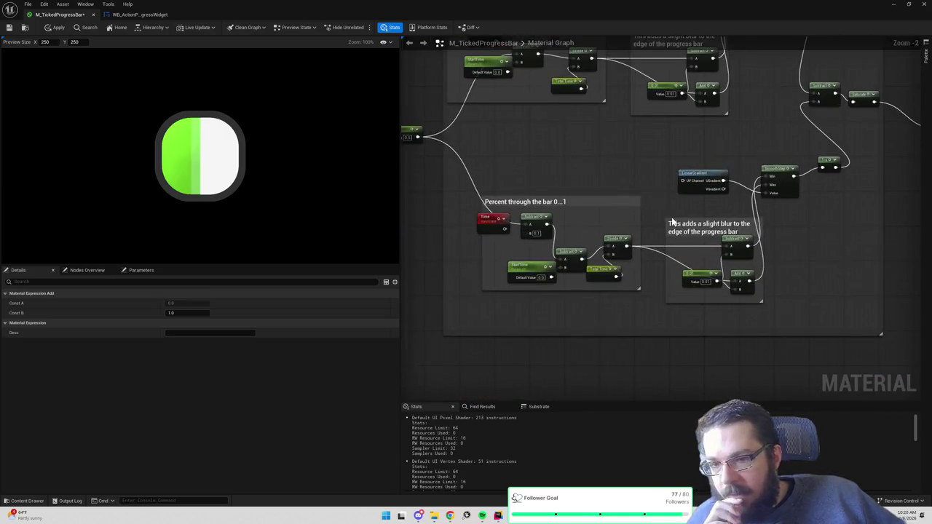
pyautogui.scroll(1, 674, 223)
pyautogui.scroll(2, 683, 189)
pyautogui.moveTo(653, 299)
pyautogui.mouseDown()
pyautogui.moveTo(656, 273)
pyautogui.moveTo(694, 230)
pyautogui.mouseUp()
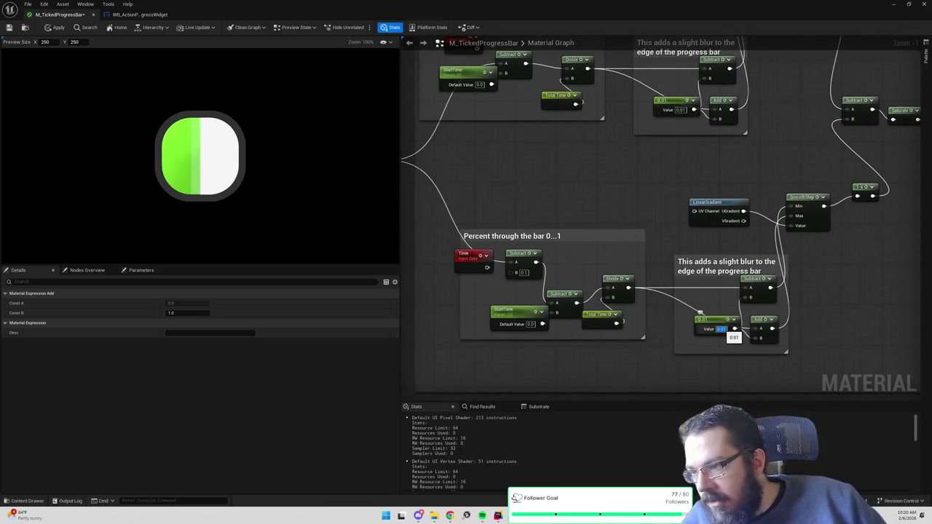
pyautogui.write('0.02')
pyautogui.press('Return')
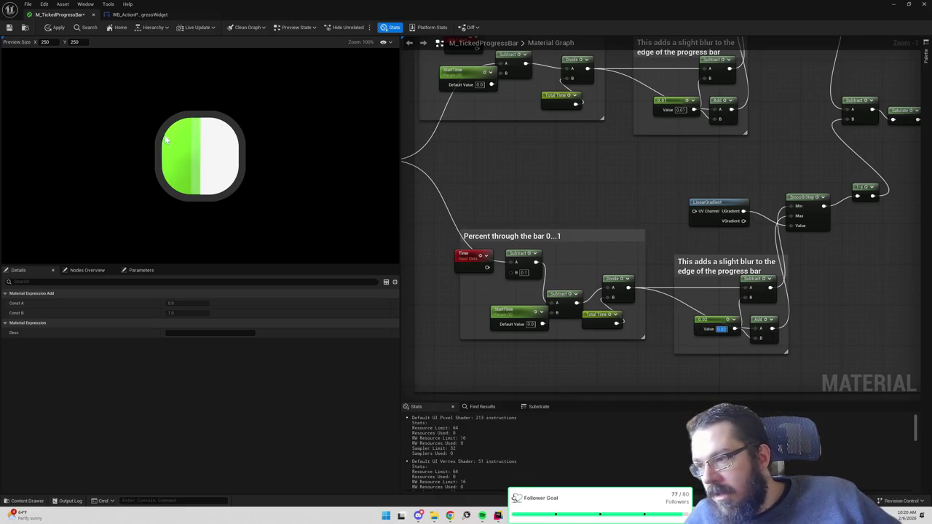
pyautogui.click(9, 29)
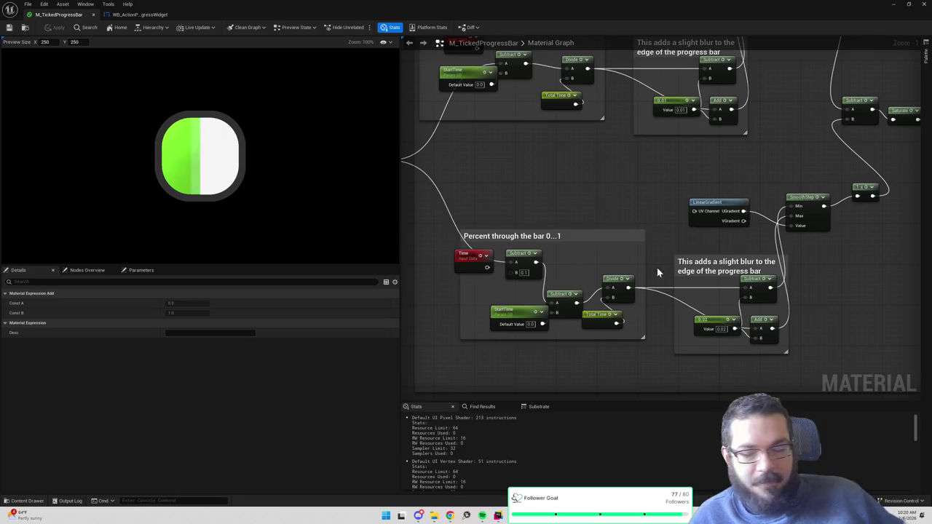
# - Test the lower Subtract B at 0.15, then revert it to 0.1, applying each change
pyautogui.moveTo(669, 217)
pyautogui.mouseDown()
pyautogui.moveTo(616, 191)
pyautogui.moveTo(742, 248)
pyautogui.mouseUp()
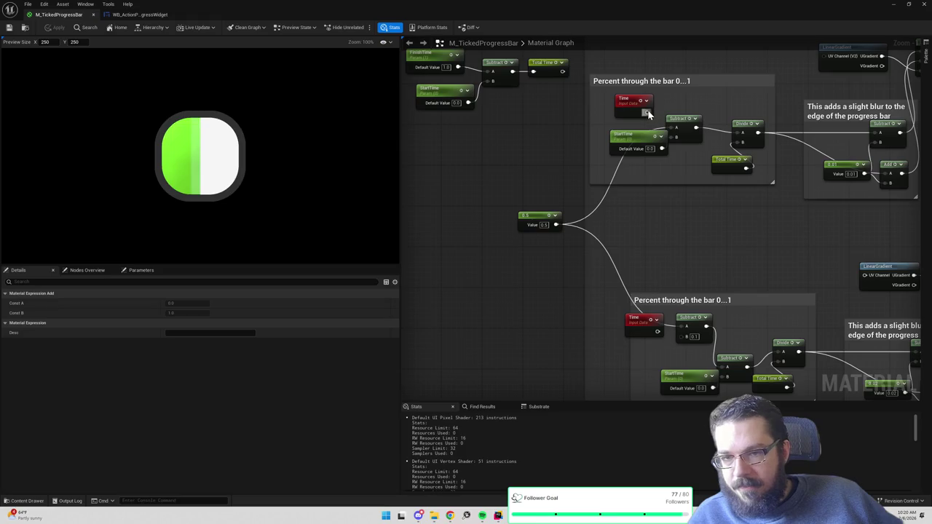
pyautogui.moveTo(715, 235); pyautogui.dragTo(632, 165)
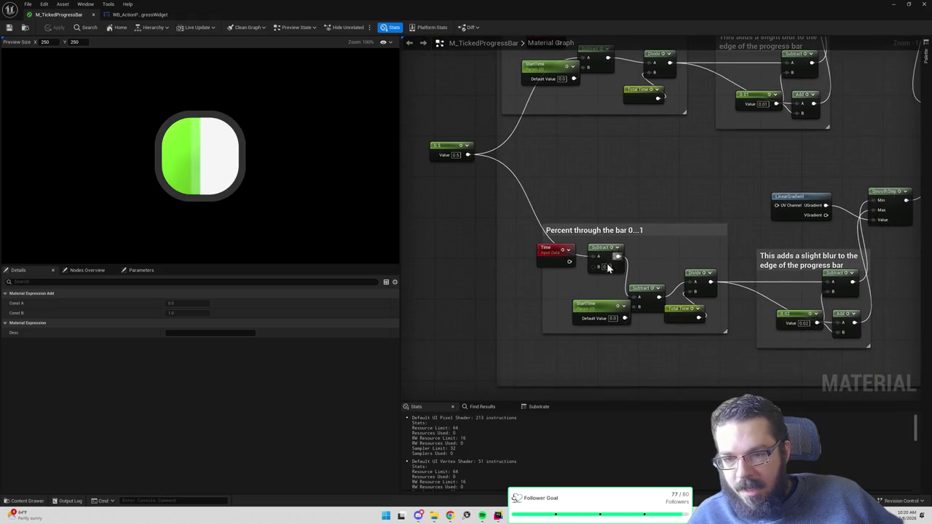
pyautogui.write('0.15')
pyautogui.press('Return')
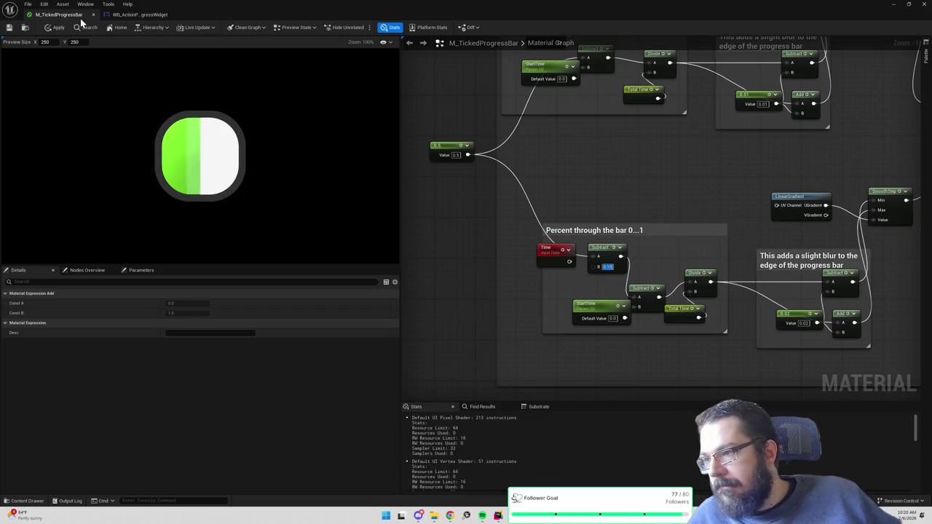
pyautogui.click(52, 27)
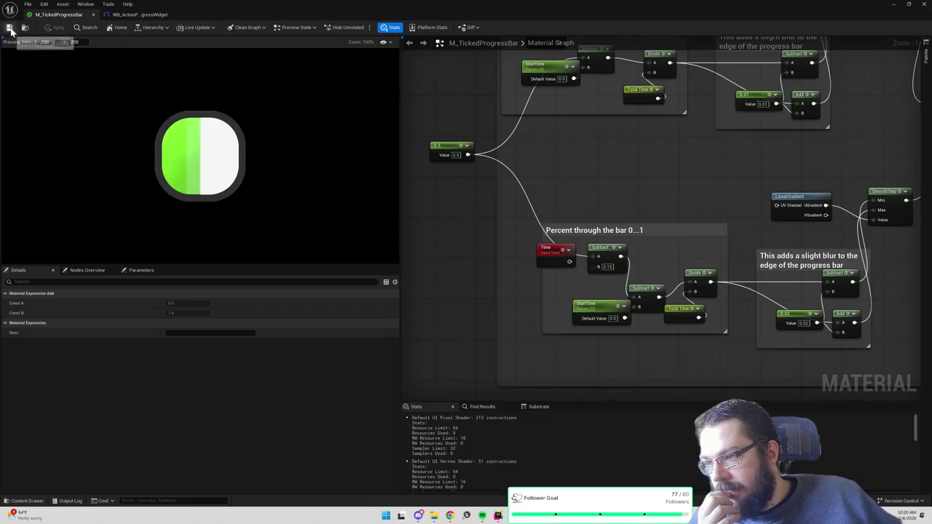
pyautogui.write('0.1')
pyautogui.press('Return')
pyautogui.click(58, 28)
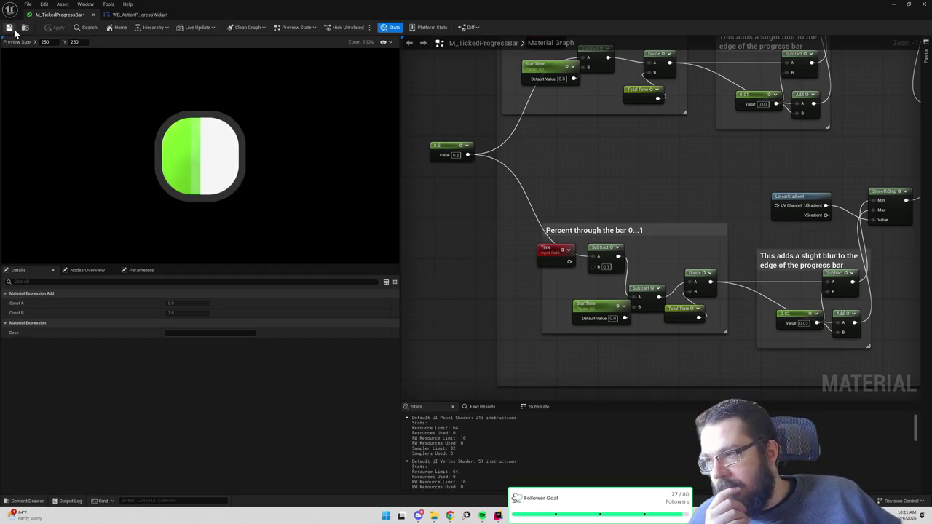
# - Connect the upper Time output into Subtract A, replacing the 0.5 link, and return to the level
pyautogui.moveTo(499, 148); pyautogui.dragTo(591, 277)
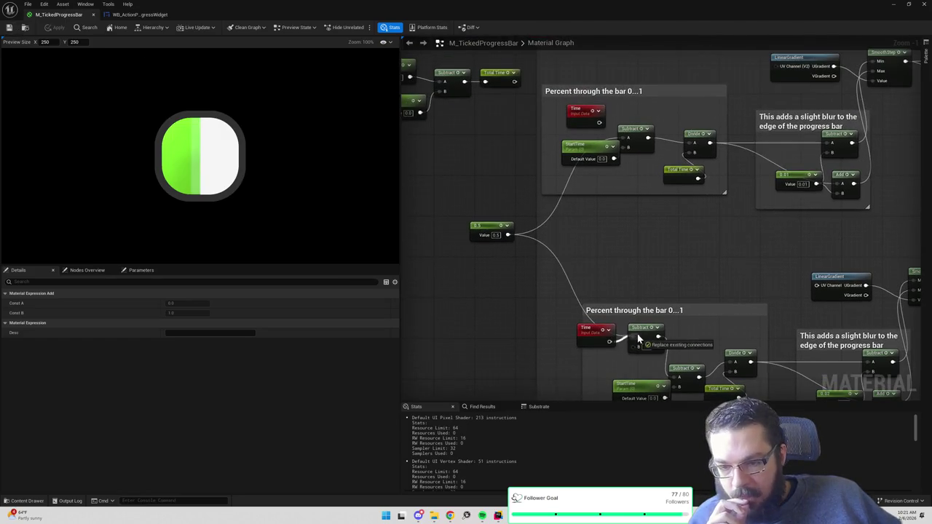
pyautogui.moveTo(610, 341); pyautogui.dragTo(627, 260)
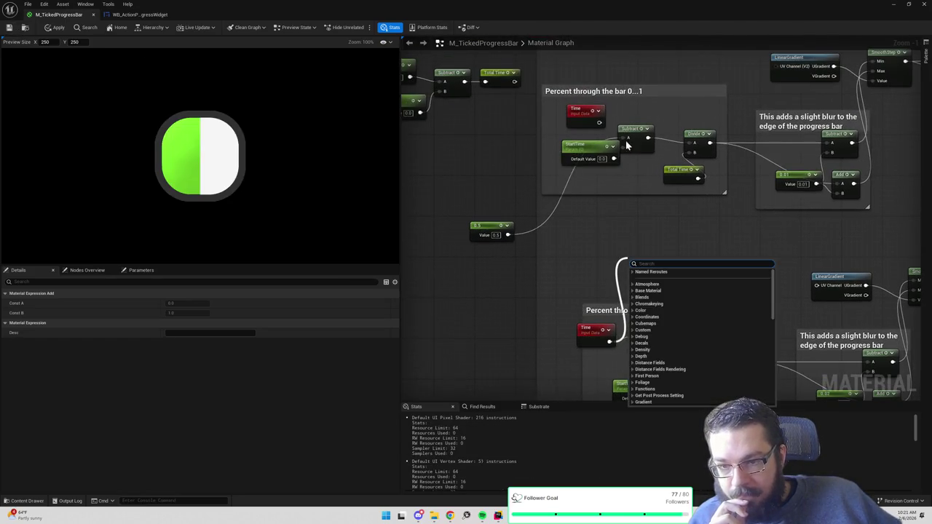
pyautogui.moveTo(627, 138)
pyautogui.mouseDown()
pyautogui.moveTo(604, 124)
pyautogui.moveTo(601, 151)
pyautogui.moveTo(590, 151)
pyautogui.mouseUp()
pyautogui.click(890, 6)
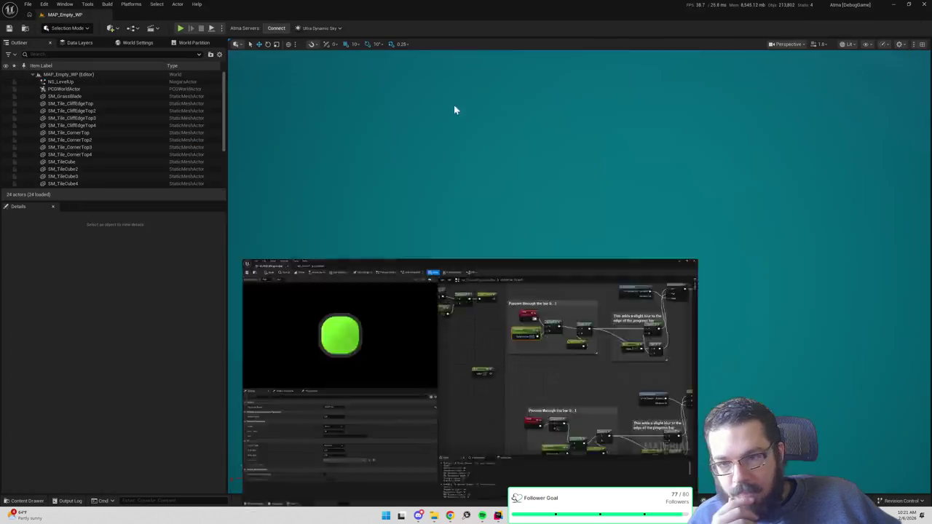
# - Run a brief play-in-editor test, walking the character onto the grass, then stop
pyautogui.hotkey('alt', 'p')
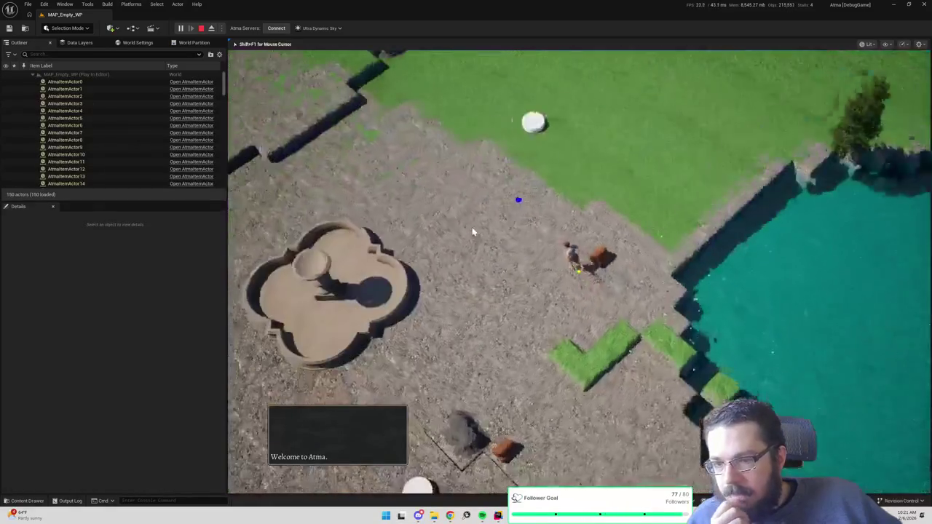
pyautogui.click(881, 220)
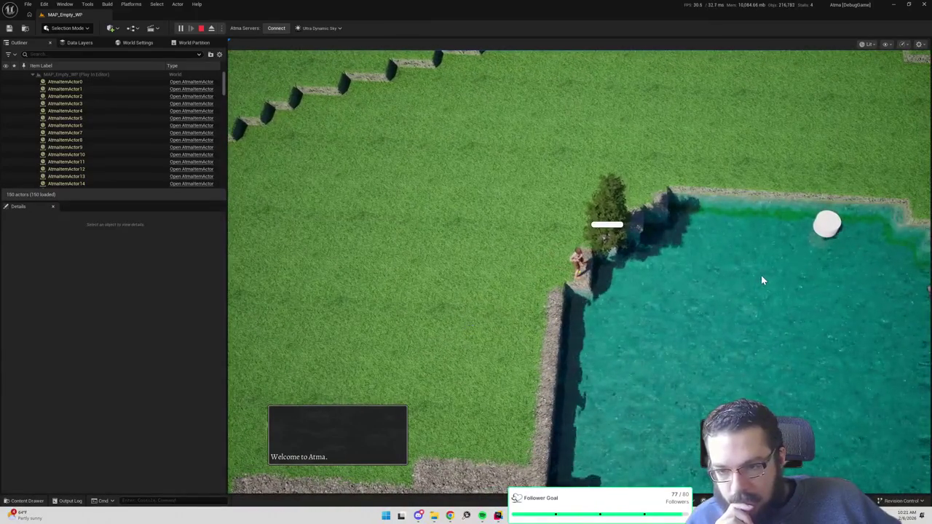
pyautogui.press('Escape')
# - Apply the updated M_TickedProgressBar material and go back to the level
pyautogui.hotkey('alt', 'Tab')
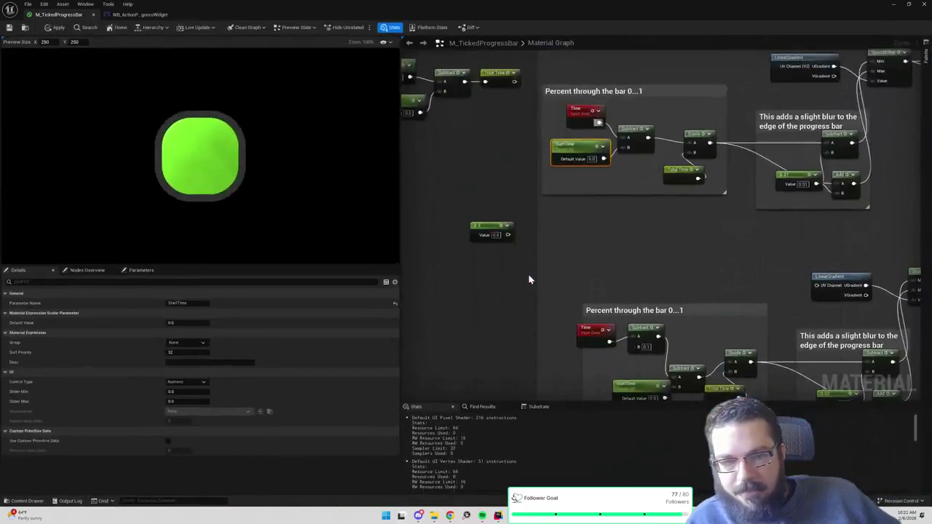
pyautogui.moveTo(689, 260); pyautogui.dragTo(660, 232)
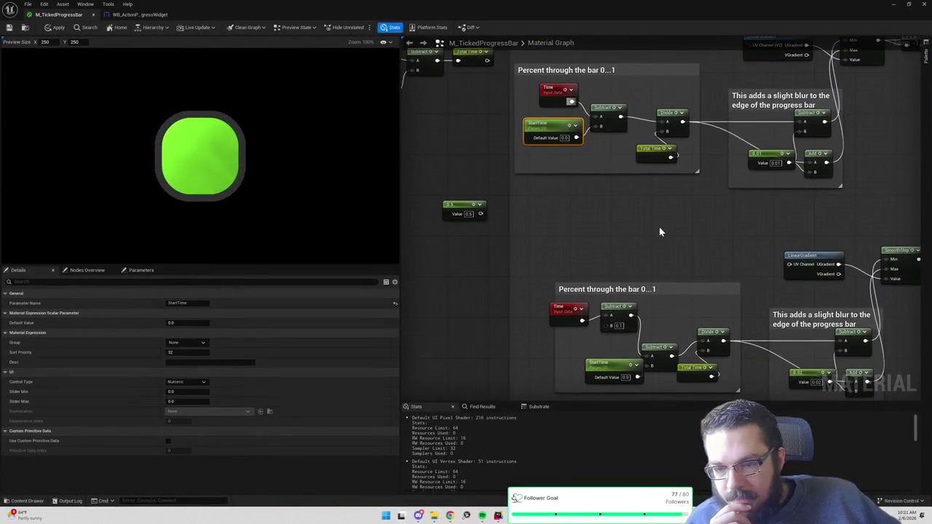
pyautogui.click(660, 230)
pyautogui.scroll(-2, 660, 231)
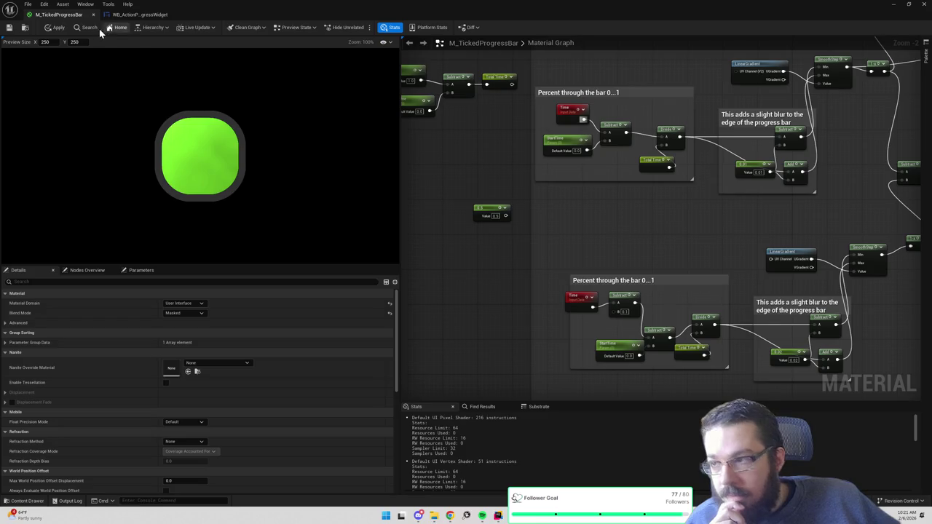
pyautogui.click(53, 27)
pyautogui.click(893, 4)
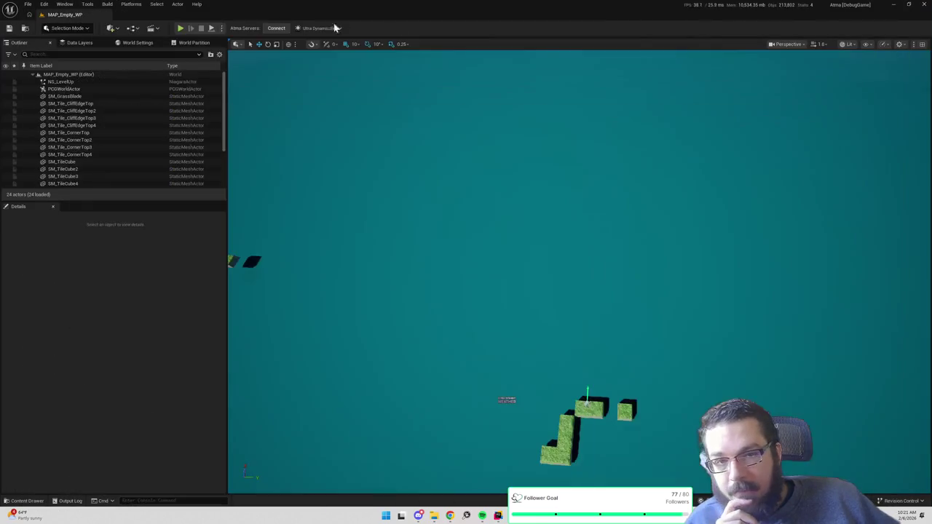
# - Play the level and chop a tree to watch the progress bar fill green
pyautogui.click(184, 29)
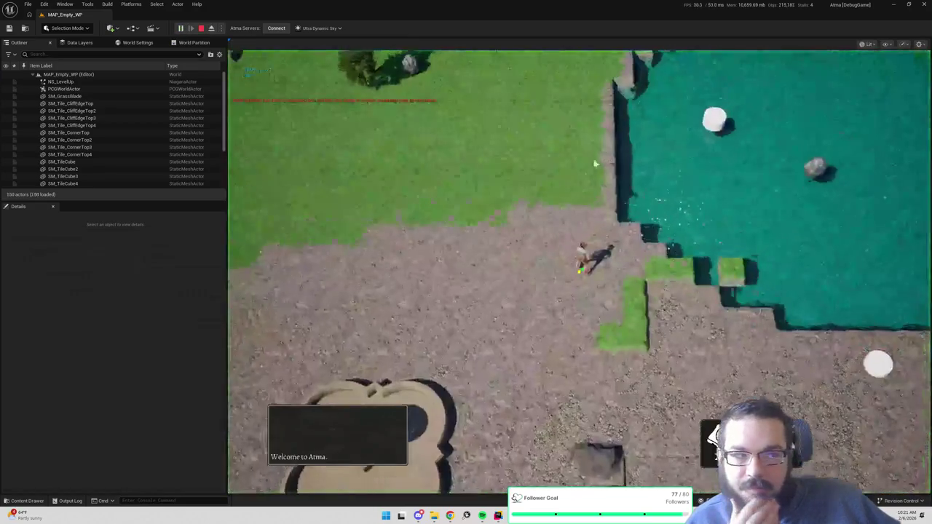
pyautogui.click(677, 177)
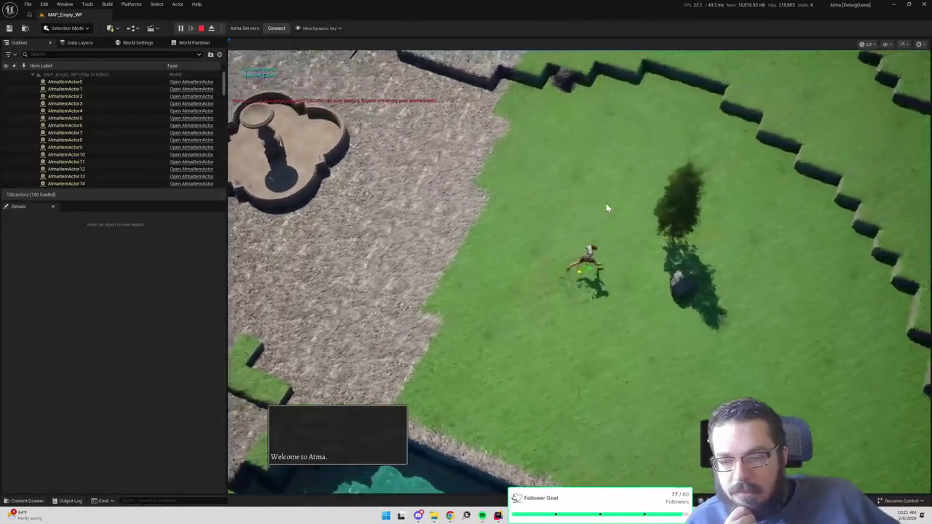
pyautogui.click(604, 204)
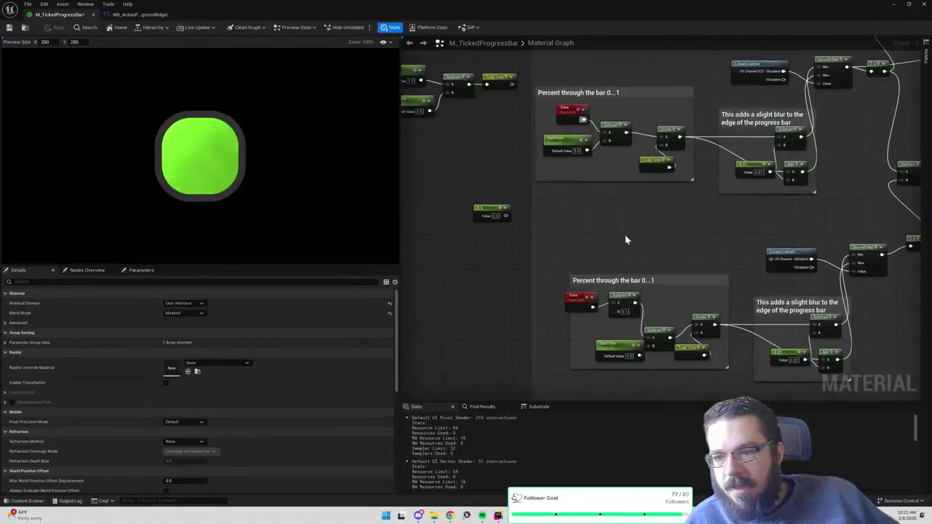
pyautogui.moveTo(625, 239); pyautogui.dragTo(608, 208)
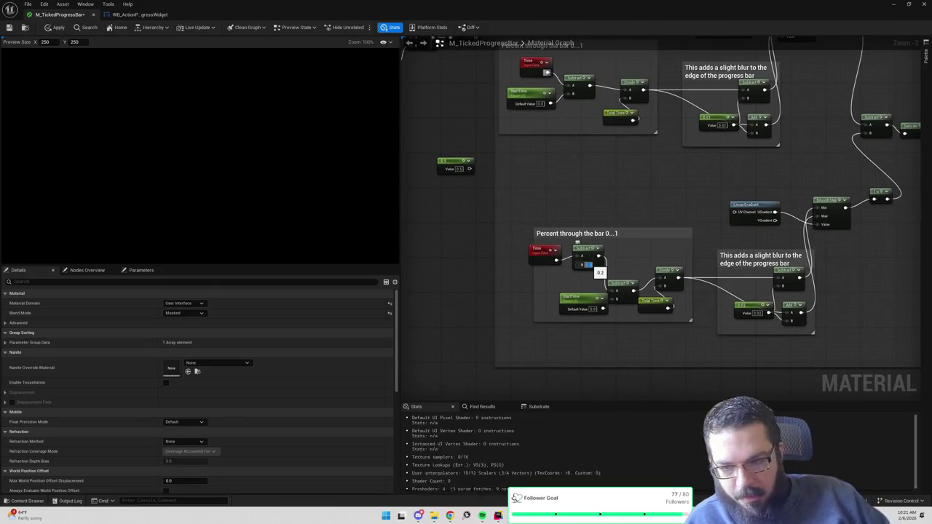
# - Save M_TickedProgressBar with Ctrl+S and return to the MAP_Empty_WP level
pyautogui.hotkey('ctrl', 's')
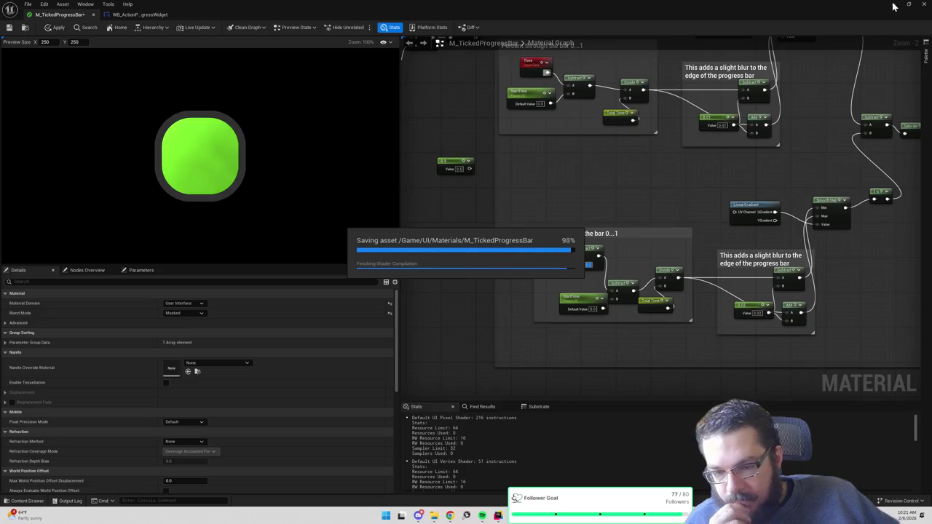
pyautogui.scroll(5, 789, 168)
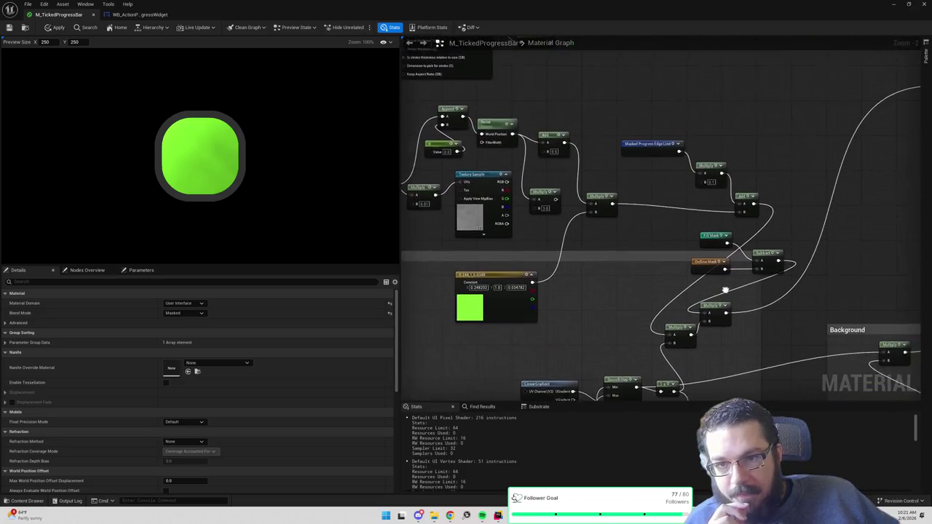
pyautogui.click(893, 4)
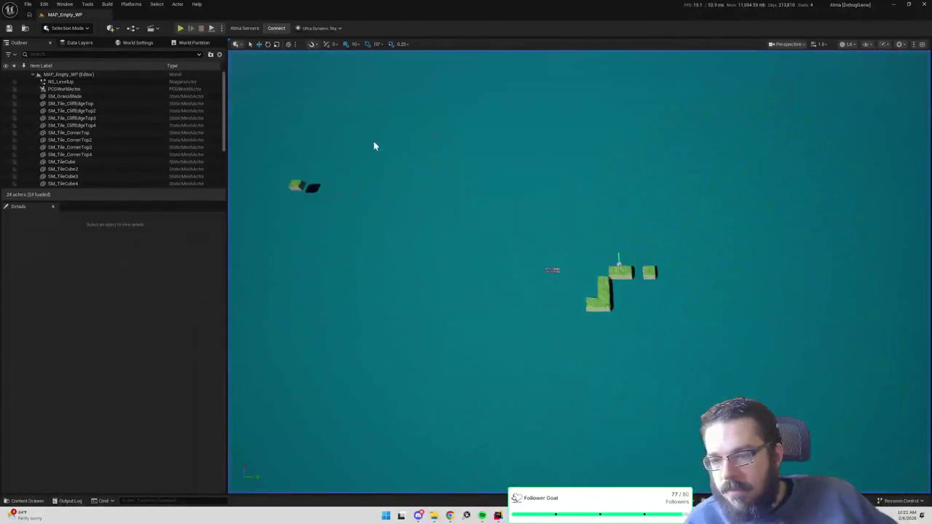
pyautogui.hotkey('alt', 'Tab')
pyautogui.click(894, 5)
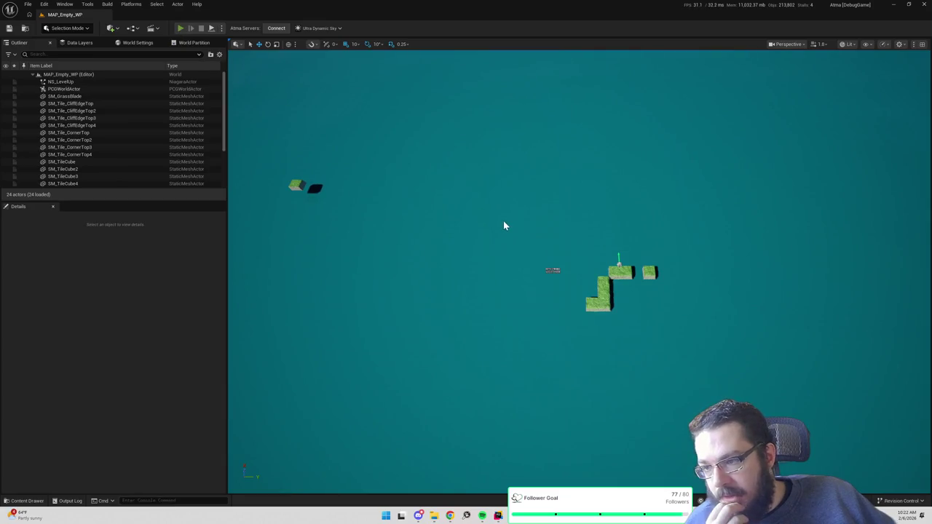
pyautogui.hotkey('alt', 'p')
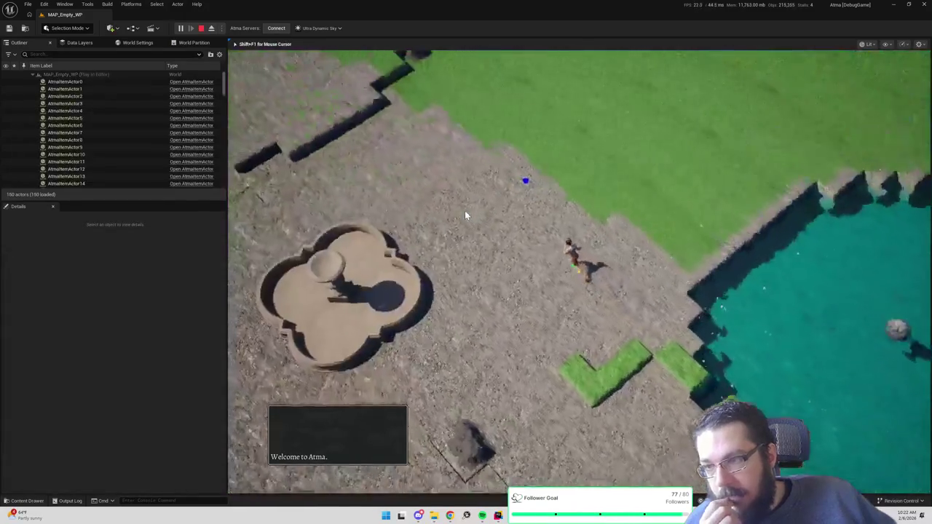
pyautogui.hotkey('alt', 'Tab')
pyautogui.hotkey('alt', 'Tab')
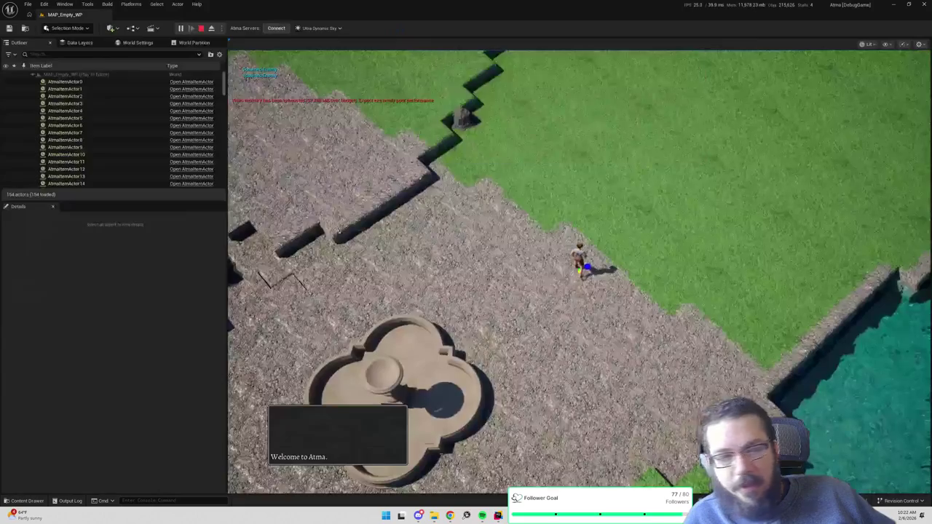
pyautogui.click(399, 109)
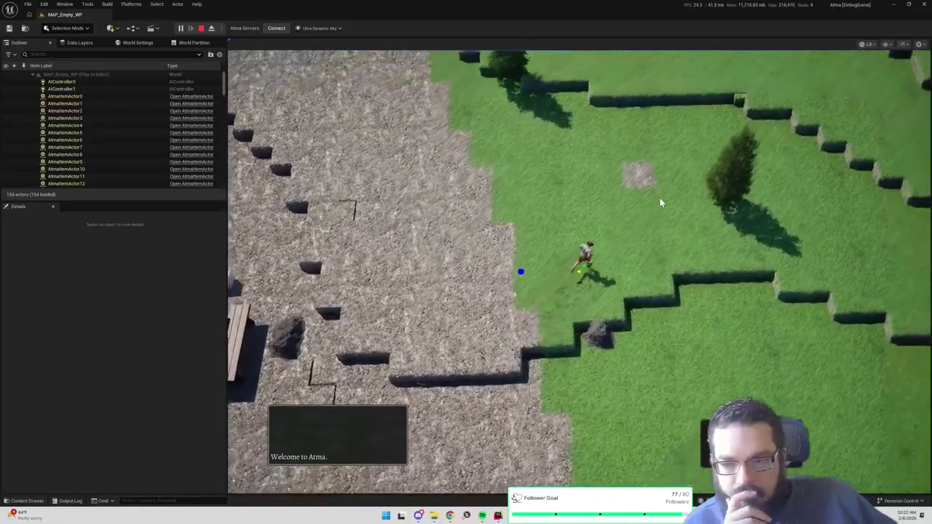
pyautogui.click(659, 203)
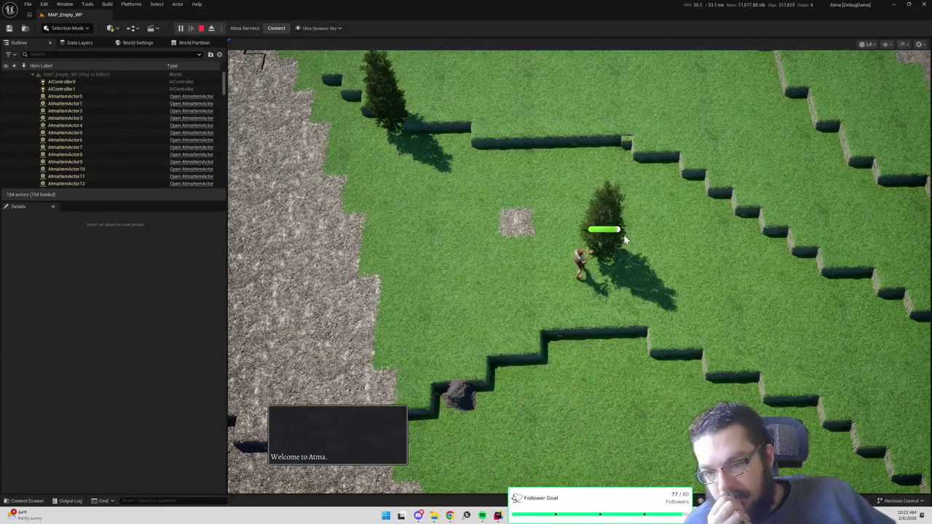
pyautogui.press('Escape')
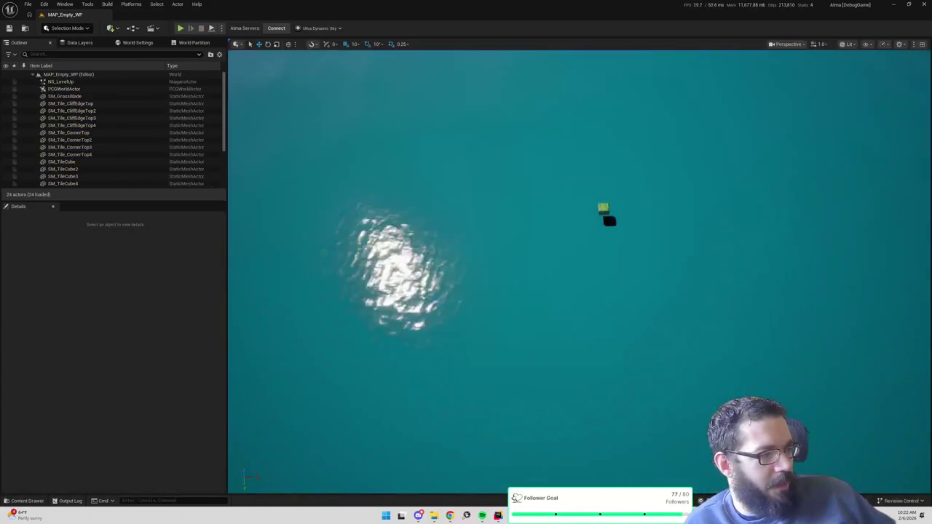
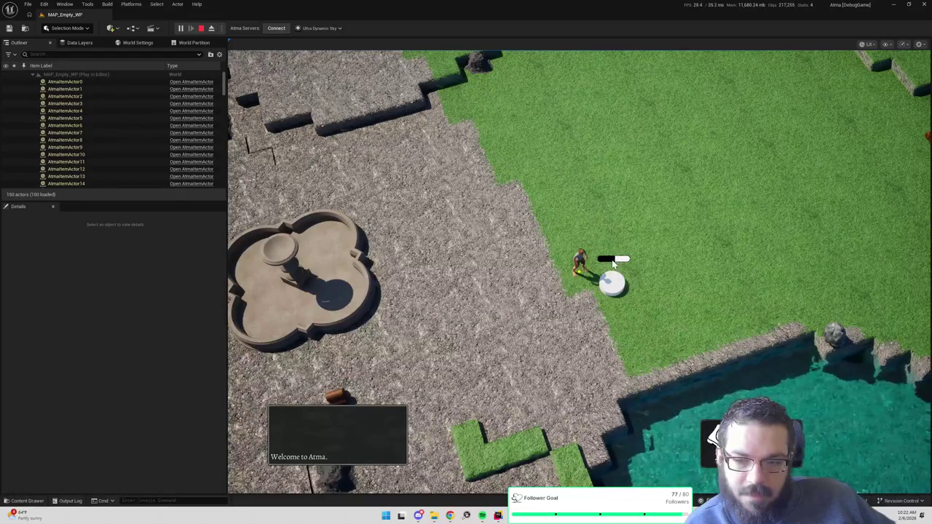
# - End the running game session and relaunch Play-In-Editor on MAP_Empty_WP
pyautogui.press('Escape')
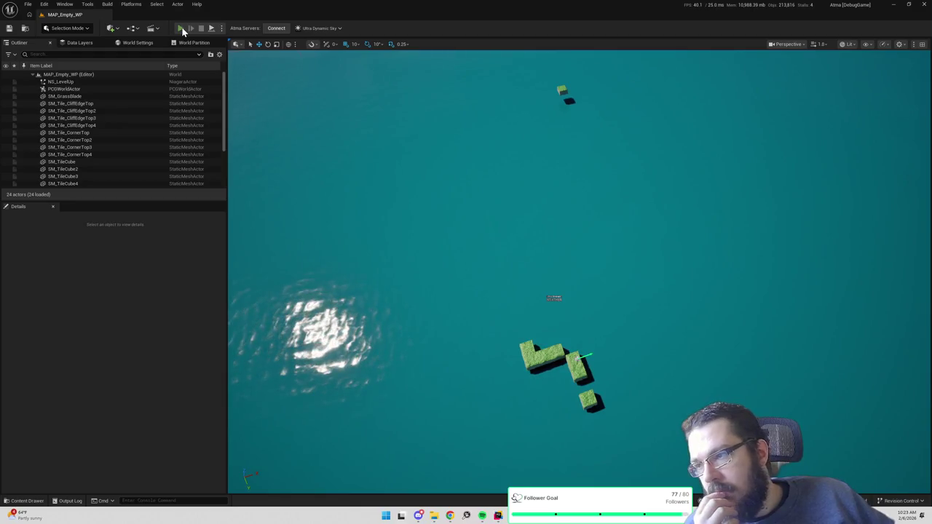
pyautogui.hotkey('alt', 'p')
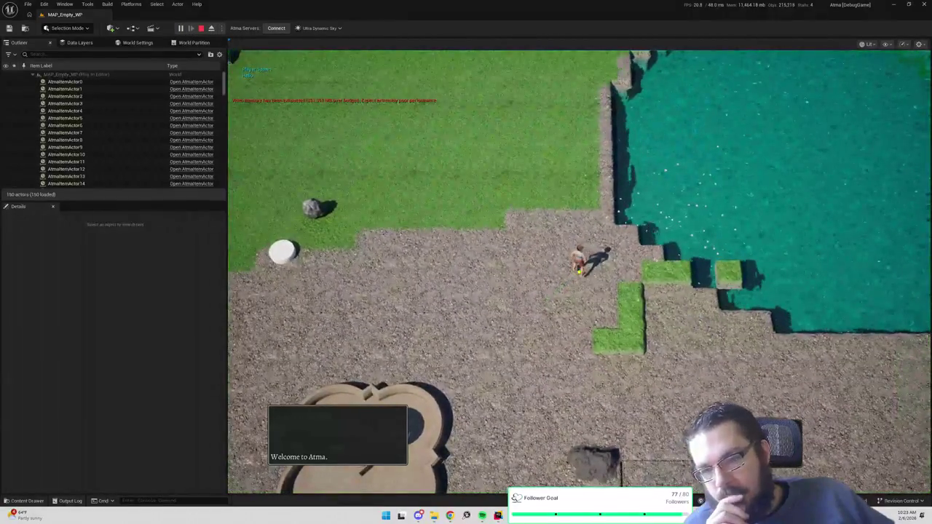
pyautogui.click(317, 213)
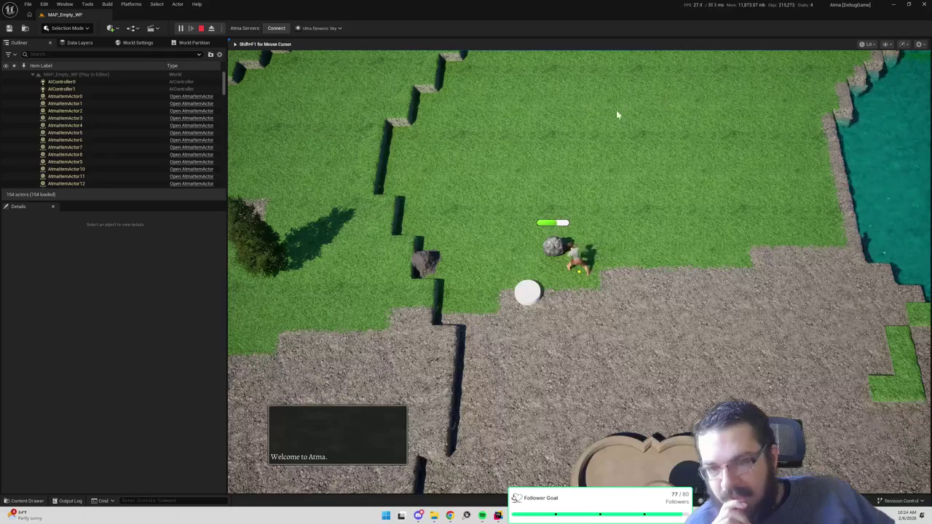
pyautogui.press('q')
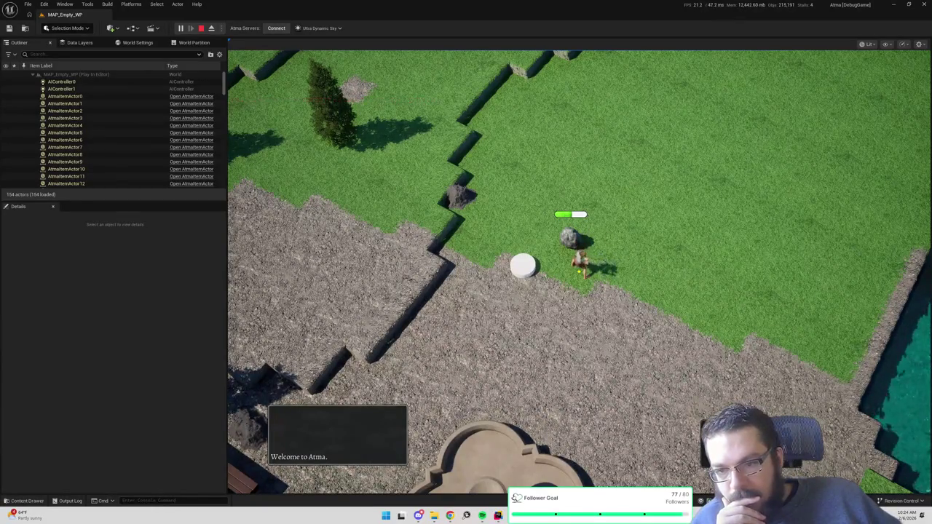
pyautogui.moveTo(742, 82)
pyautogui.mouseDown()
pyautogui.moveTo(638, 104)
pyautogui.moveTo(575, 104)
pyautogui.moveTo(605, 104)
pyautogui.mouseUp()
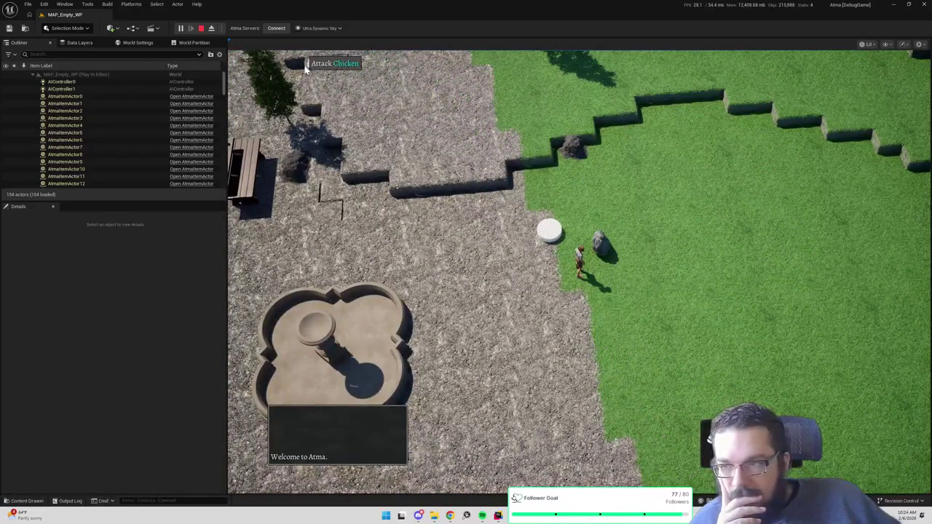
pyautogui.click(200, 29)
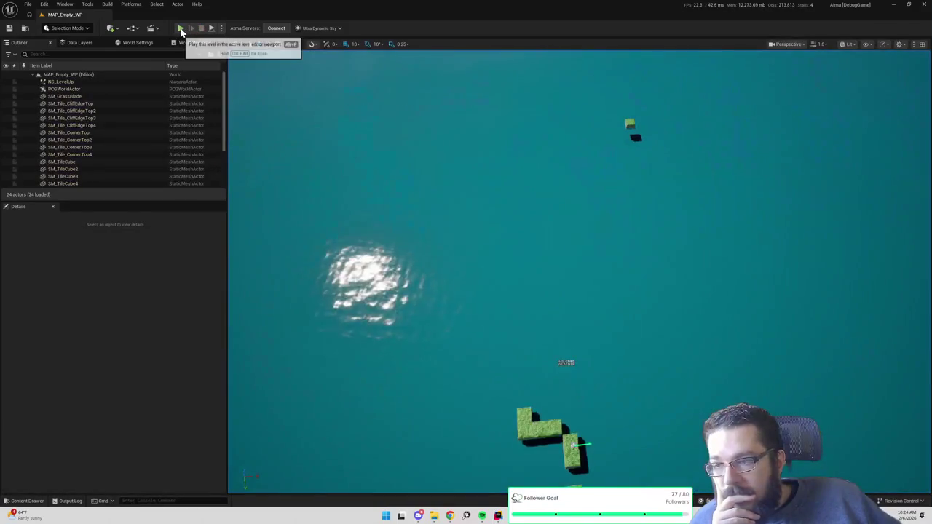
# - Playtest the level, walking the character to the tree and across the gravel, then return to Rider
pyautogui.click(182, 29)
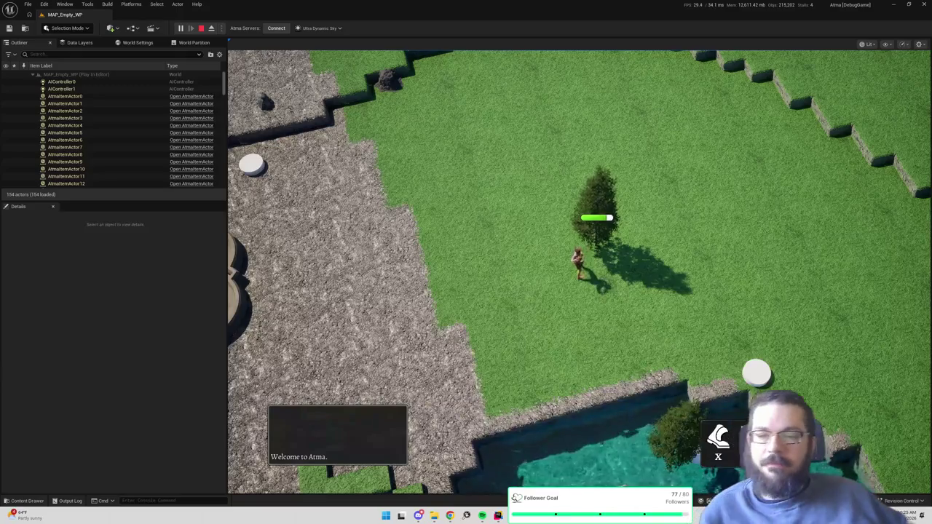
pyautogui.click(555, 211)
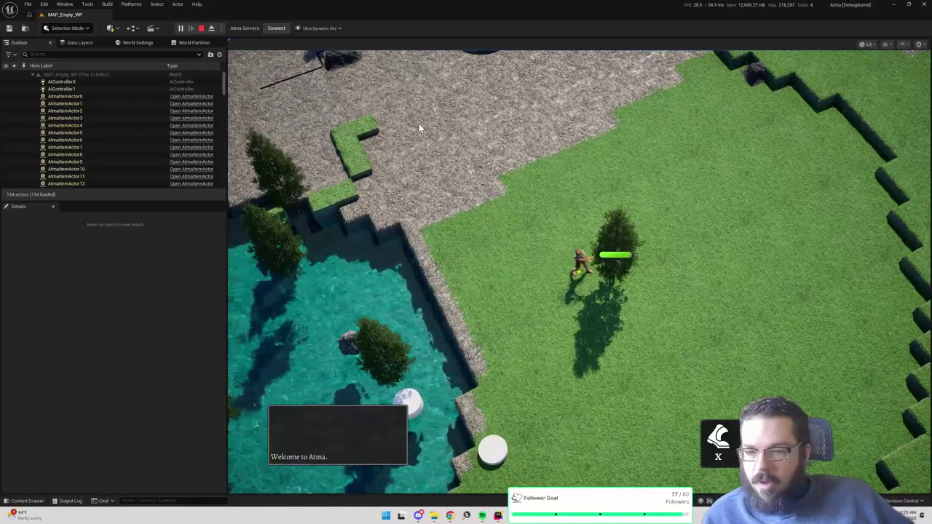
pyautogui.click(450, 141)
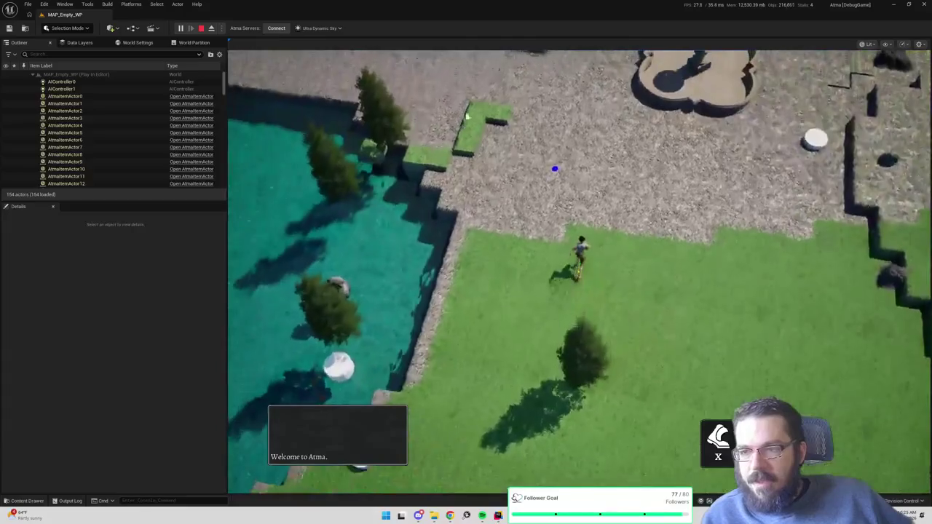
pyautogui.click(475, 91)
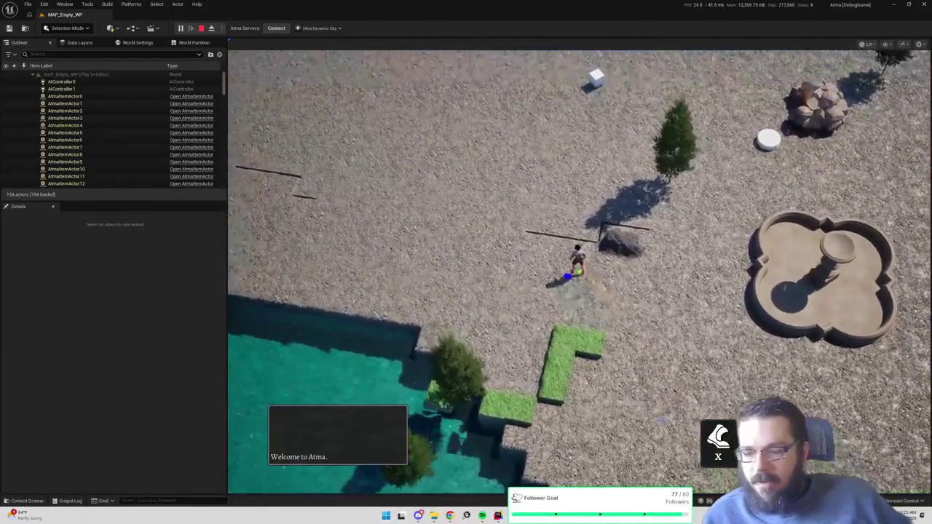
pyautogui.hotkey('alt', 'Tab')
pyautogui.press('Down')
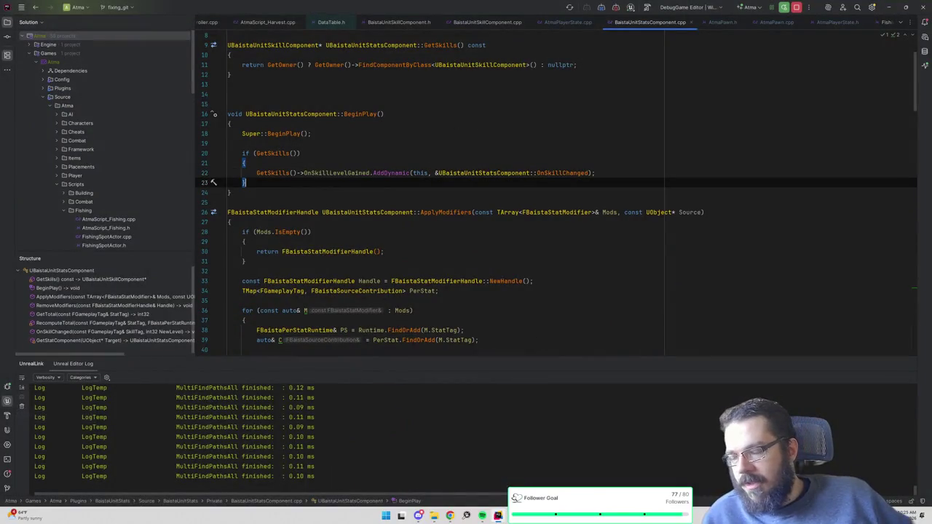
# - Open HarvestingSpotComponent.h from the Solution tree to review the harvest data row
pyautogui.scroll(-10, 123, 174)
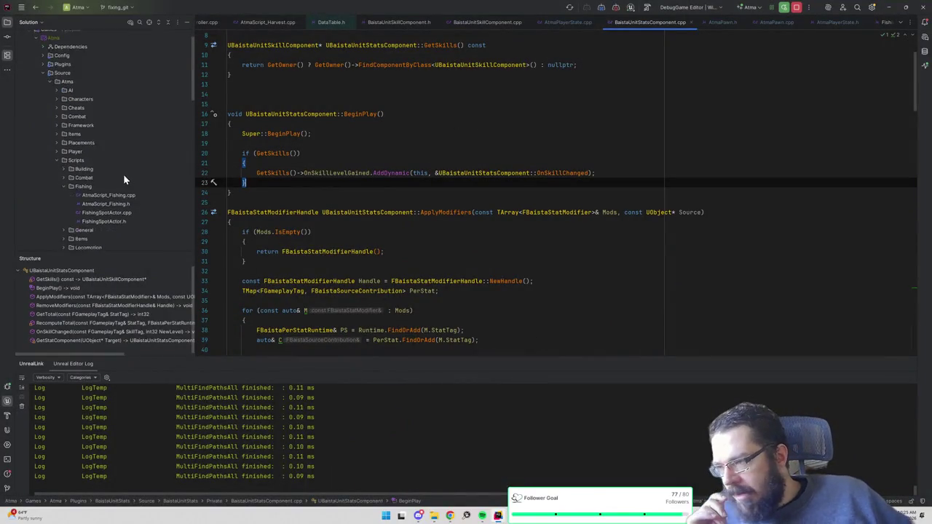
pyautogui.scroll(-2, 123, 176)
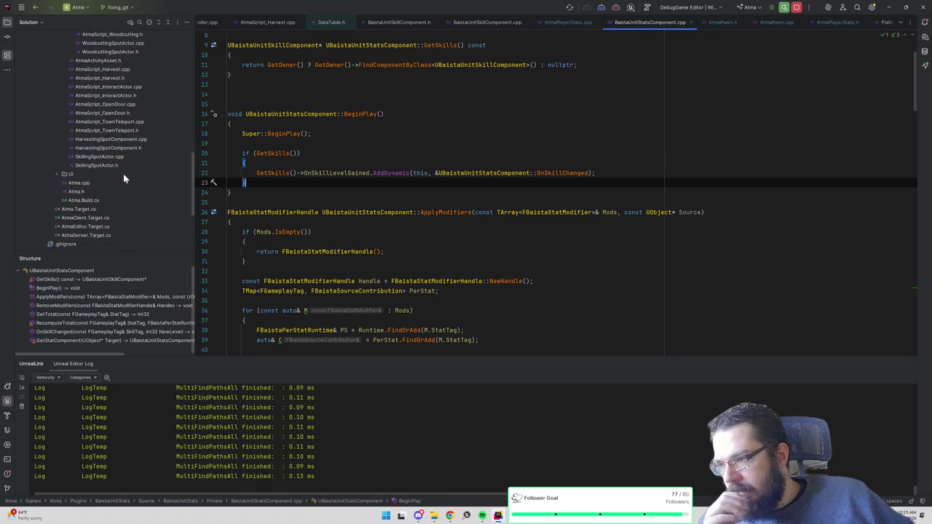
pyautogui.scroll(-5, 123, 173)
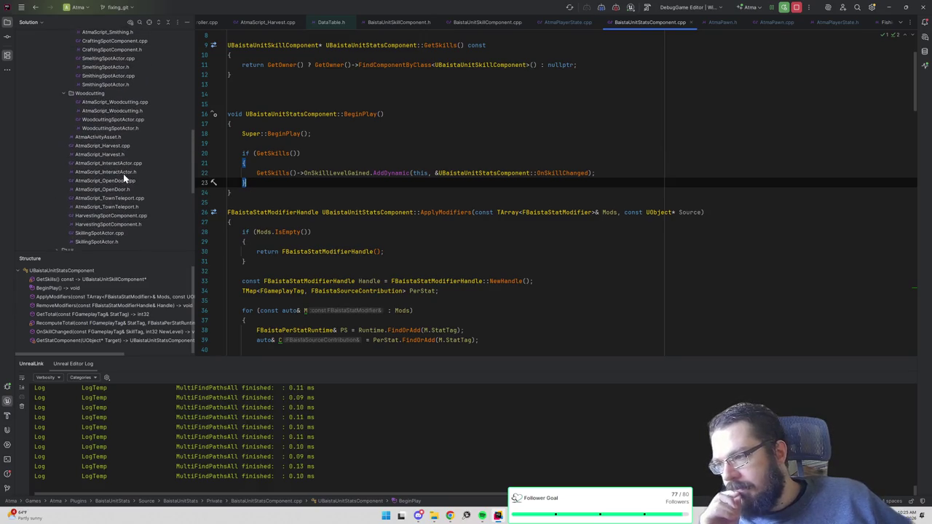
pyautogui.scroll(4, 123, 167)
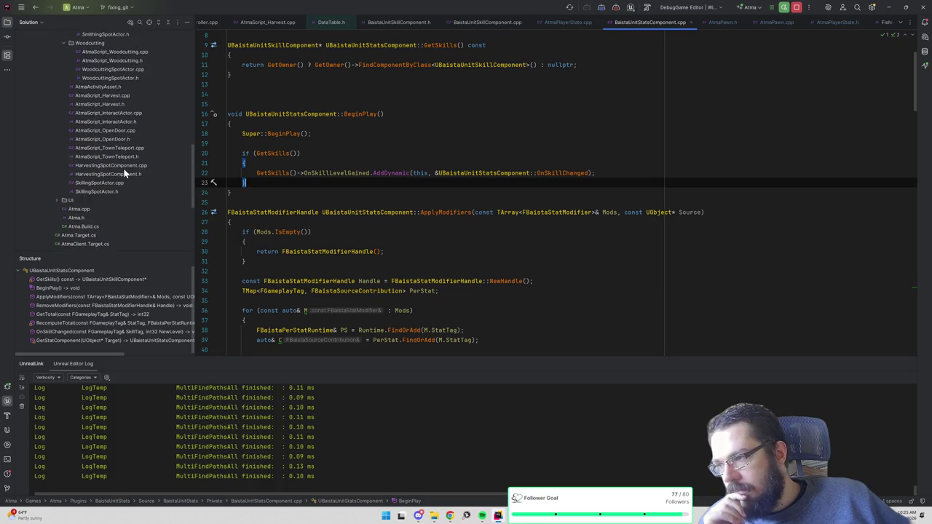
pyautogui.doubleClick(116, 175)
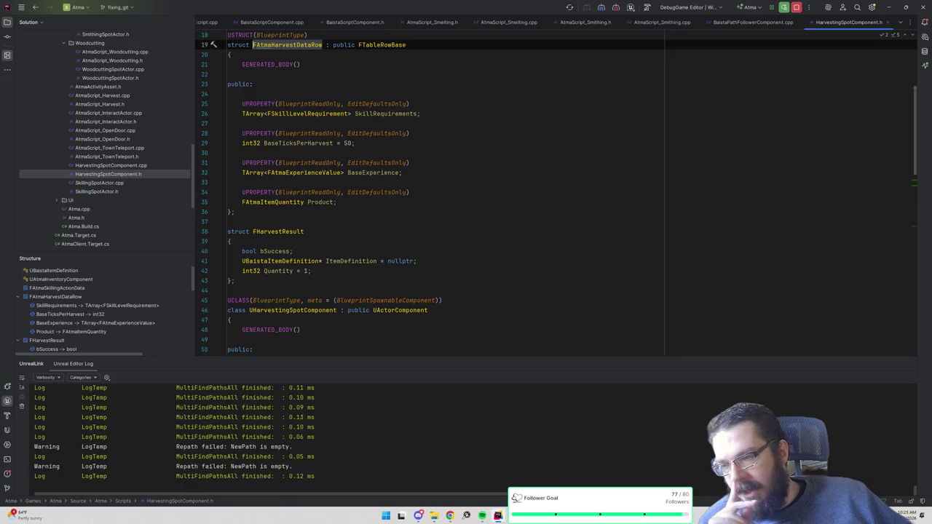
# - Open AtmaScript_Harvest.cpp at its InitAction function
pyautogui.scroll(2, 556, 192)
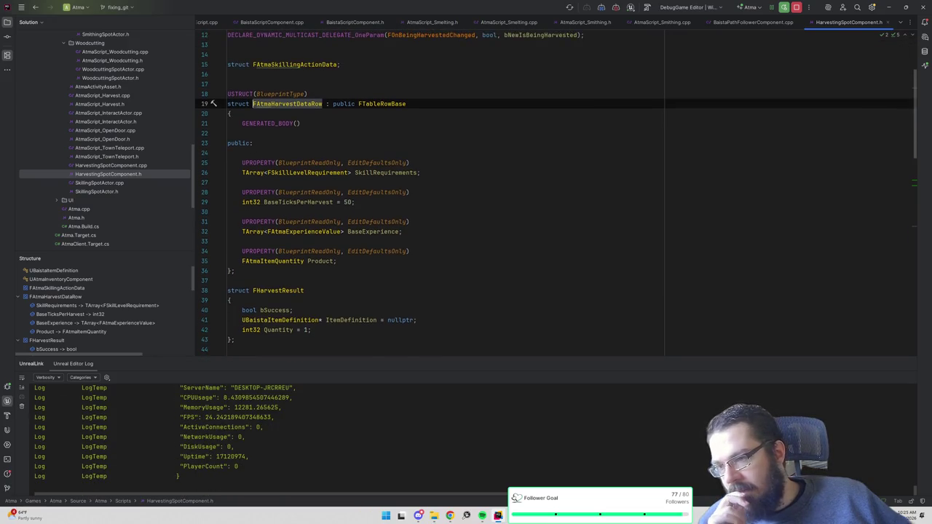
pyautogui.scroll(-10, 556, 192)
pyautogui.scroll(-1, 556, 192)
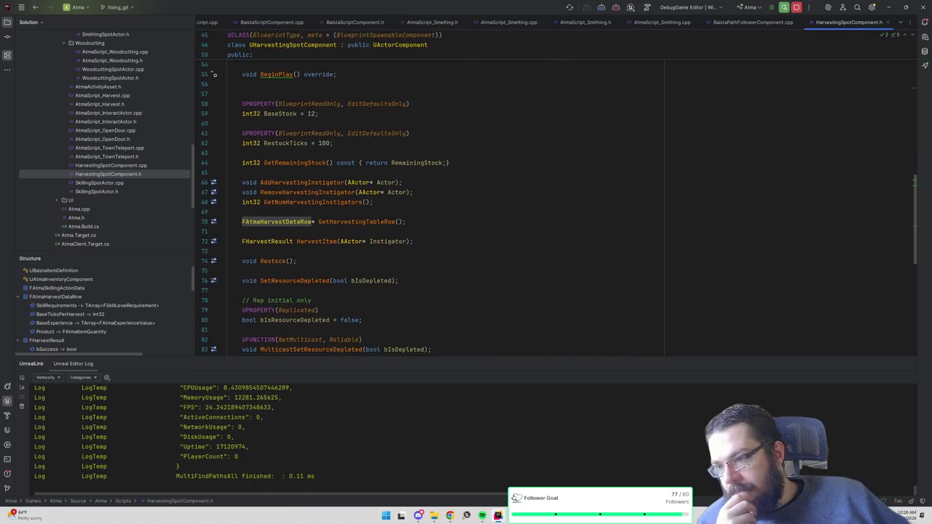
pyautogui.doubleClick(113, 97)
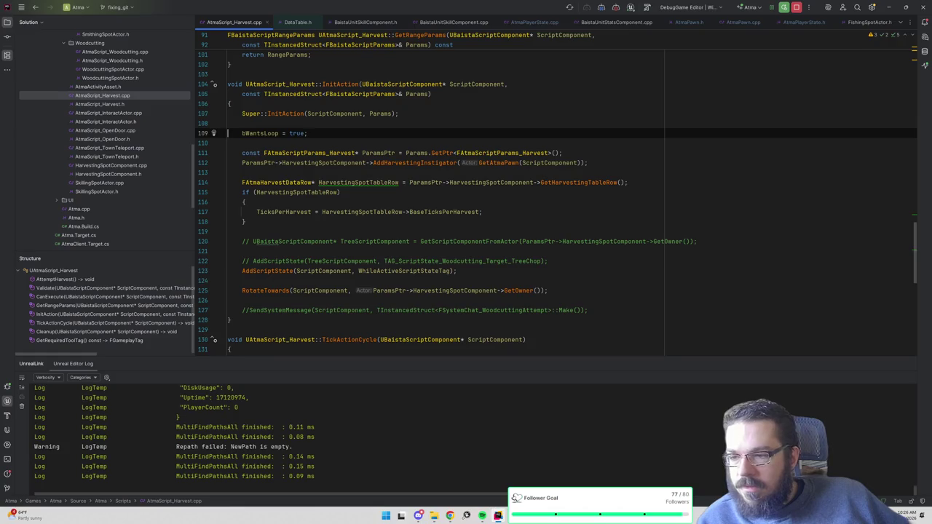
# - Remove the commented-out tree script and SendSystemMessage lines from AtmaScript_Harvest.cpp
pyautogui.moveTo(547, 261)
pyautogui.mouseDown()
pyautogui.moveTo(228, 241)
pyautogui.moveTo(228, 232)
pyautogui.mouseUp()
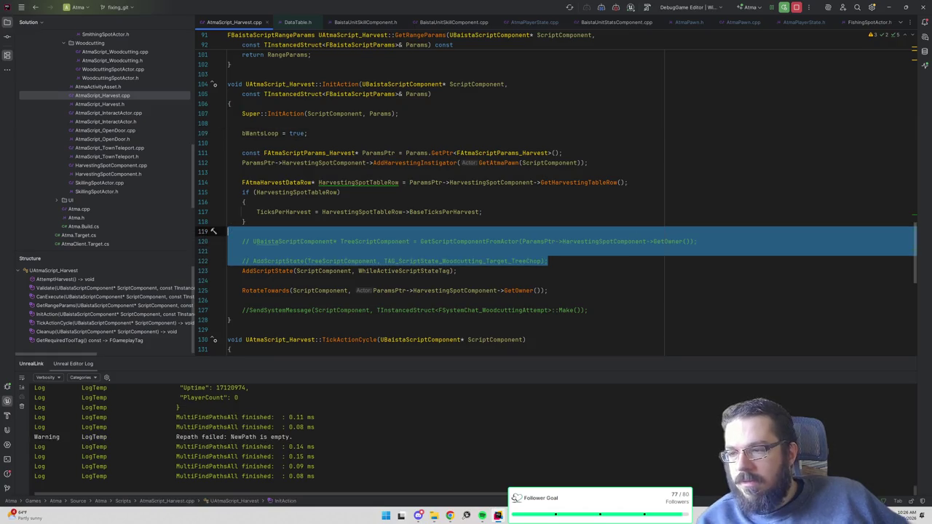
pyautogui.press('BackSpace')
pyautogui.moveTo(587, 280); pyautogui.dragTo(242, 271)
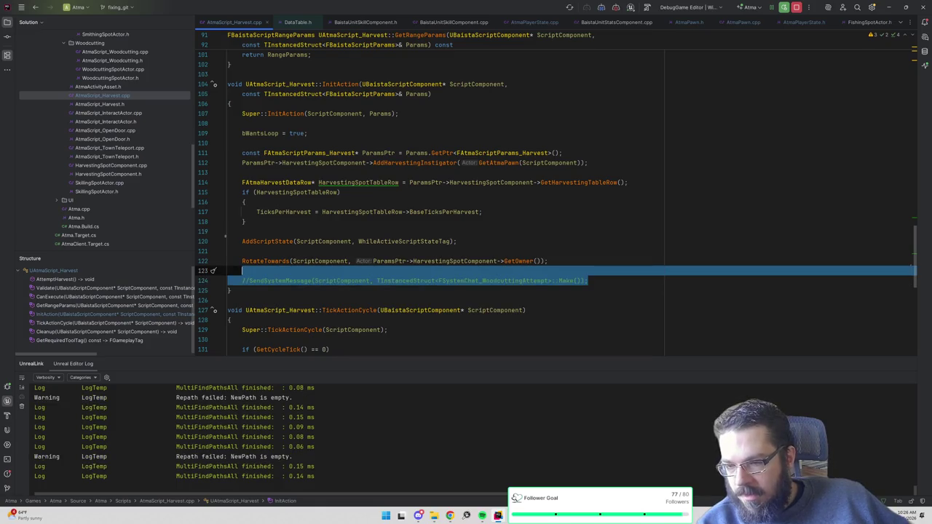
pyautogui.press('BackSpace')
pyautogui.press('Up')
pyautogui.press('Up')
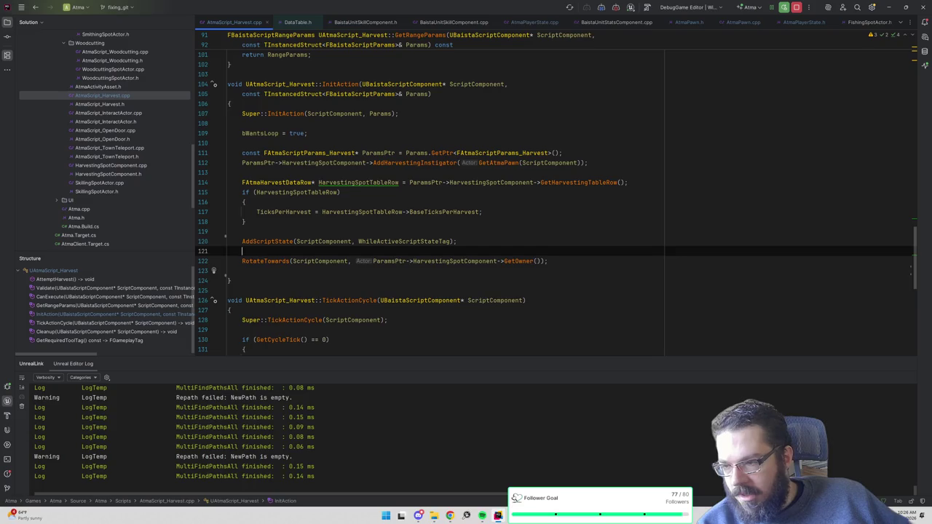
pyautogui.press('BackSpace')
pyautogui.click(242, 261)
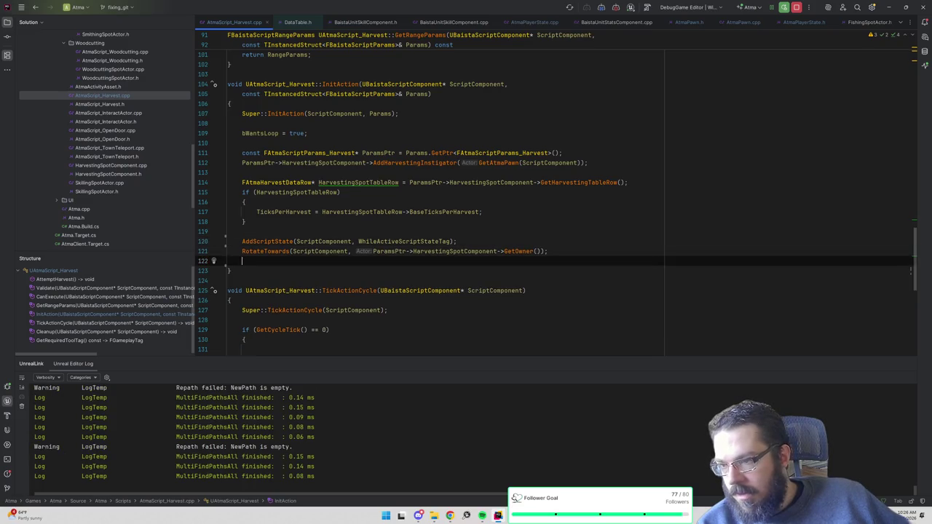
pyautogui.hotkey('ctrl', 'z')
pyautogui.hotkey('ctrl', 'z')
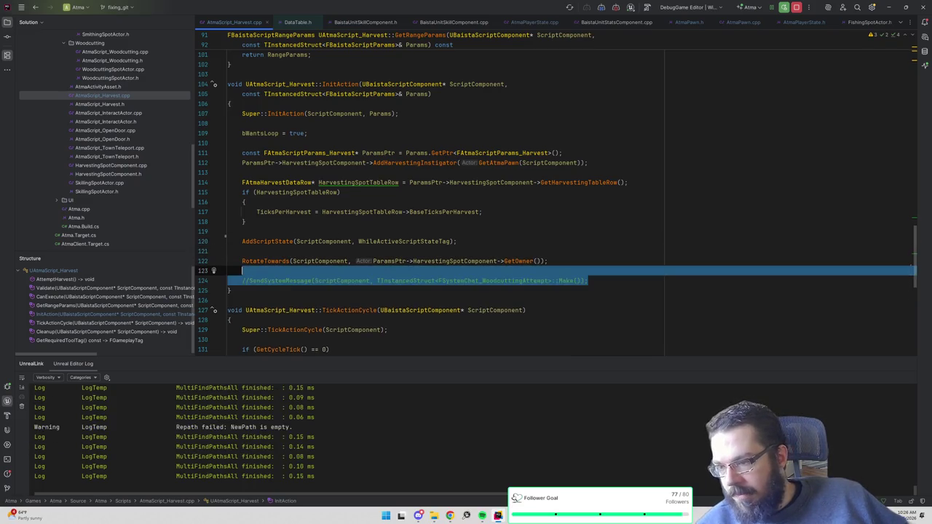
pyautogui.hotkey('ctrl', 'z')
pyautogui.hotkey('ctrl', 'z')
pyautogui.hotkey('ctrl', 'z')
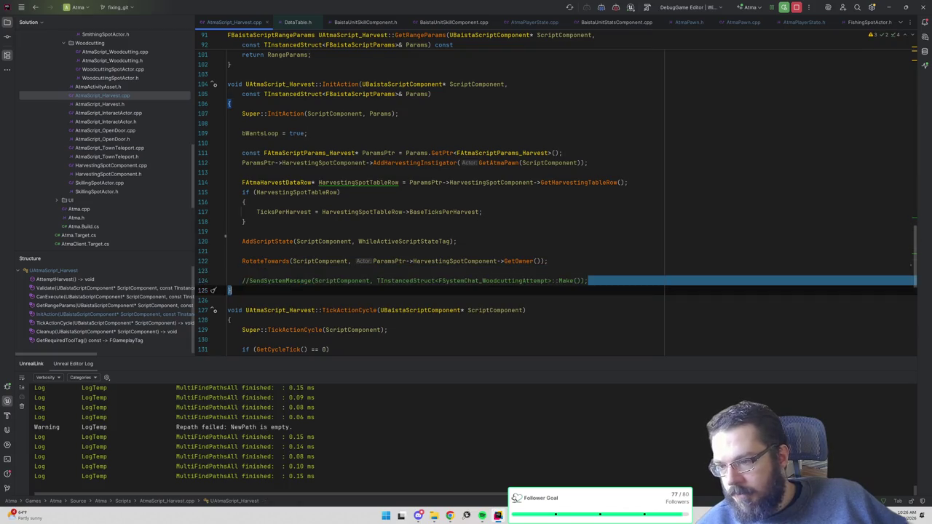
pyautogui.hotkey('ctrl', 'z')
pyautogui.hotkey('ctrl', 'z')
pyautogui.hotkey('ctrl', 'z')
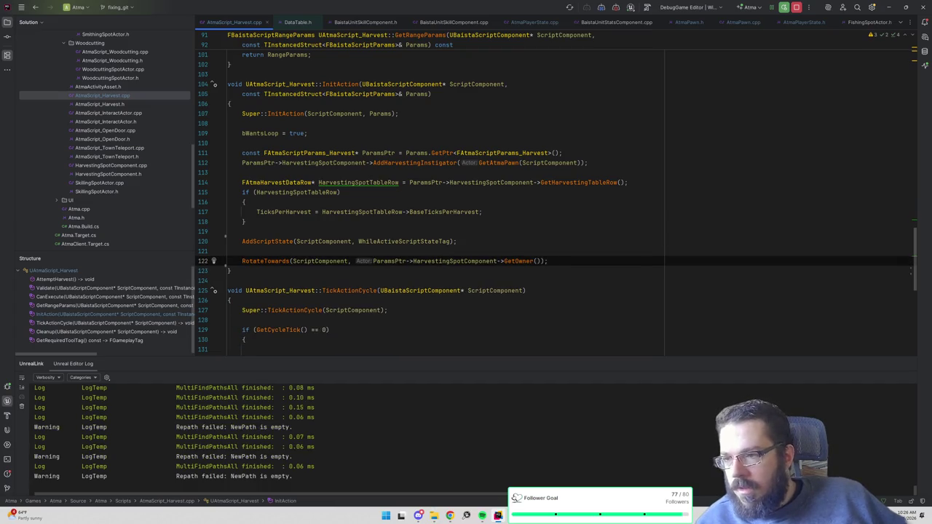
# - Search project files for 'atmaplayerstate.cpp'
pyautogui.scroll(-10, 556, 203)
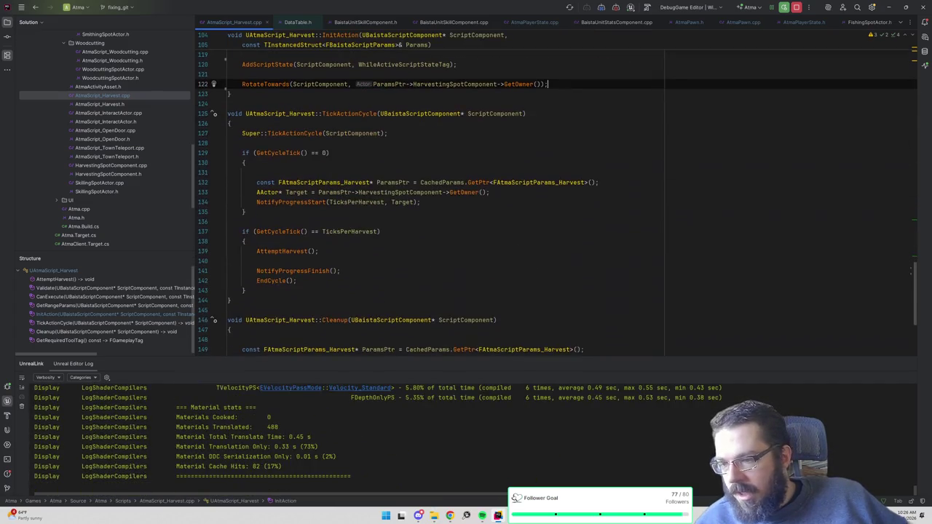
pyautogui.scroll(15, 556, 203)
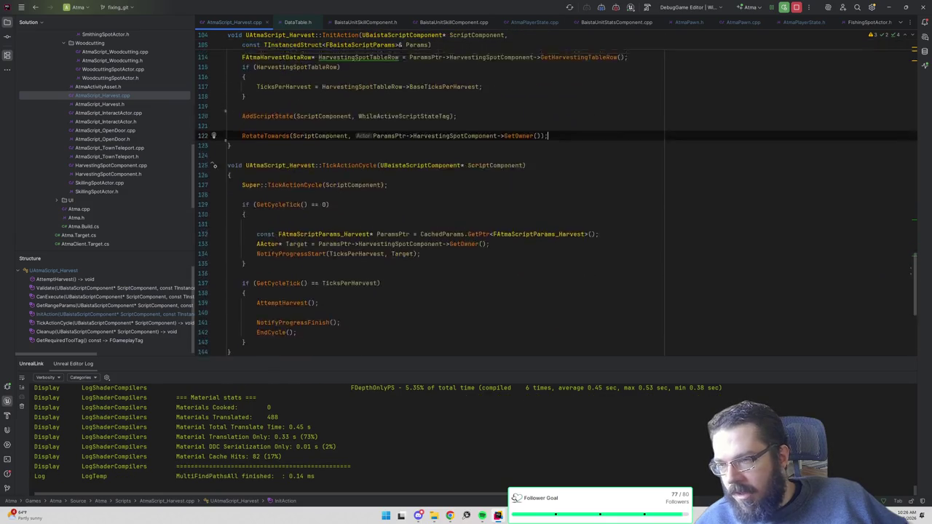
pyautogui.scroll(15, 556, 203)
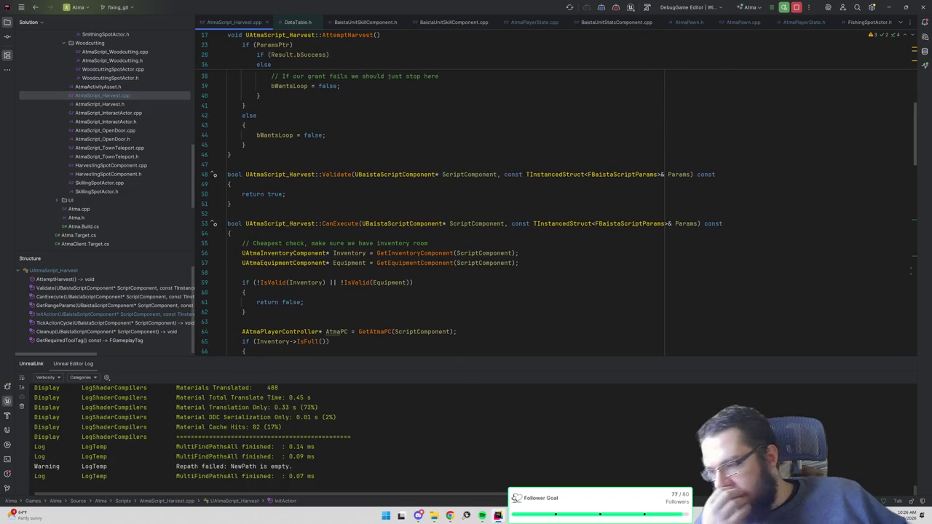
pyautogui.click(529, 145)
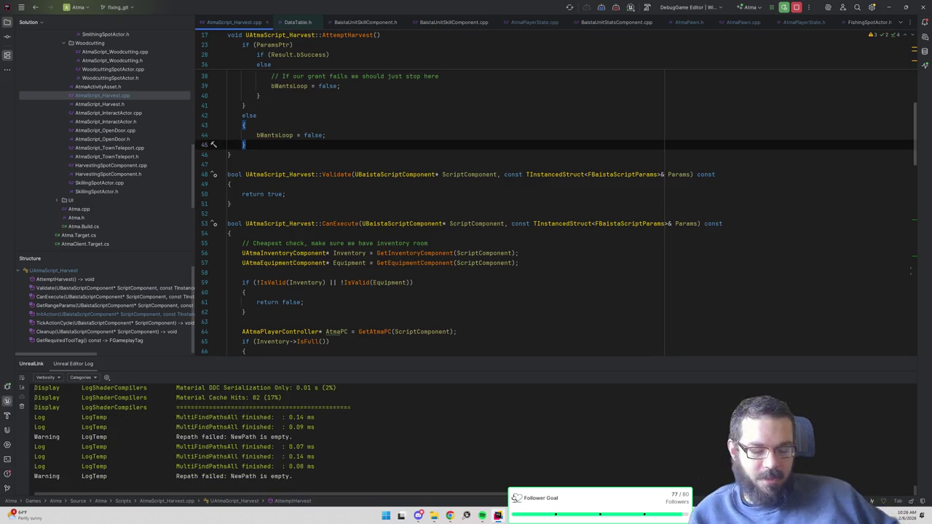
pyautogui.hotkey('ctrl', 'shift', 'n')
pyautogui.write('atmaplayerstate.cpp')
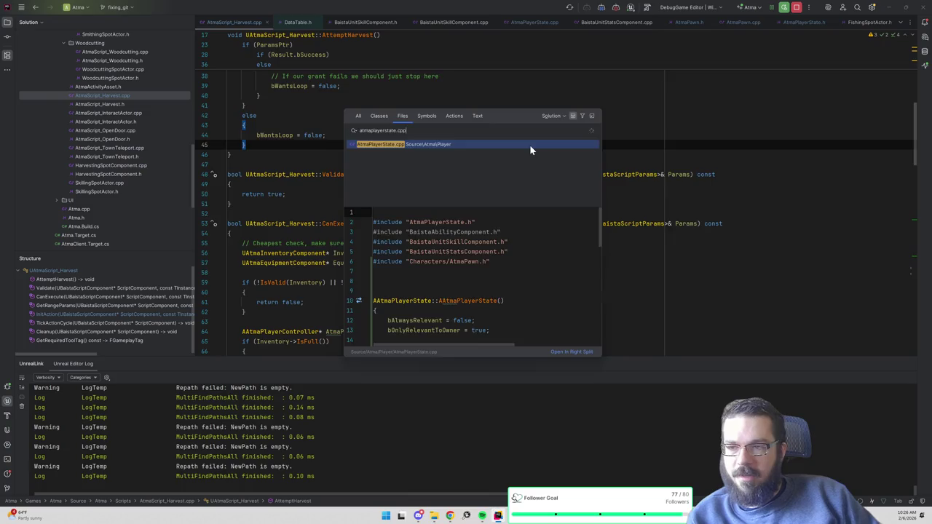
# - Open AtmaPlayerState.cpp and draft, then discard, a controller line after the MulticastLevelUpNotification call
pyautogui.press('Return')
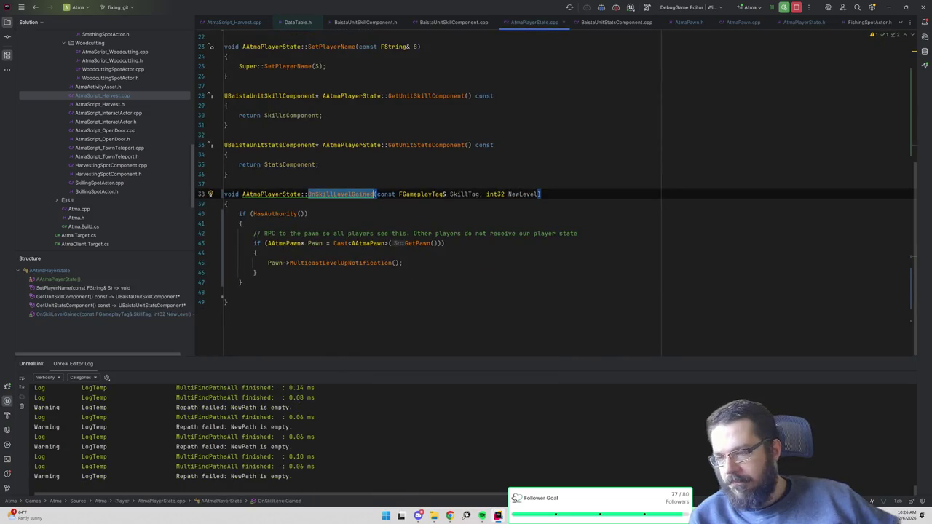
pyautogui.click(402, 263)
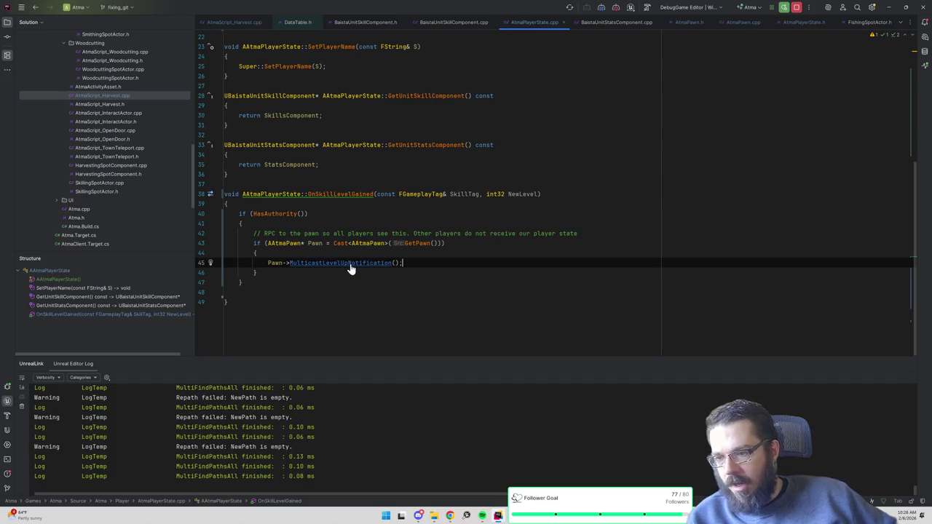
pyautogui.press('Return')
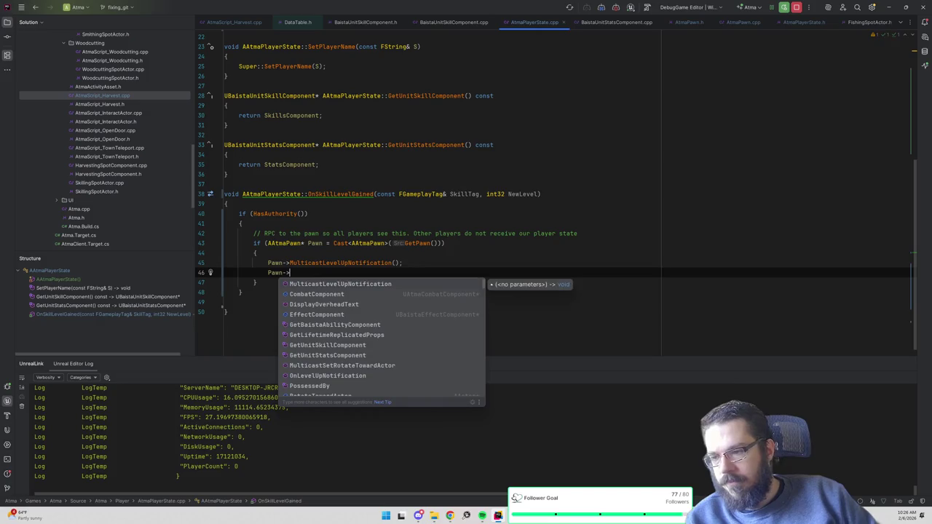
pyautogui.press('BackSpace')
pyautogui.write('AAtmaPlayer')
pyautogui.write('Controller')
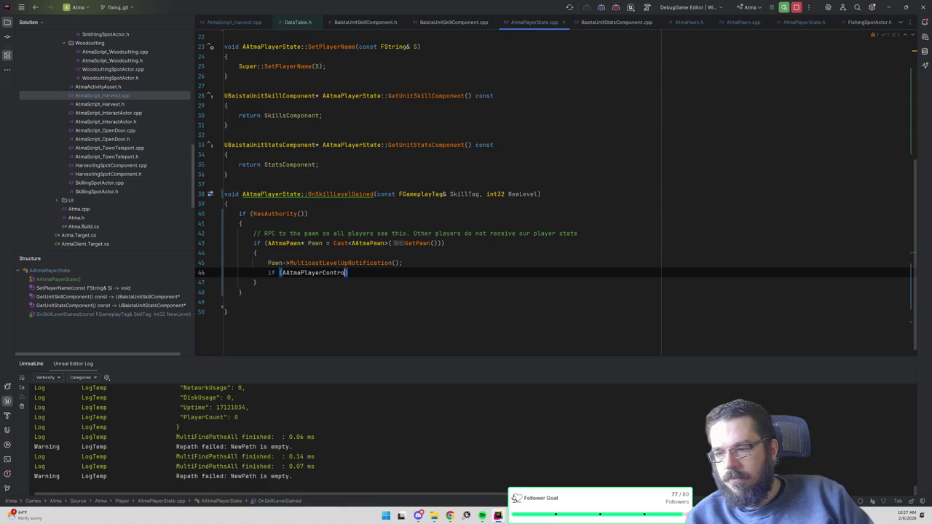
pyautogui.write('* Cont')
pyautogui.write('roller =')
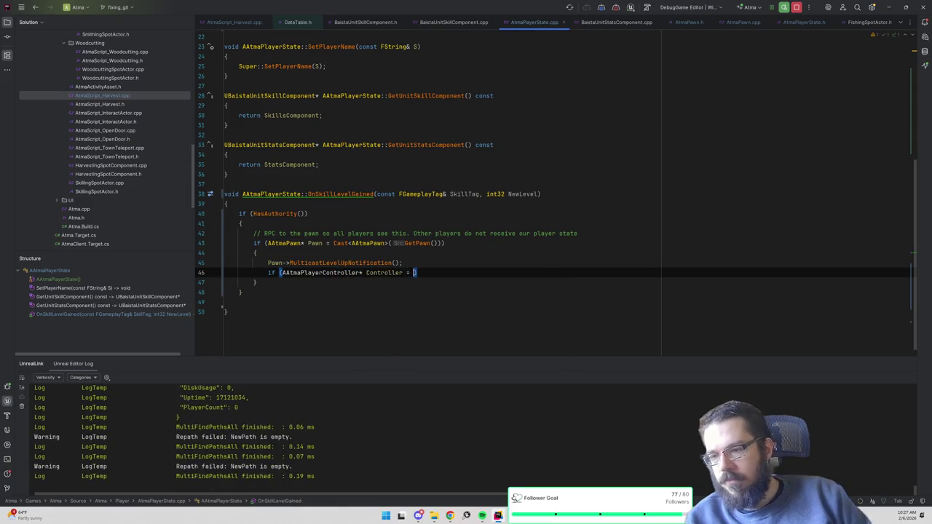
pyautogui.press('BackSpace')
pyautogui.press('BackSpace')
pyautogui.press('BackSpace')
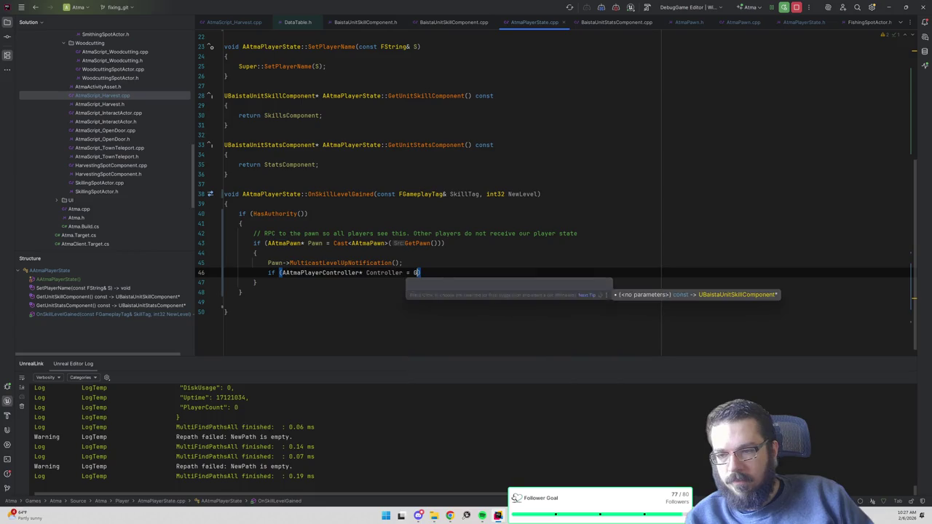
pyautogui.write('Cast<AAtmaPlay')
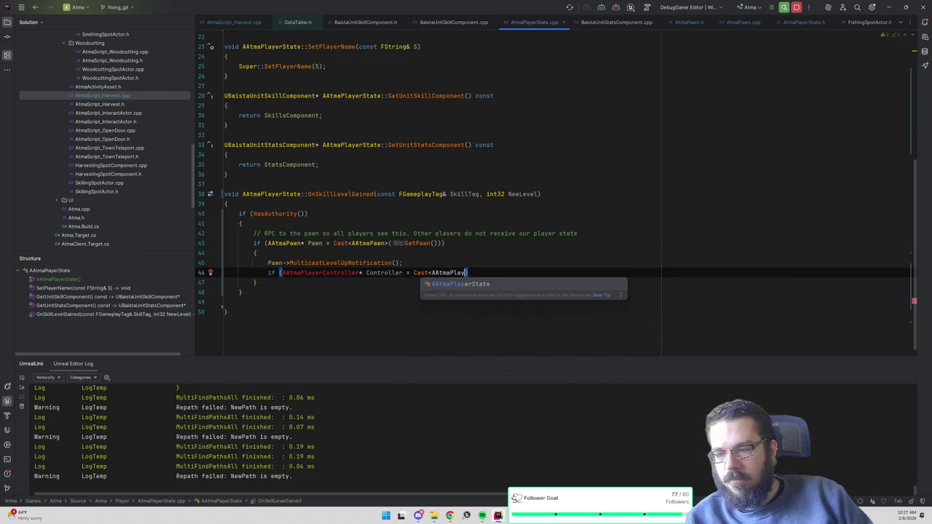
pyautogui.press('Escape')
pyautogui.press('Up')
pyautogui.hotkey('shift', 'Down')
pyautogui.press('Delete')
pyautogui.press('Down')
pyautogui.press('Down')
# - Start the 'if (AAtmaPlayerController* AtmaPC = ...' check, comparing the GetPlayerController and GetOwningController declarations
pyautogui.press('Return')
pyautogui.press('Return')
pyautogui.write('if (AAtma')
pyautogui.write('PlayerContro')
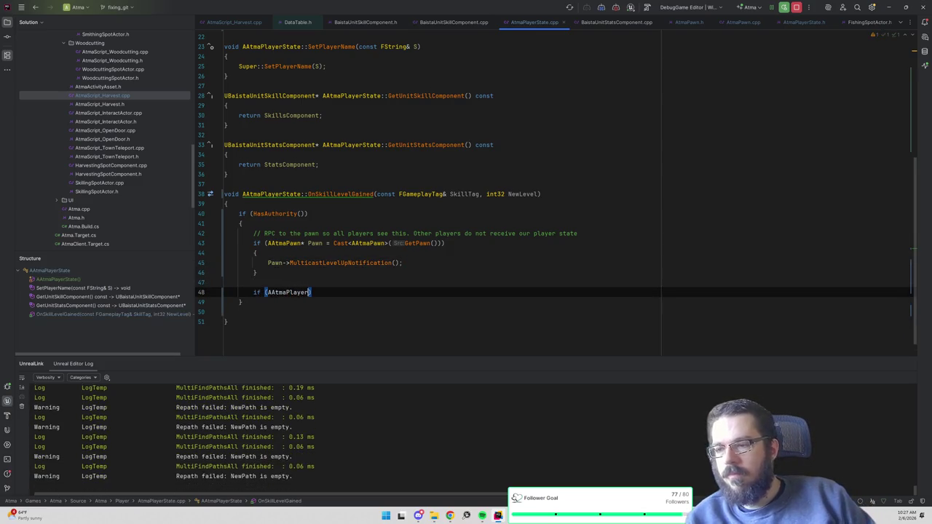
pyautogui.write('ller* AtmaP')
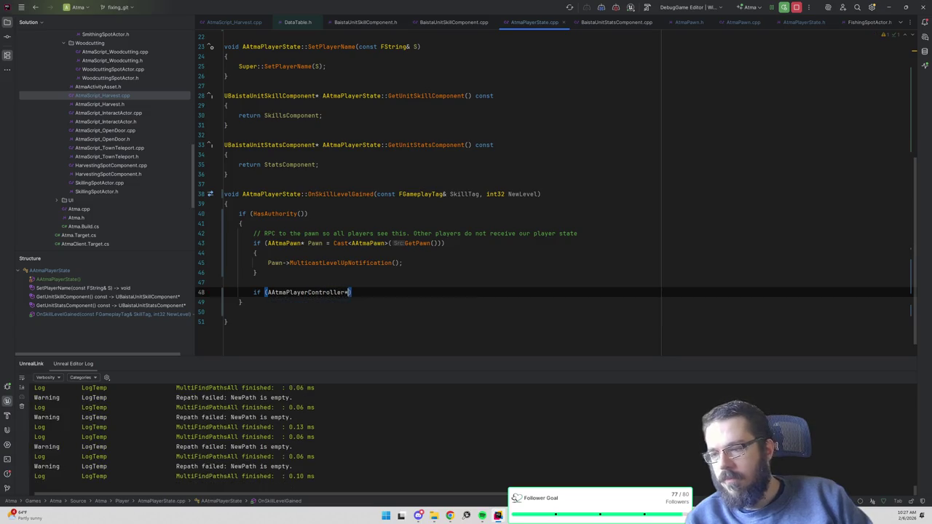
pyautogui.write('C = Get')
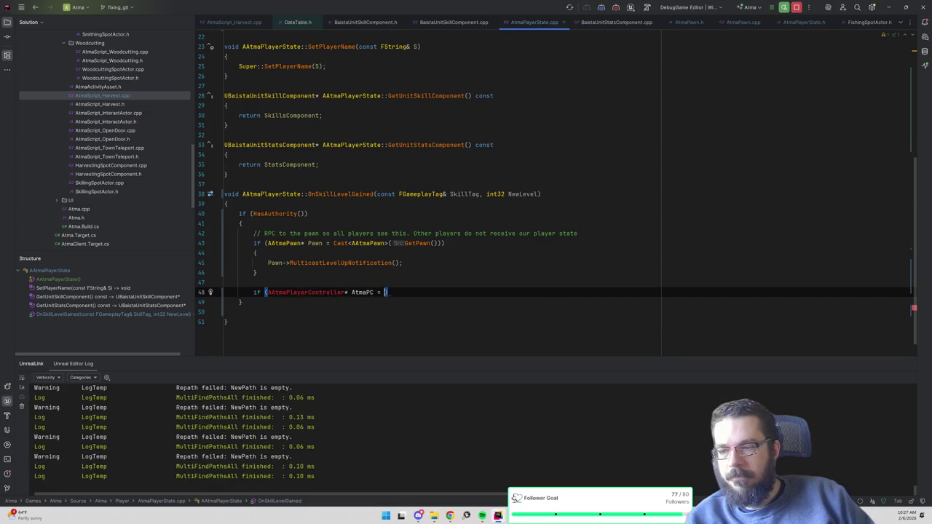
pyautogui.write('Player')
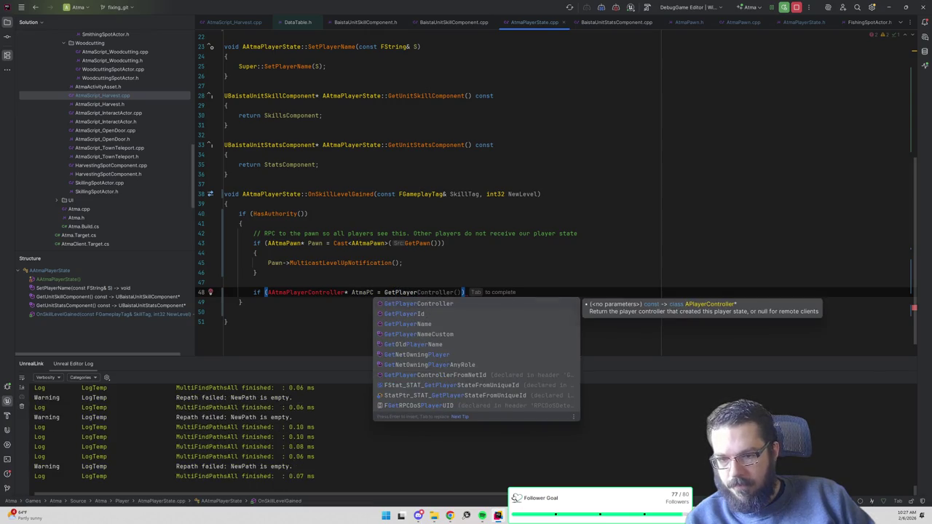
pyautogui.press('Tab')
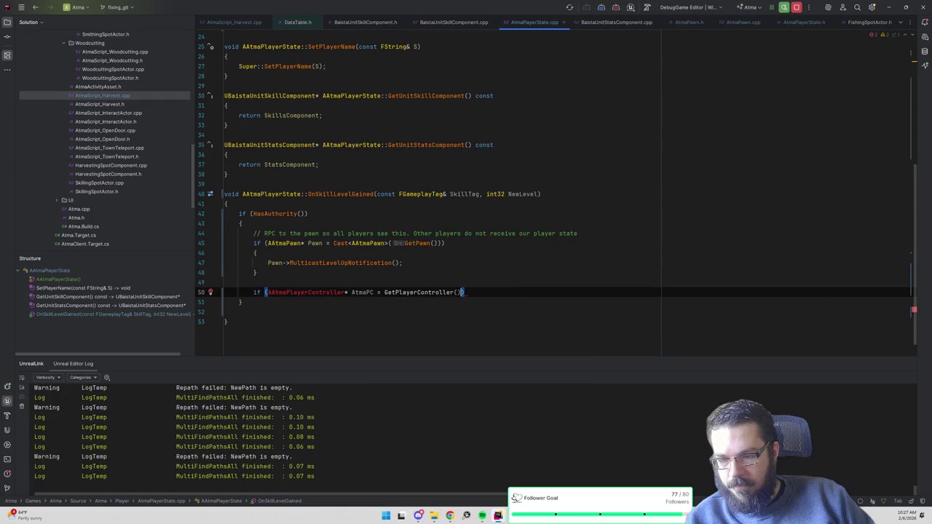
pyautogui.keyDown('ctrl'); pyautogui.click(405, 291); pyautogui.keyUp('ctrl')
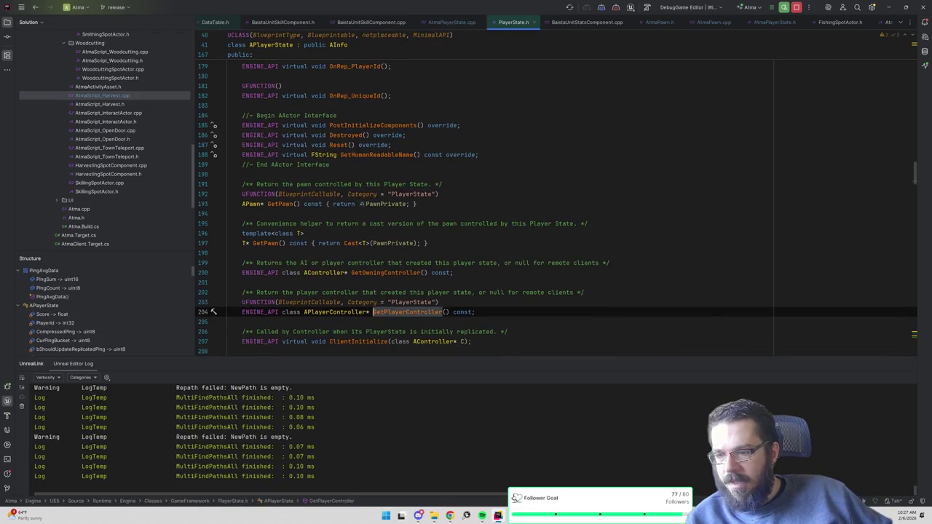
pyautogui.hotkey('ctrl', 'alt', 'Left')
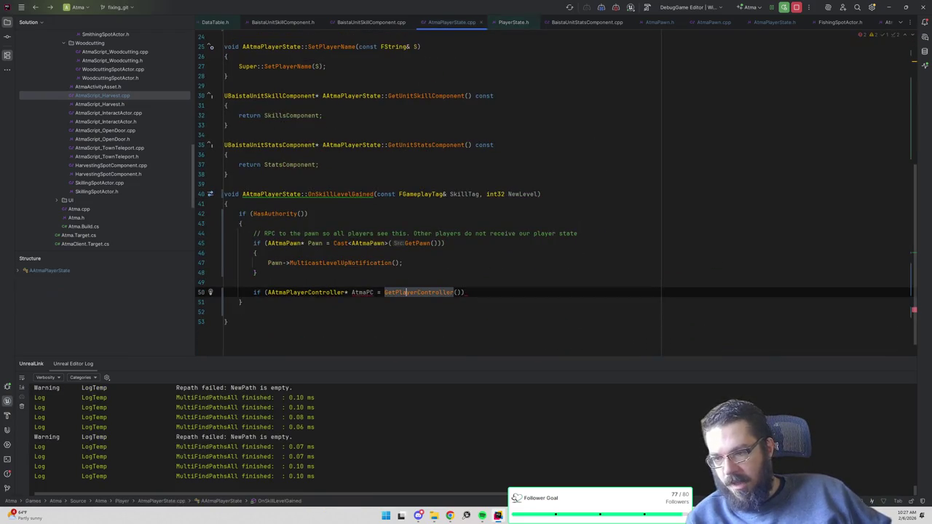
pyautogui.write('GetContro')
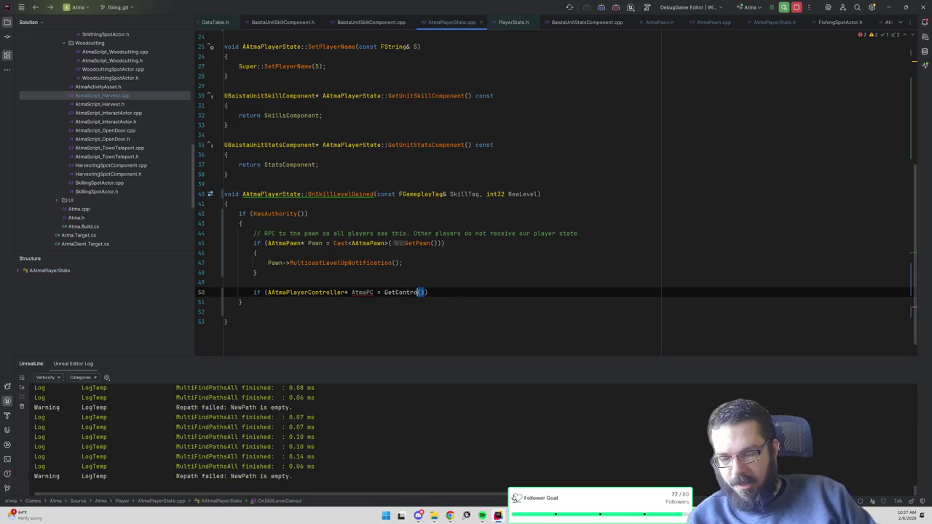
pyautogui.write('ll')
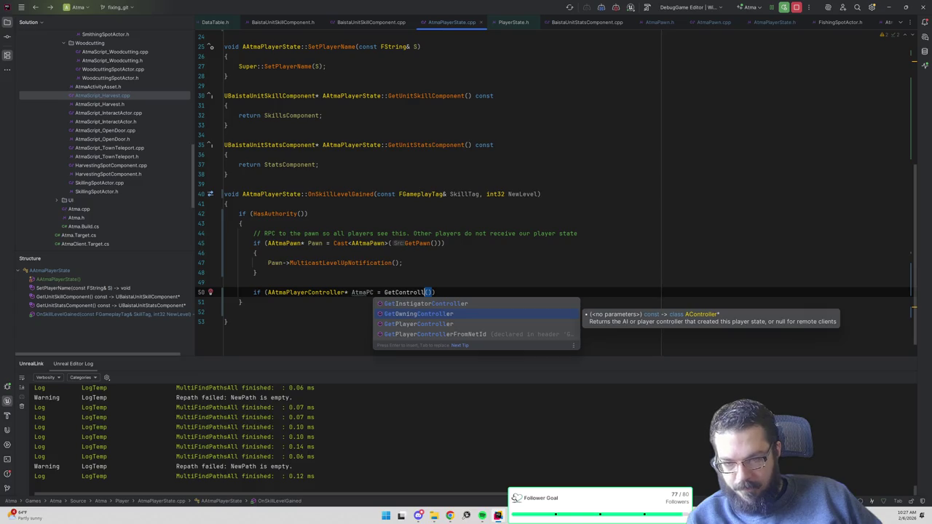
pyautogui.press('Down')
pyautogui.press('Down')
pyautogui.press('Up')
pyautogui.press('Up')
pyautogui.press('Return')
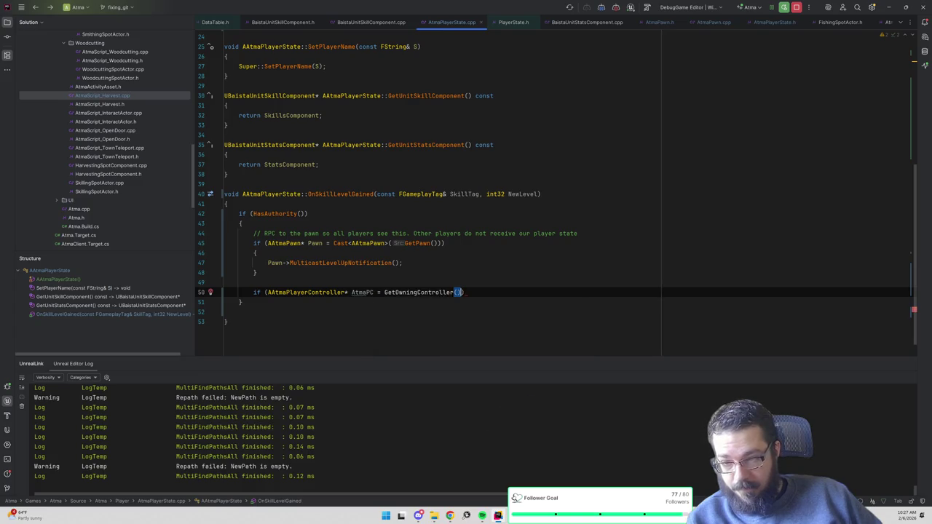
pyautogui.keyDown('ctrl'); pyautogui.click(431, 292); pyautogui.keyUp('ctrl')
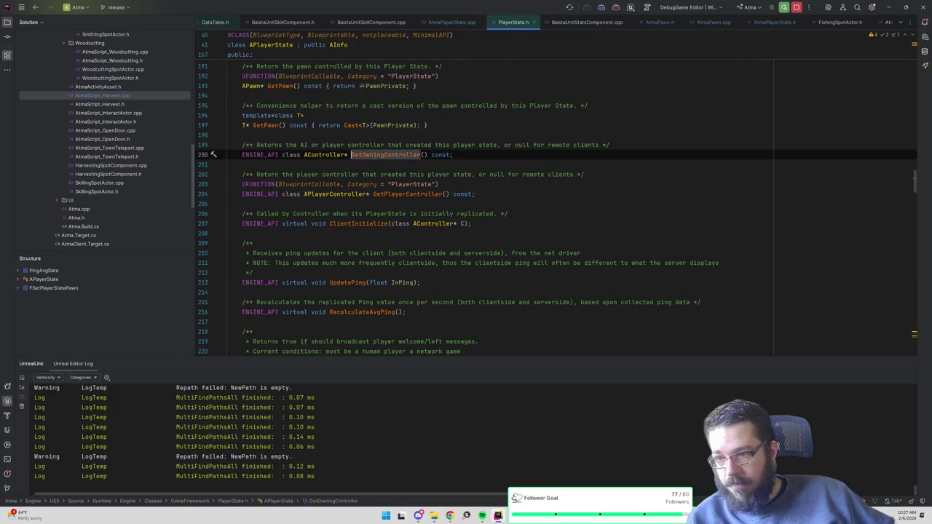
pyautogui.hotkey('ctrl', '-')
# - Assign AtmaPC from Cast<AAtmaPlayerController>(GetPlayerController()) and open the if block's braces
pyautogui.hotkey('ctrl', 'w')
pyautogui.write('Cast<AAtmaPlayerContro(')
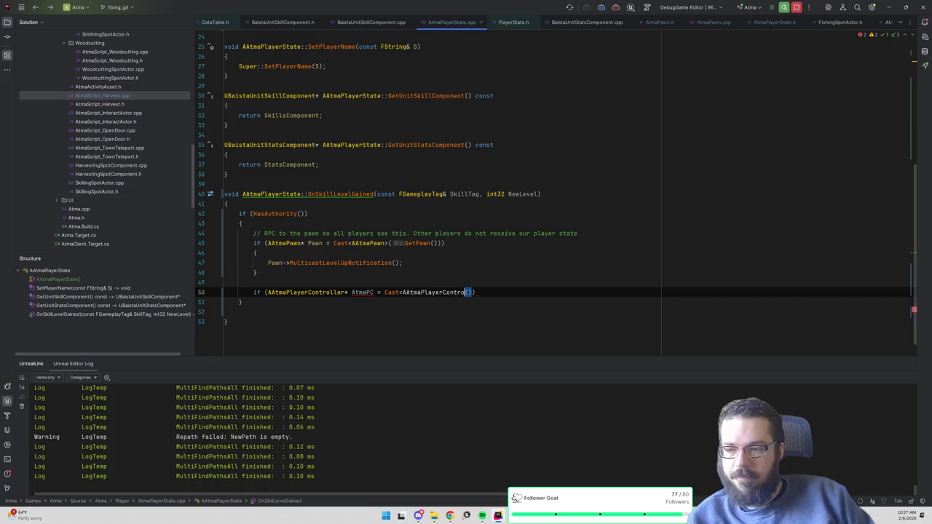
pyautogui.write('>')
pyautogui.press('Right')
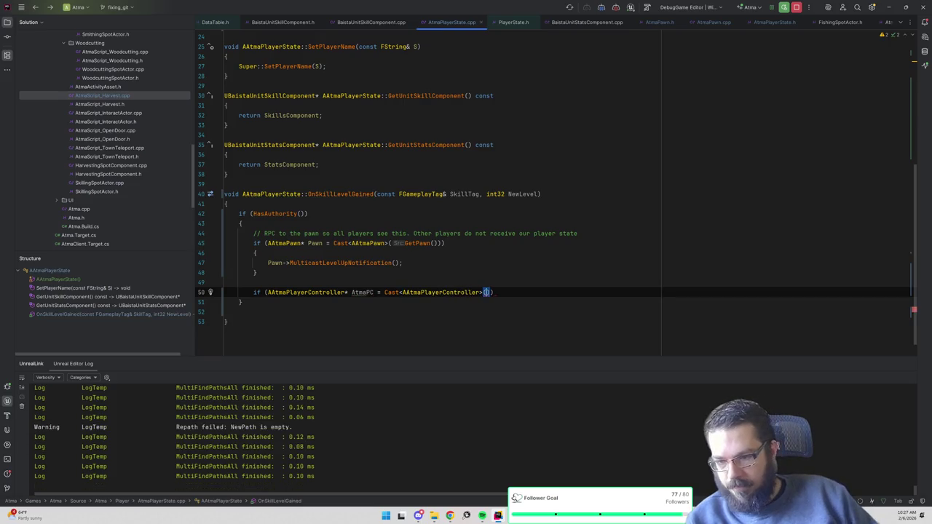
pyautogui.write('Ge')
pyautogui.press('Escape')
pyautogui.write('tPlayerCon')
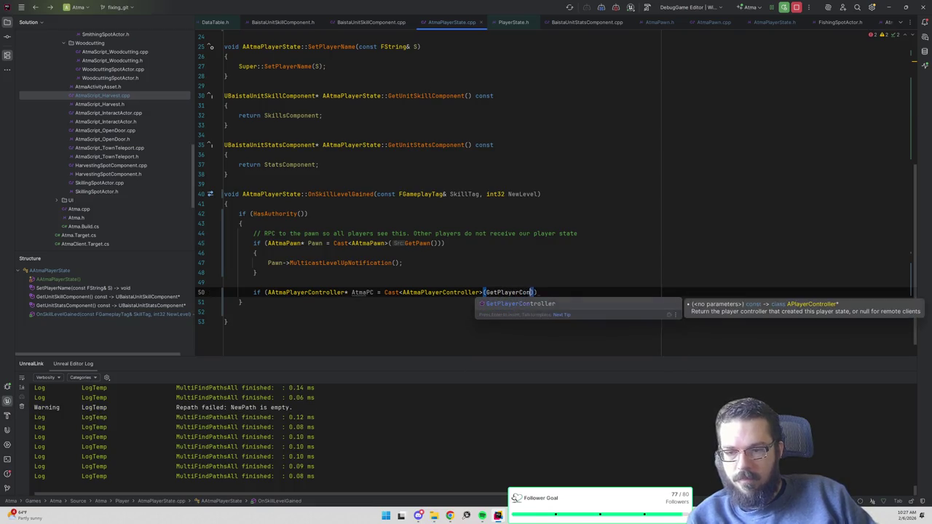
pyautogui.press('Return')
pyautogui.write(')')
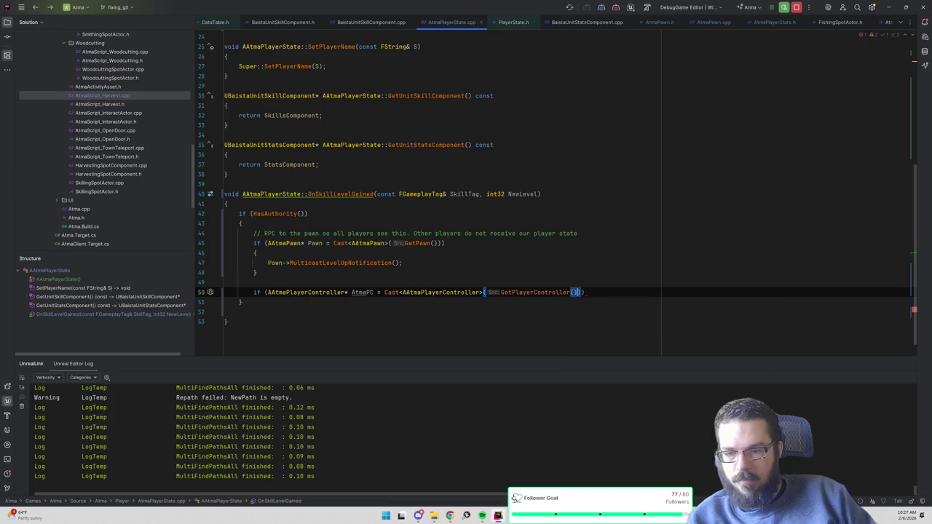
pyautogui.press('Return')
pyautogui.write('{')
pyautogui.press('Return')
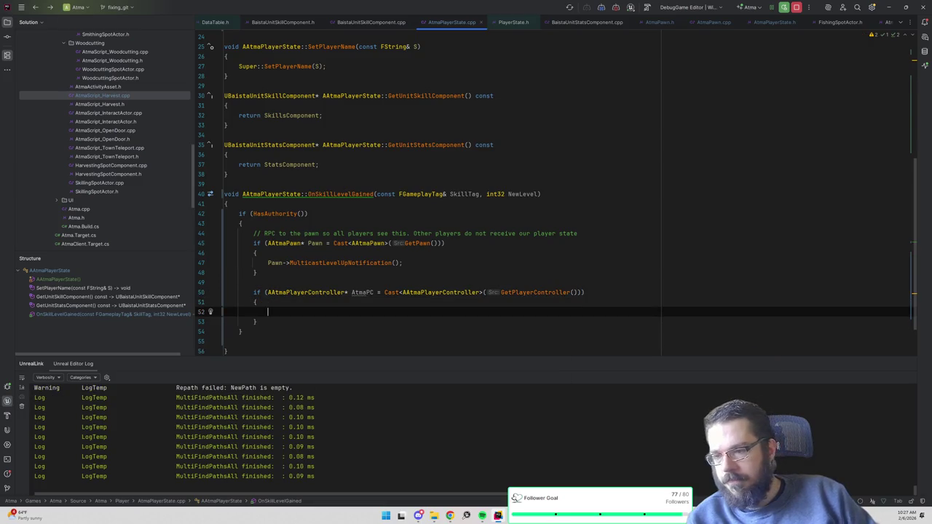
# - Begin an AtmaPC->sendsys call inside the block and go back to AtmaScript_Harvest.cpp
pyautogui.write('AtmaPC->')
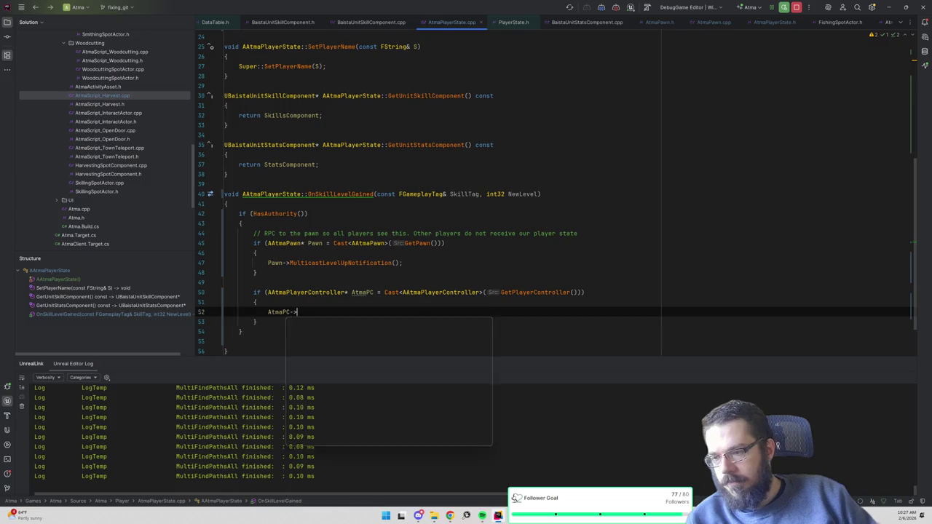
pyautogui.write('sendsys')
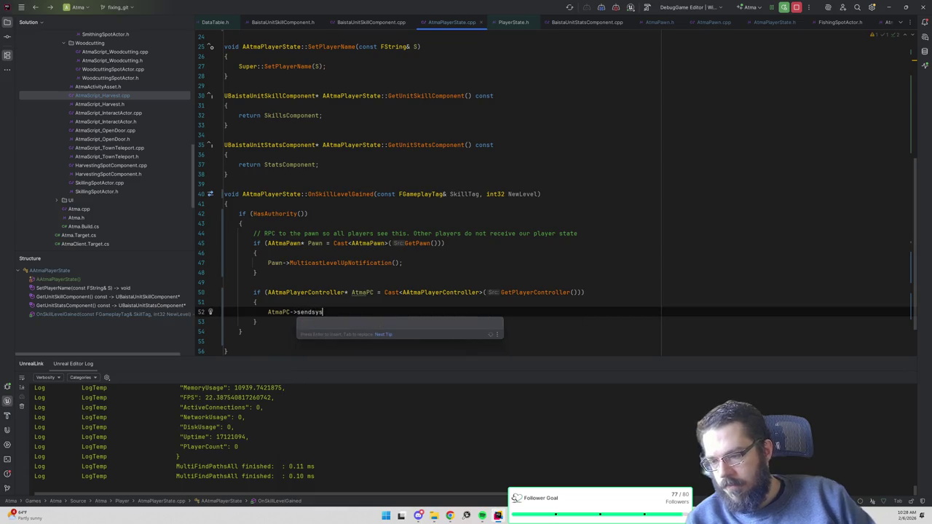
pyautogui.hotkey('ctrl', 'alt', 'Left')
pyautogui.hotkey('ctrl', 'alt', 'Left')
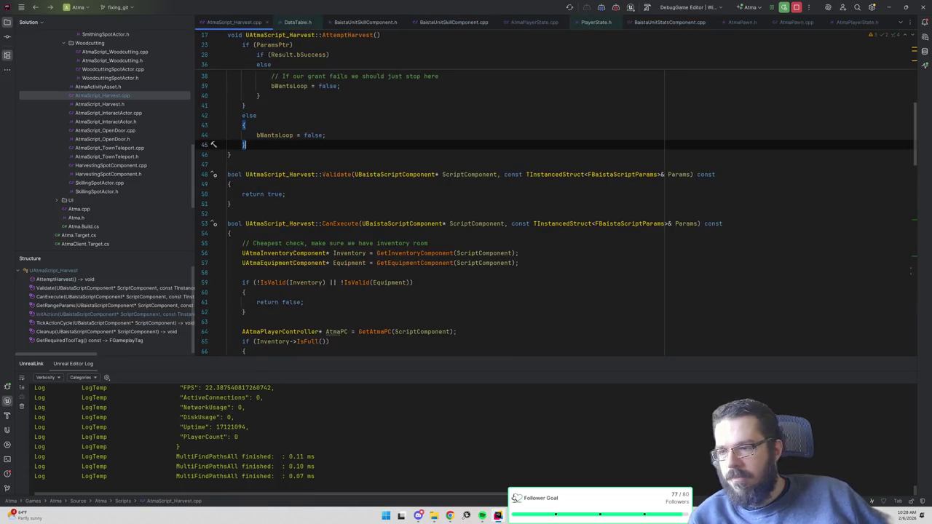
# - In AtmaScript.cpp, find 'systemmessage' and inspect how SendSystemMessage calls ClientHandleSystemMessage
pyautogui.hotkey('ctrl', 'shift', 'n')
pyautogui.write('atmas')
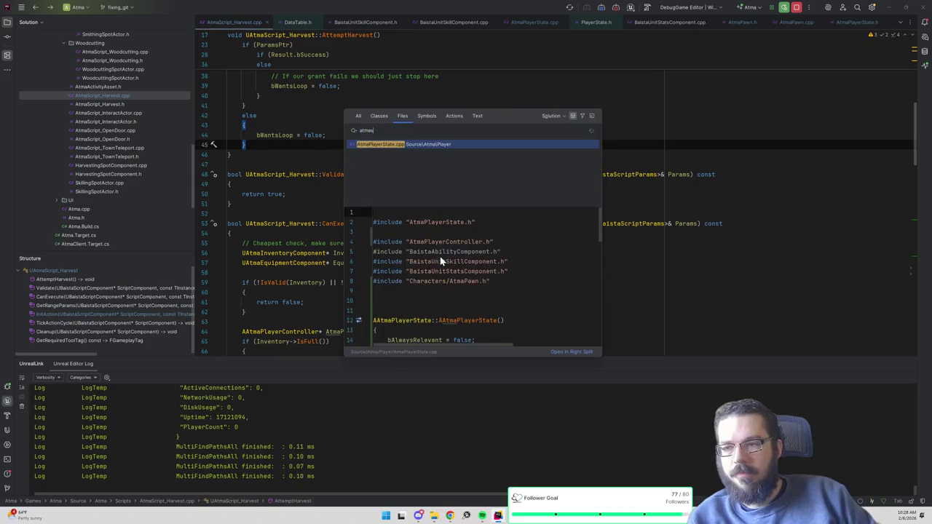
pyautogui.write('cript.cpp')
pyautogui.press('Return')
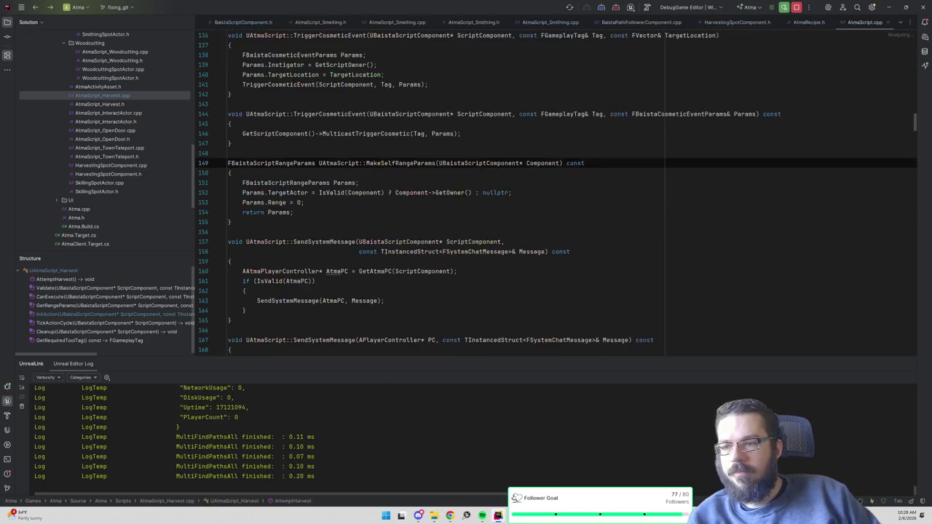
pyautogui.write('systemmessage')
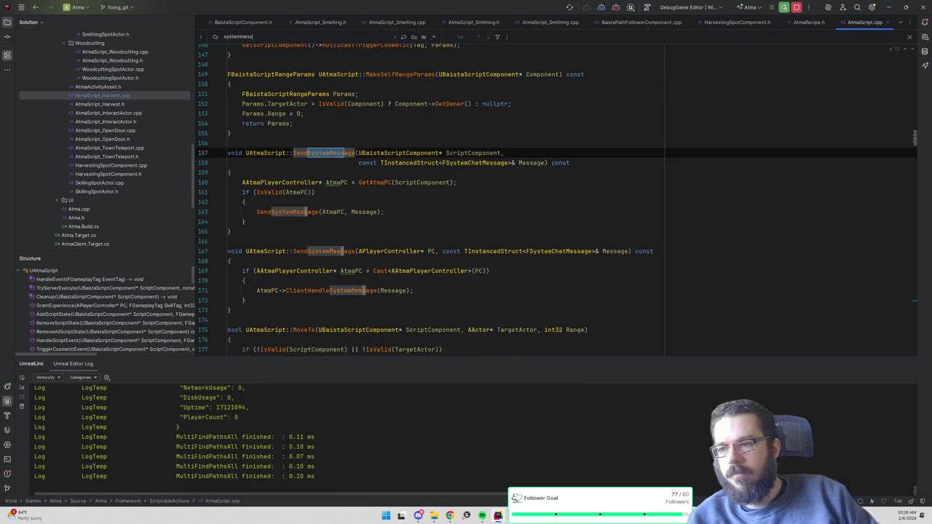
pyautogui.doubleClick(293, 214)
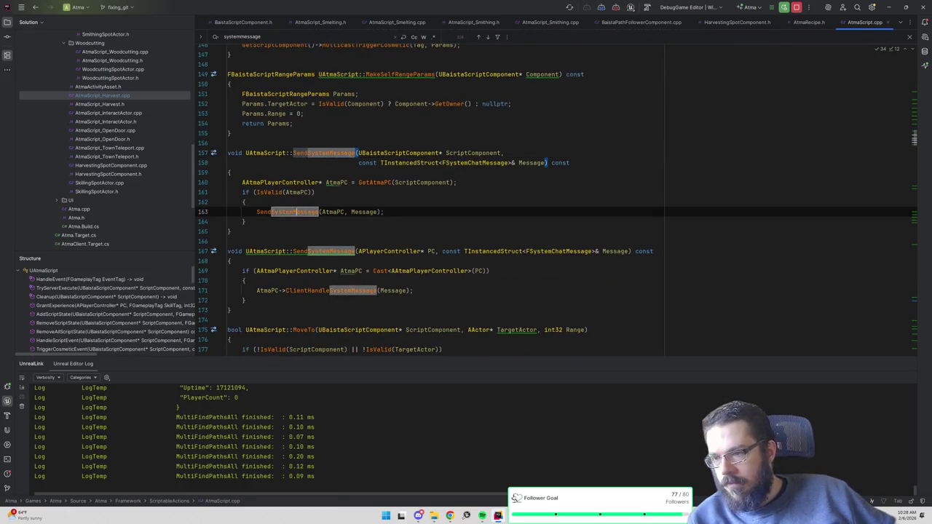
pyautogui.keyDown('ctrl'); pyautogui.click(288, 214); pyautogui.keyUp('ctrl')
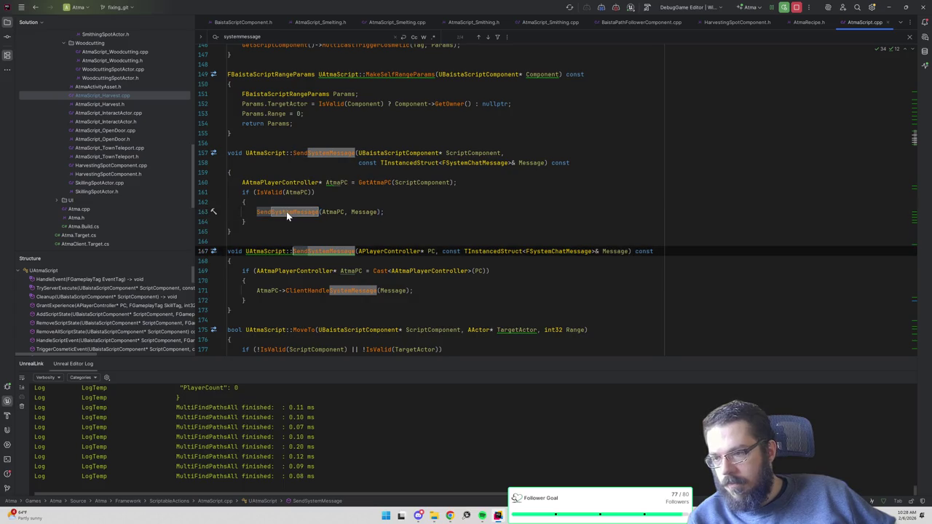
pyautogui.scroll(-2, 466, 219)
pyautogui.click(287, 231)
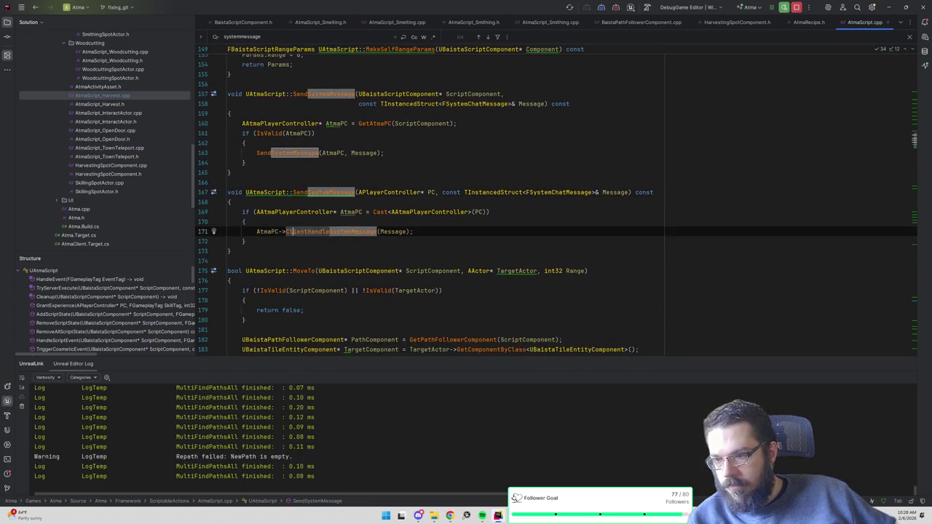
# - Navigate back through InitAction and BaistaUnitStatsComponent.cpp to AtmaPlayerState.cpp
pyautogui.hotkey('ctrl', 'alt', 'Left')
pyautogui.hotkey('ctrl', 'alt', 'Left')
pyautogui.hotkey('ctrl', 'alt', 'Left')
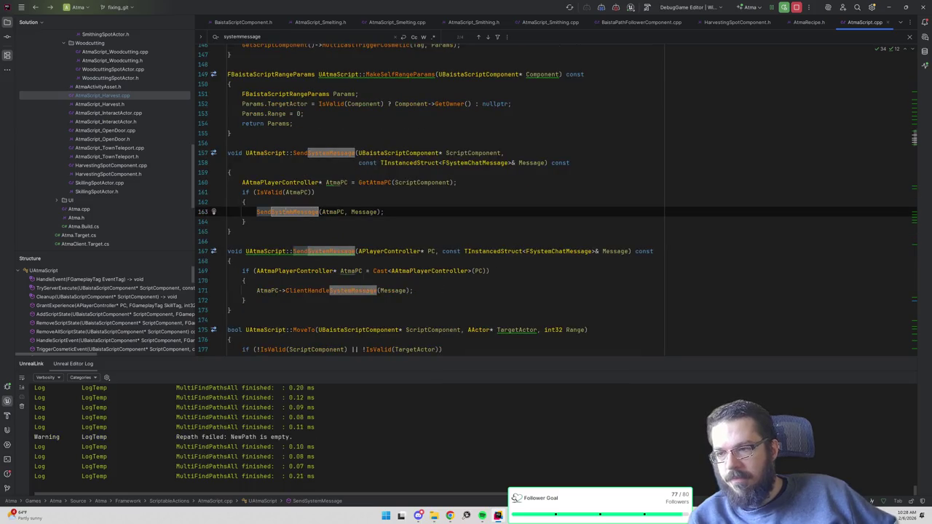
pyautogui.hotkey('ctrl', 'alt', 'Left')
pyautogui.scroll(-3, 556, 193)
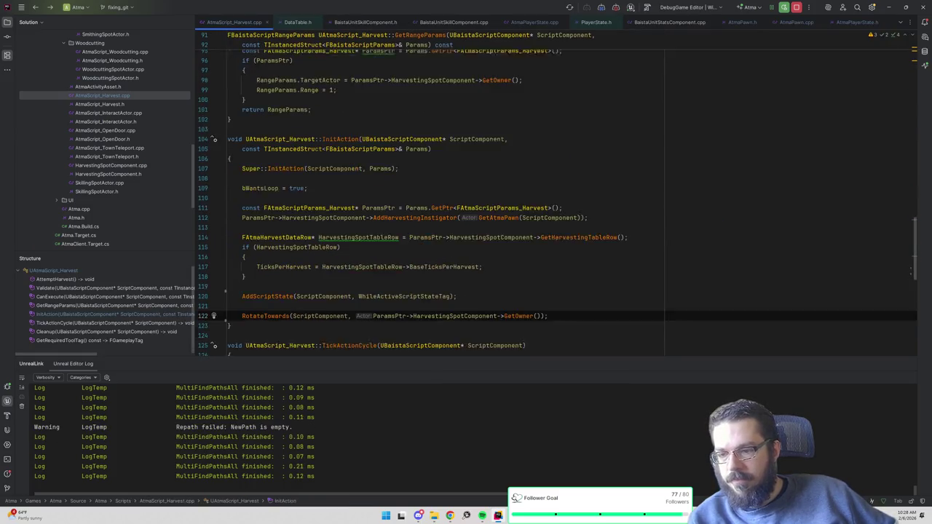
pyautogui.click(227, 230)
pyautogui.hotkey('ctrl', 'alt', 'Left')
pyautogui.hotkey('ctrl', 'alt', 'Left')
pyautogui.hotkey('ctrl', 'alt', 'Left')
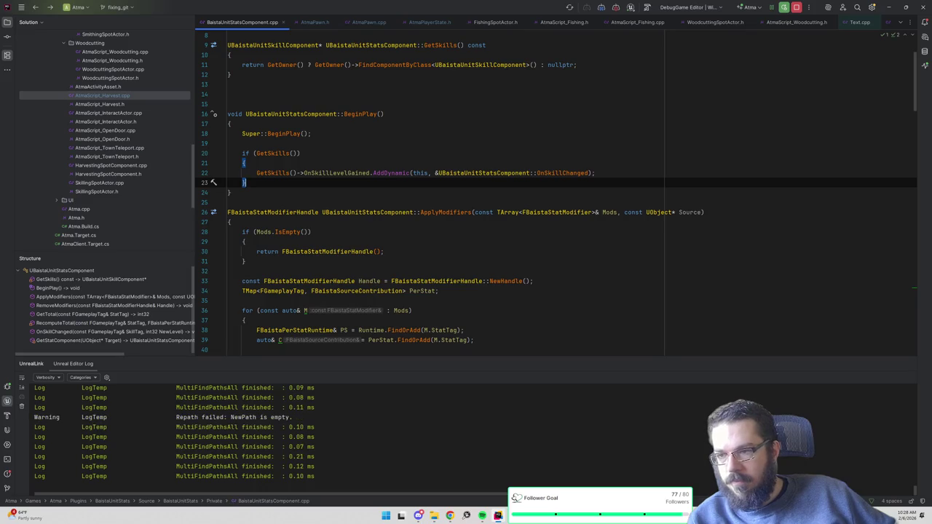
pyautogui.hotkey('ctrl', 'alt', 'Left')
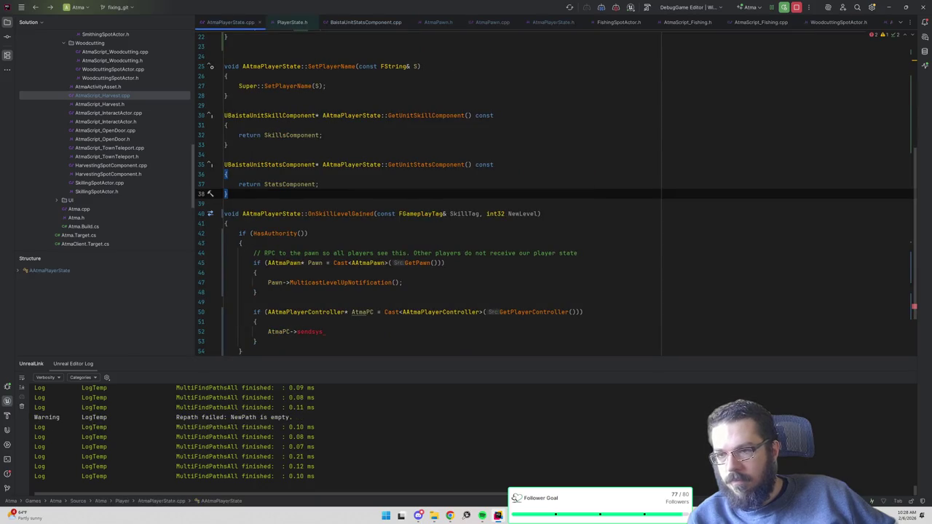
# - Replace the partial 'sendsys' text with AtmaPC->ClientHandleSystemMessage() on line 52
pyautogui.hotkey('ctrl', 'alt', 'Left')
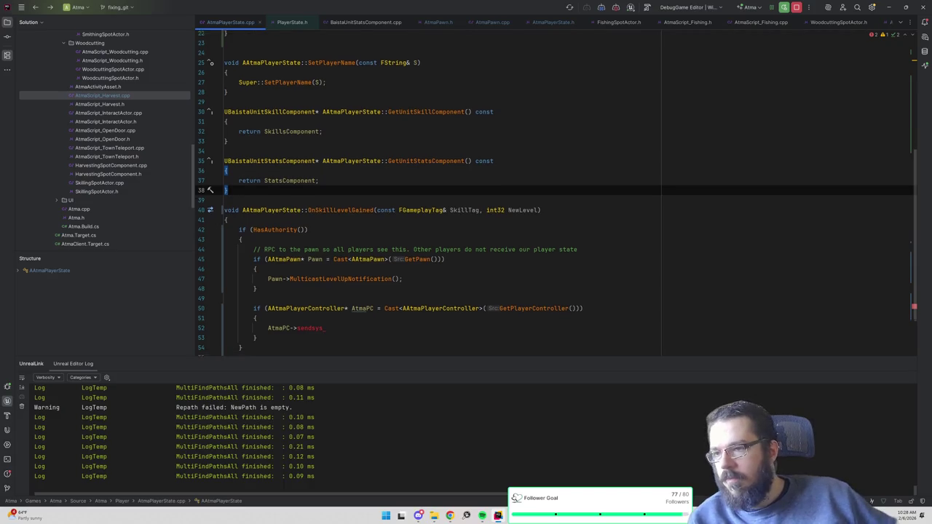
pyautogui.press('BackSpace')
pyautogui.press('BackSpace')
pyautogui.press('BackSpace')
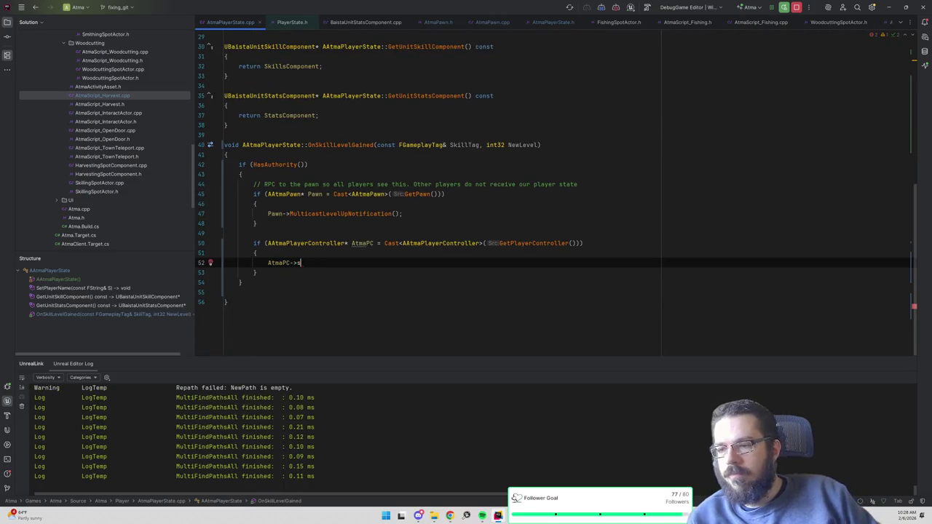
pyautogui.write('ClientH')
pyautogui.press('Return')
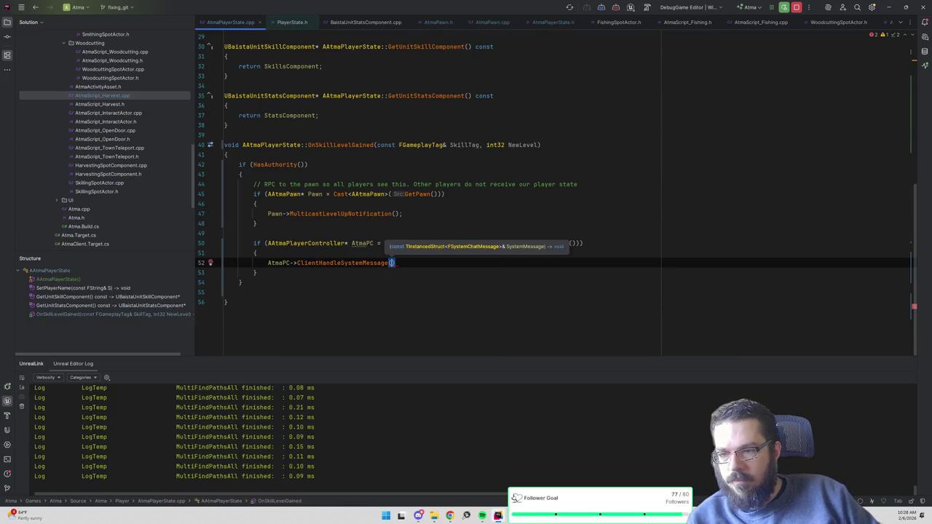
pyautogui.press('Up')
# - Begin a TInstancedStruct< line above the call and search files for 'atmagene'
pyautogui.press('Return')
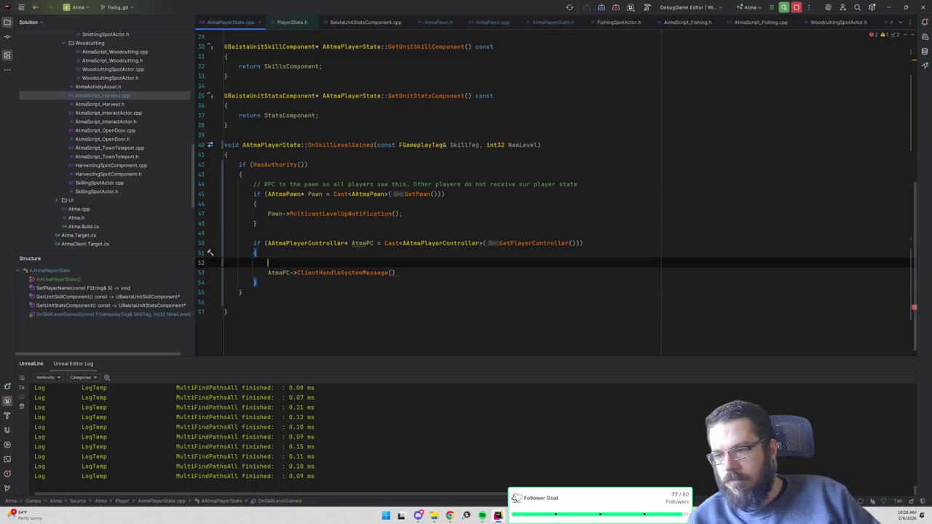
pyautogui.write('TInstancedSt')
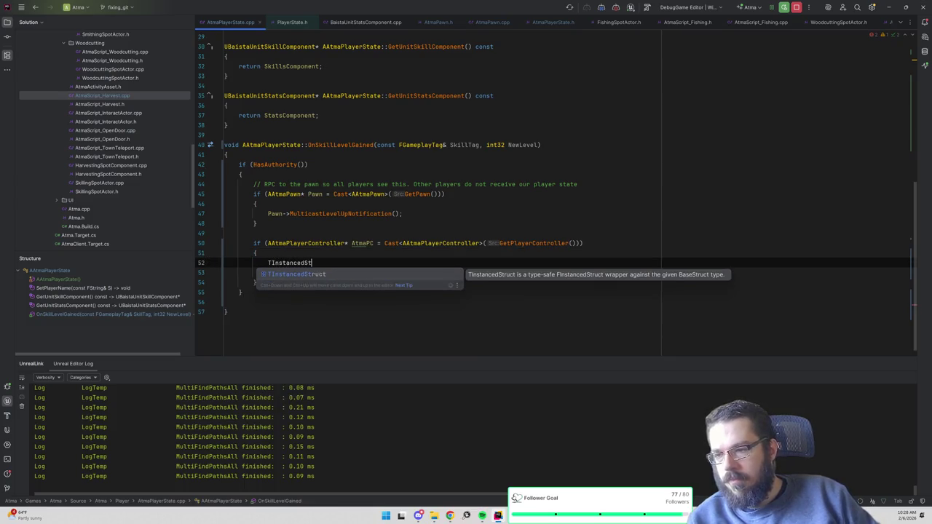
pyautogui.write('ruct<')
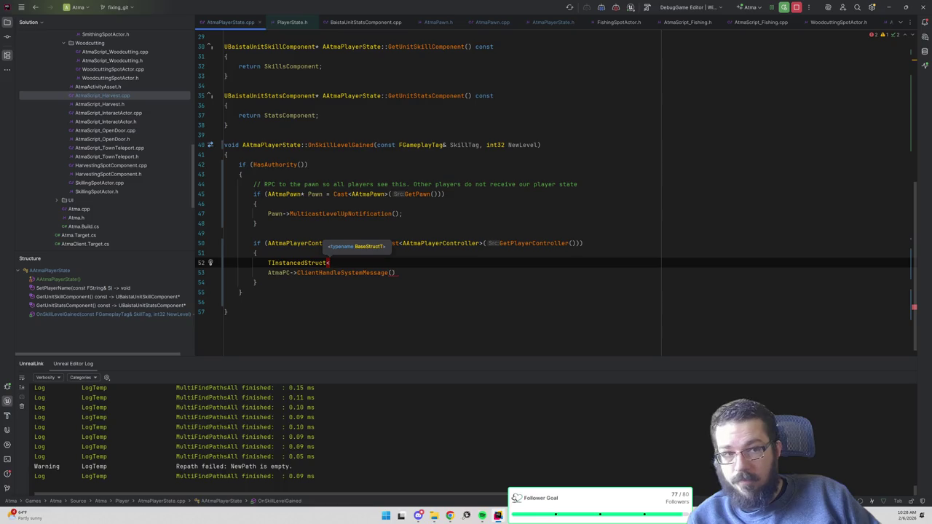
pyautogui.hotkey('ctrl', 'shift', 'n')
pyautogui.write('atmagene')
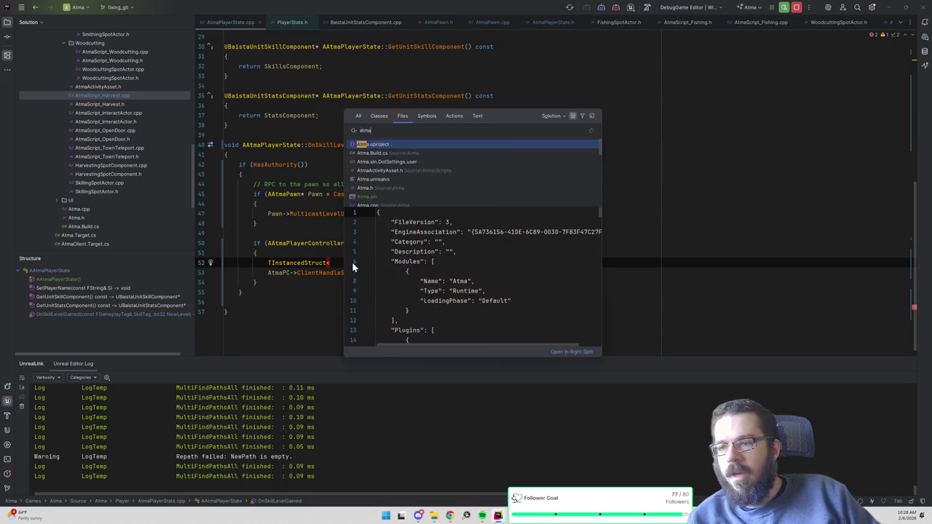
# - Copy the FSystemChat_InventoryFull USTRUCT declaration from AtmaGenericSystemMessages.h and open AtmaPlayerState.h
pyautogui.press('Return')
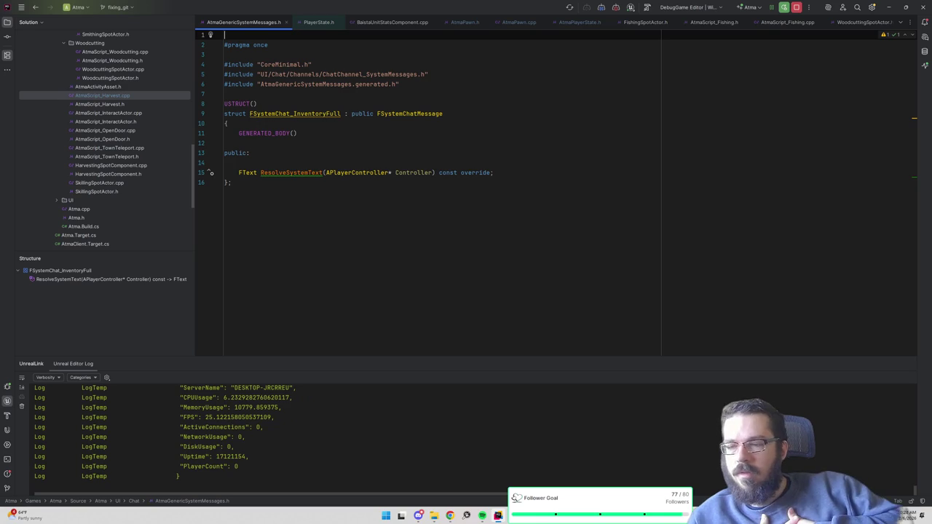
pyautogui.moveTo(443, 114)
pyautogui.mouseDown()
pyautogui.moveTo(224, 104)
pyautogui.moveTo(224, 94)
pyautogui.mouseUp()
pyautogui.hotkey('ctrl', 'c')
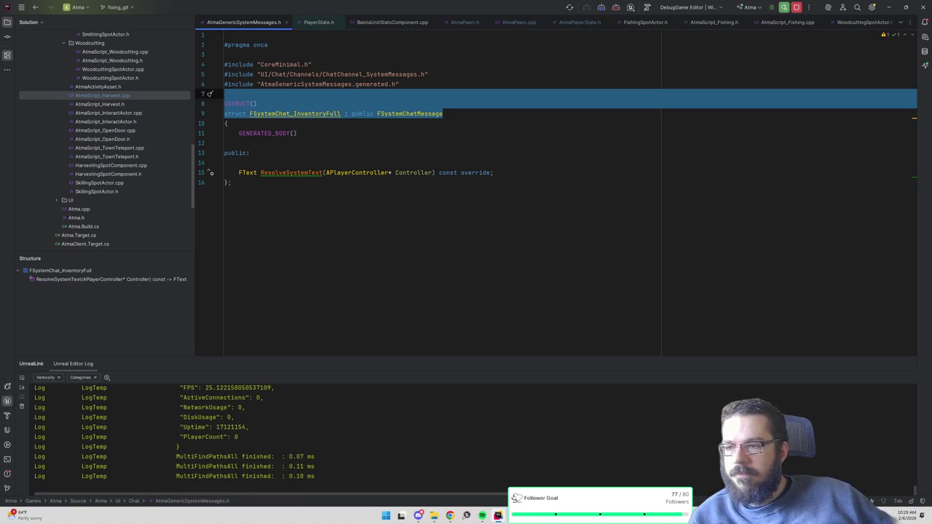
pyautogui.hotkey('ctrl', 'Tab')
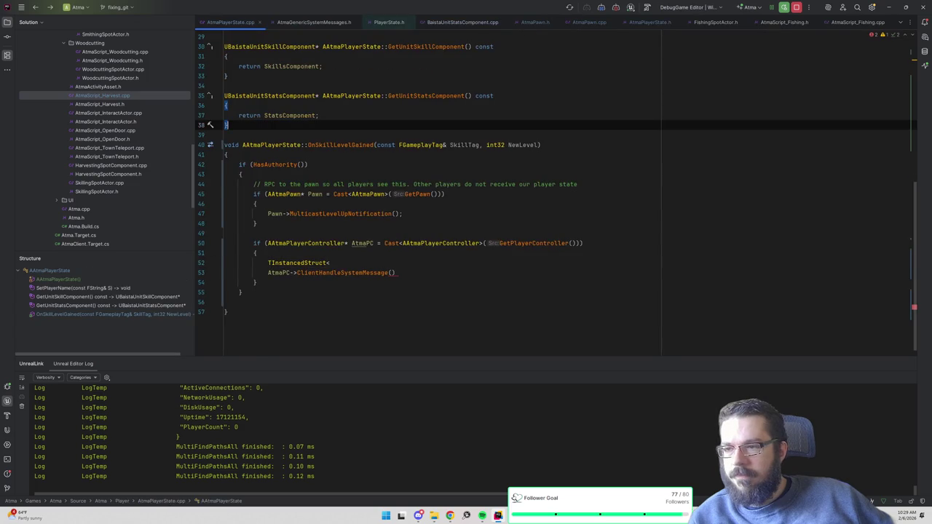
pyautogui.click(339, 262)
pyautogui.press('Up')
pyautogui.press('Up')
pyautogui.press('Up')
pyautogui.hotkey('ctrl', 'alt', 'Home')
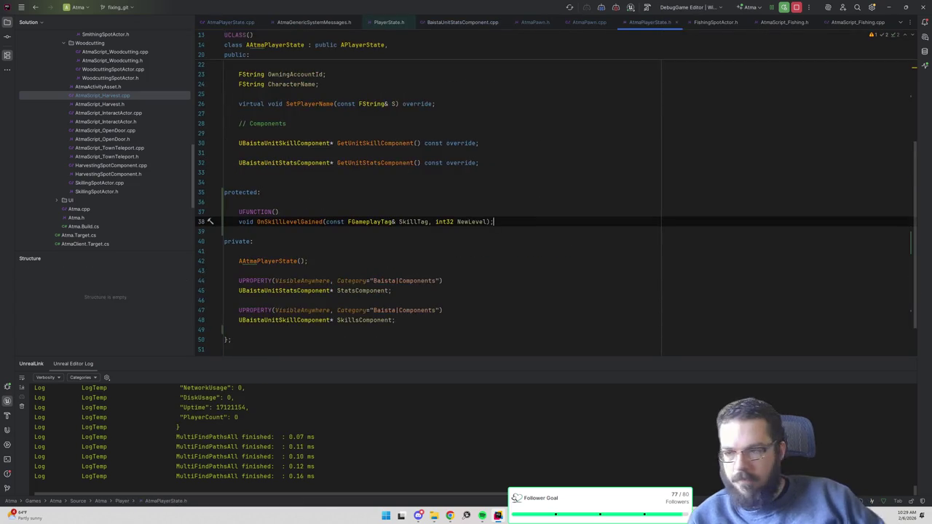
pyautogui.scroll(5, 553, 204)
pyautogui.click(296, 133)
# - Paste the struct declaration above AAtmaPlayerState with braces, GENERATED_BODY() and a public: section
pyautogui.press('Return')
pyautogui.hotkey('ctrl', 'v')
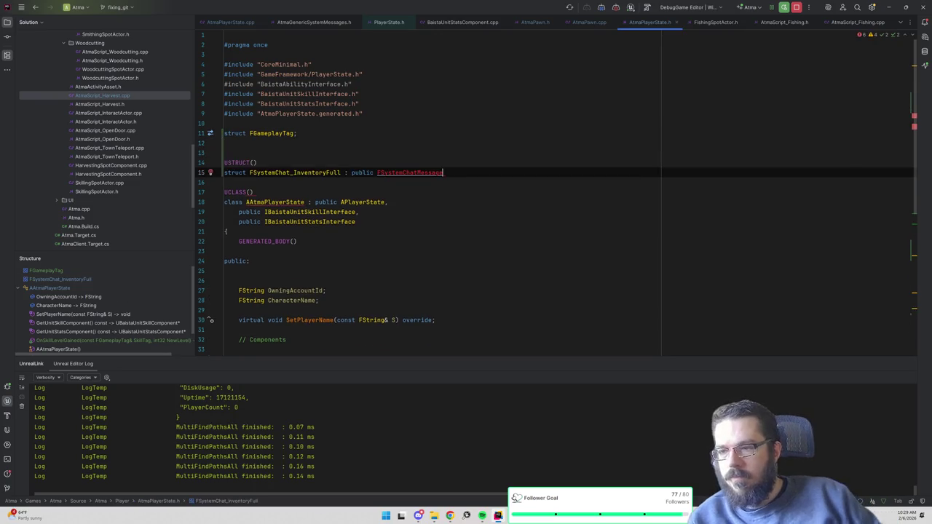
pyautogui.press('Return')
pyautogui.write('{')
pyautogui.press('Return')
pyautogui.write('};')
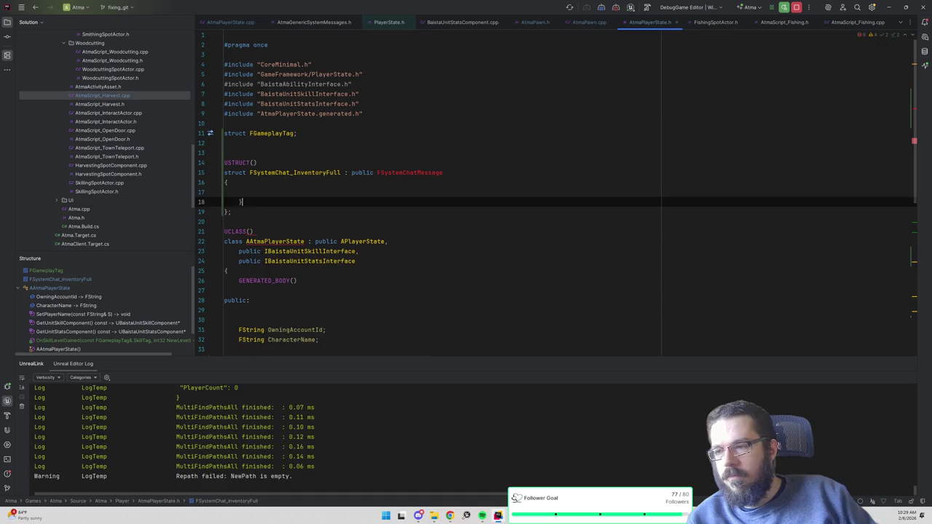
pyautogui.hotkey('shift', 'Down')
pyautogui.press('Delete')
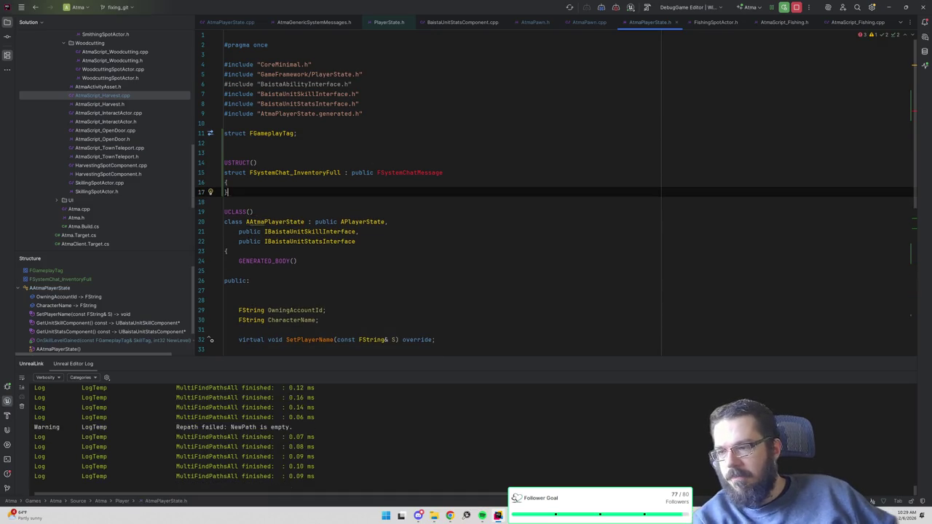
pyautogui.press('Up')
pyautogui.press('Return')
pyautogui.write('GENERATED')
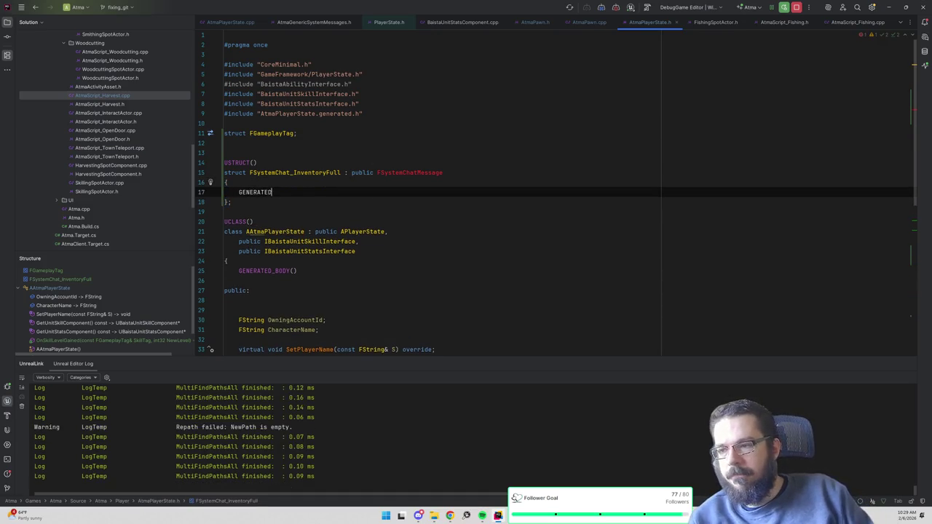
pyautogui.write('_BODY()')
pyautogui.press('Return')
pyautogui.press('Return')
pyautogui.write('public:')
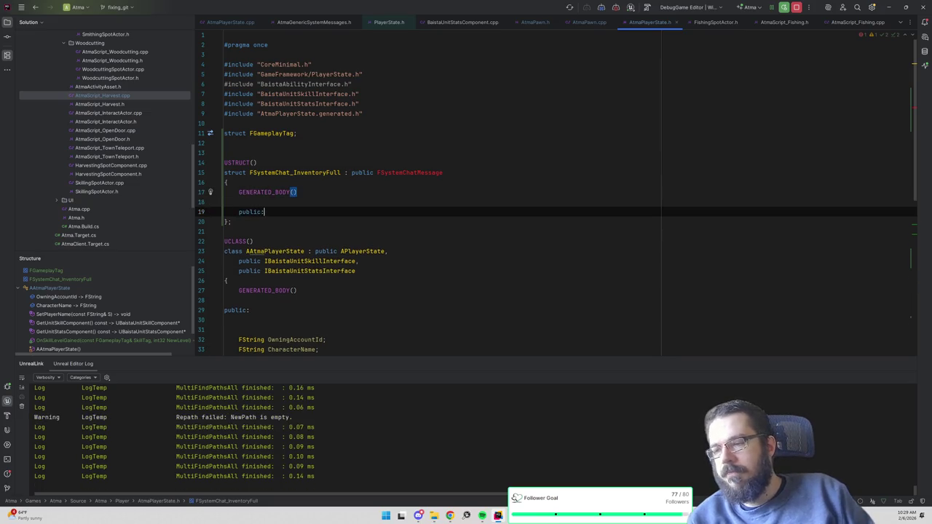
pyautogui.press('Return')
# - Add the include for FSystemChatMessage and rename the struct to FSystemChat_SkillLevelUp
pyautogui.rightClick(441, 173)
pyautogui.click(446, 177)
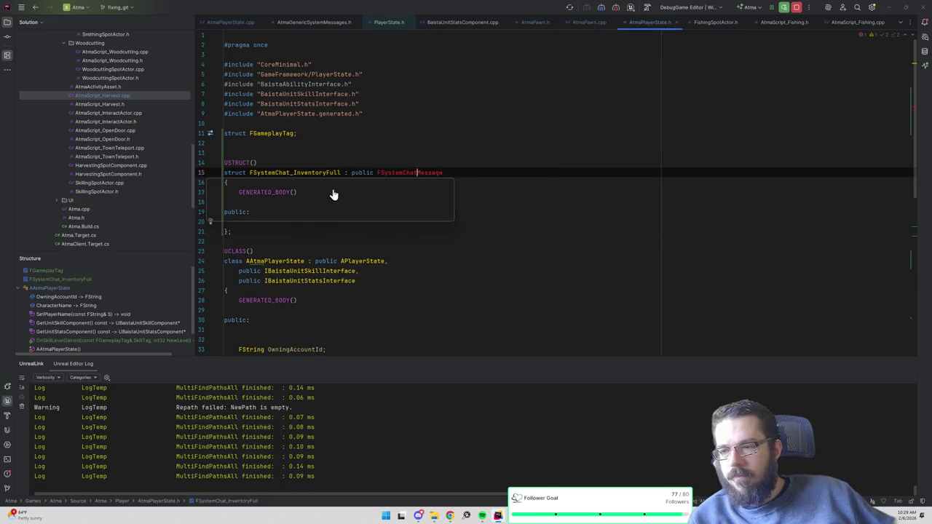
pyautogui.click(417, 173)
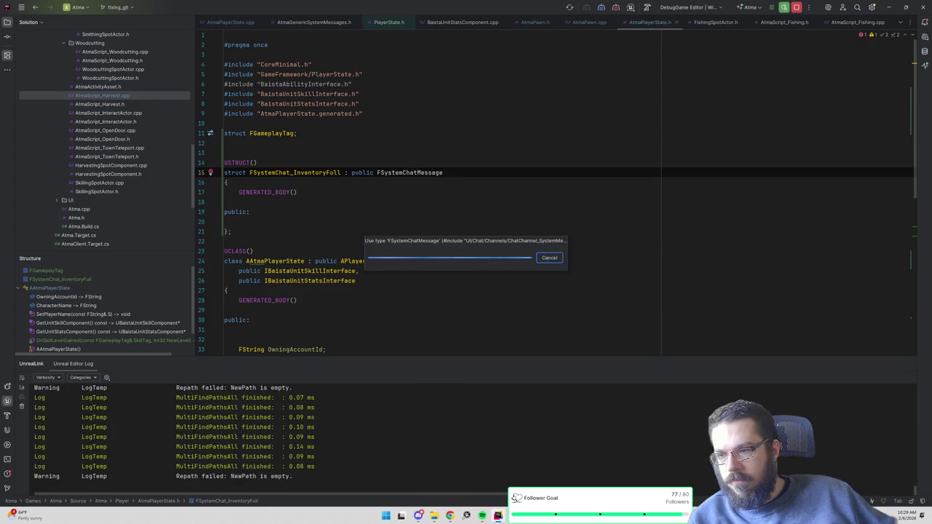
pyautogui.hotkey('alt', 'Return')
pyautogui.click(257, 162)
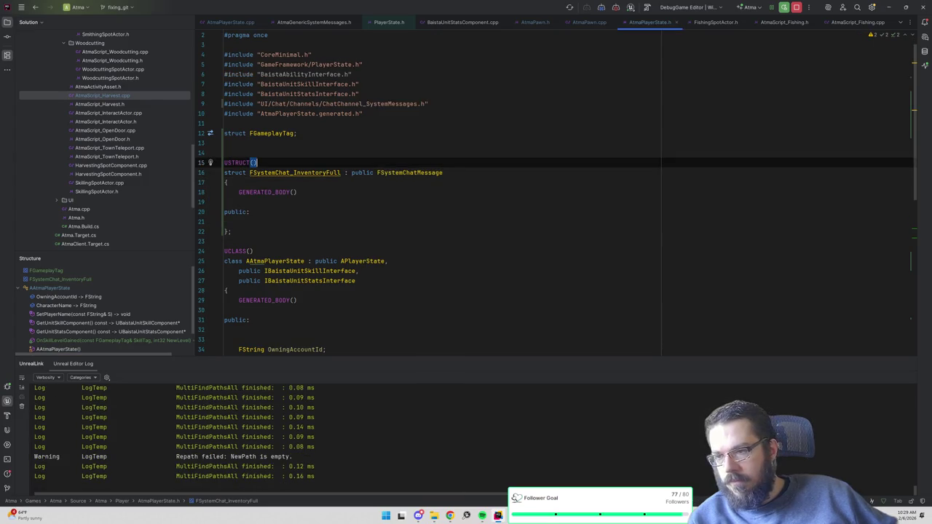
pyautogui.moveTo(340, 173); pyautogui.dragTo(293, 173)
pyautogui.press('BackSpace')
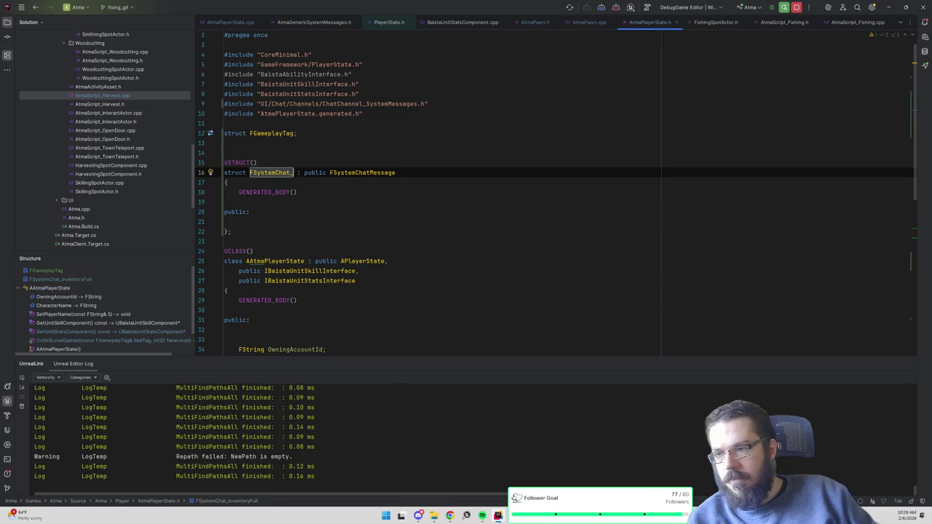
pyautogui.write('SkillLevelUp')
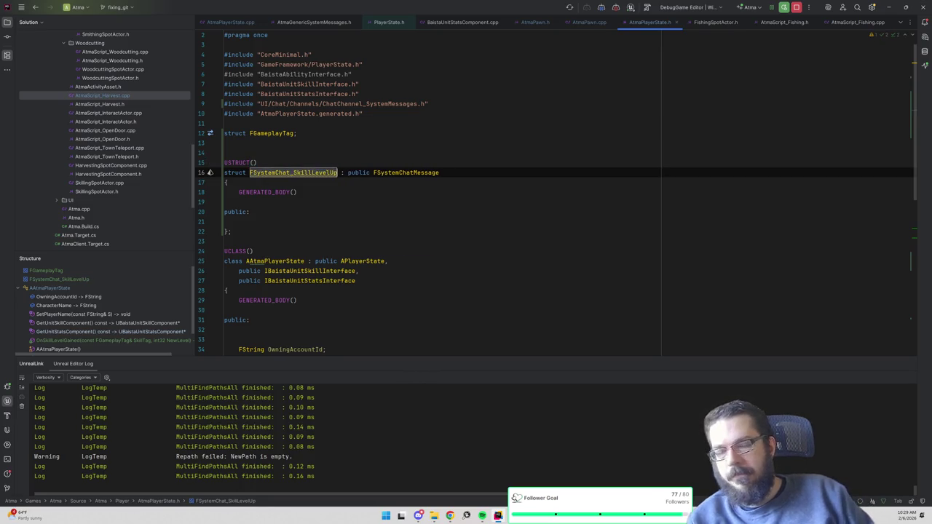
# - Declare FText ResolveSystemText(APlayerController* Controller) const override under public:
pyautogui.click(450, 517)
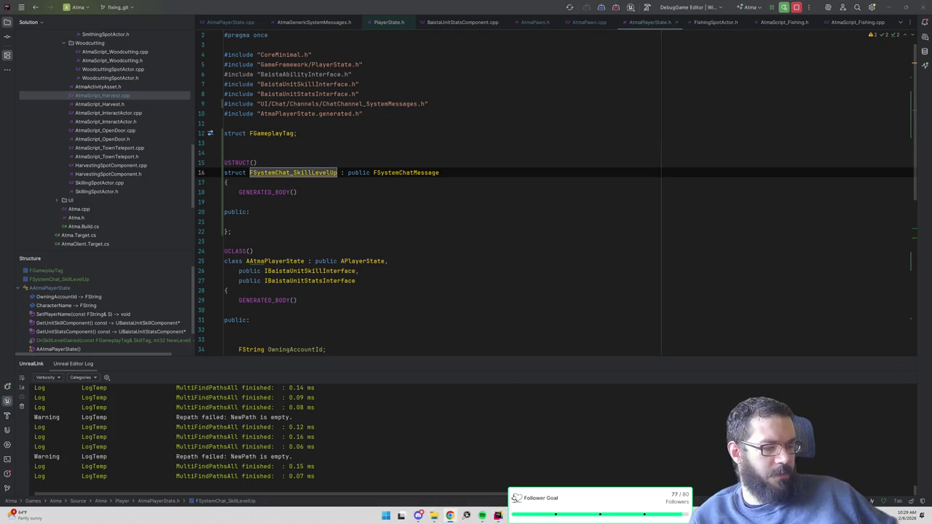
pyautogui.click(238, 221)
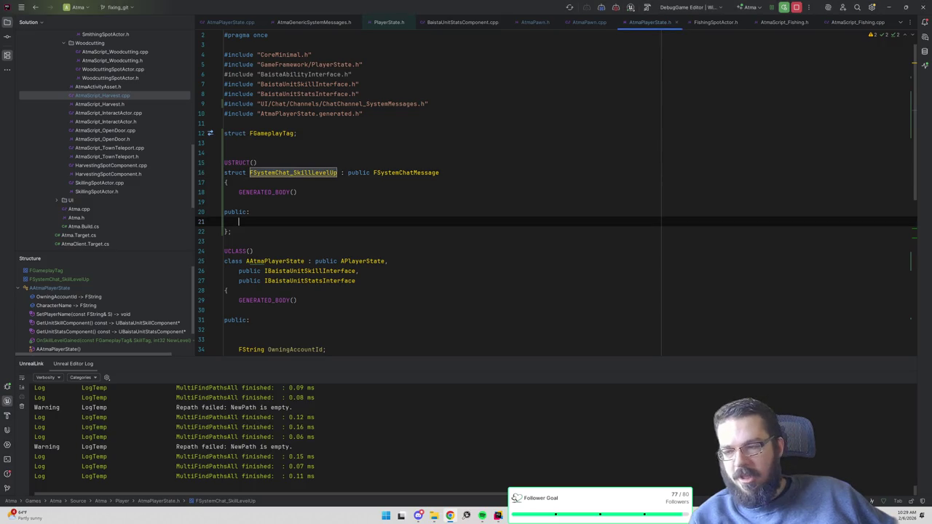
pyautogui.press('Return')
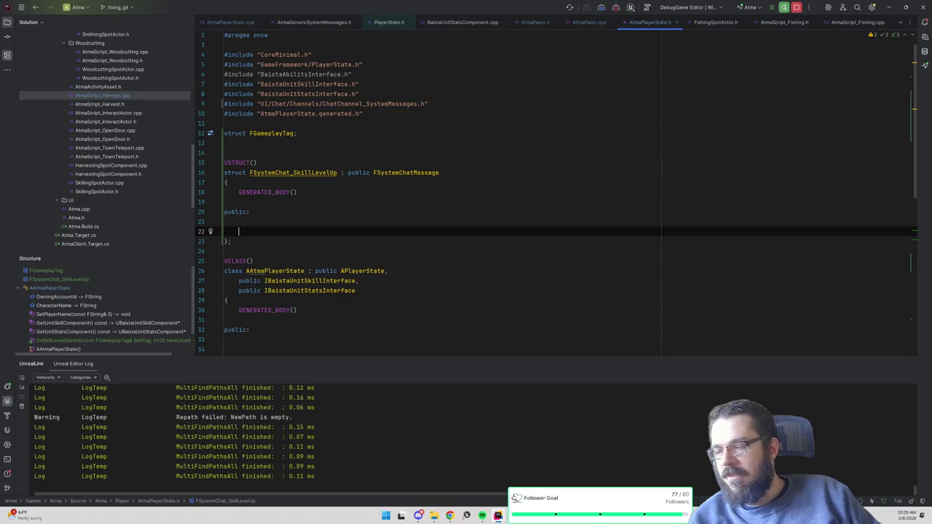
pyautogui.write('U')
pyautogui.press('BackSpace')
pyautogui.write('FTex')
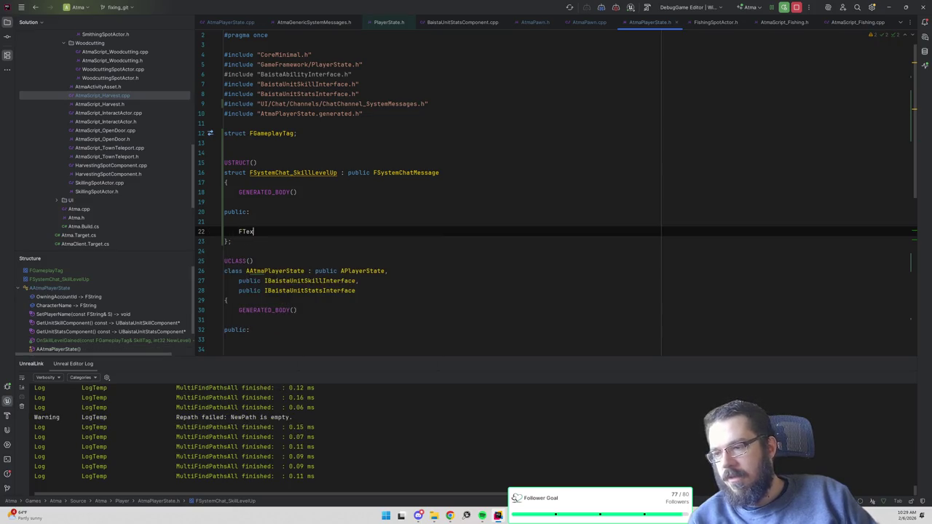
pyautogui.write('t Res')
pyautogui.press('Return')
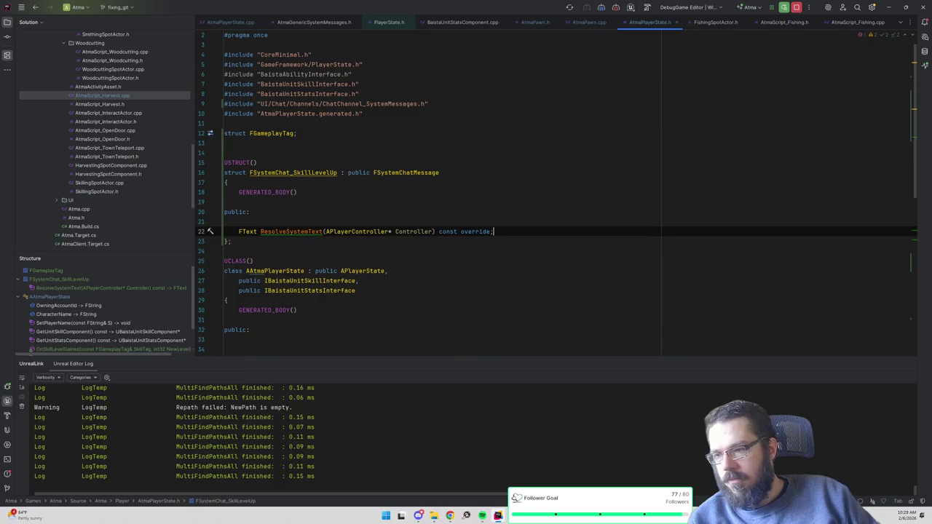
pyautogui.rightClick(298, 232)
pyautogui.rightClick(303, 235)
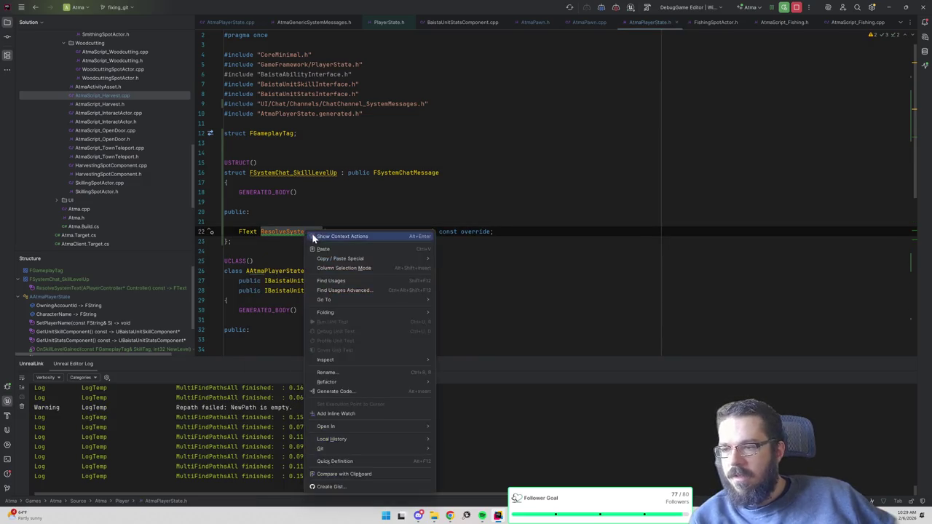
# - Generate the FSystemChat_SkillLevelUp::ResolveSystemText definition in AtmaPlayerState.cpp
pyautogui.press('Escape')
pyautogui.hotkey('alt', 'Return')
pyautogui.click(270, 243)
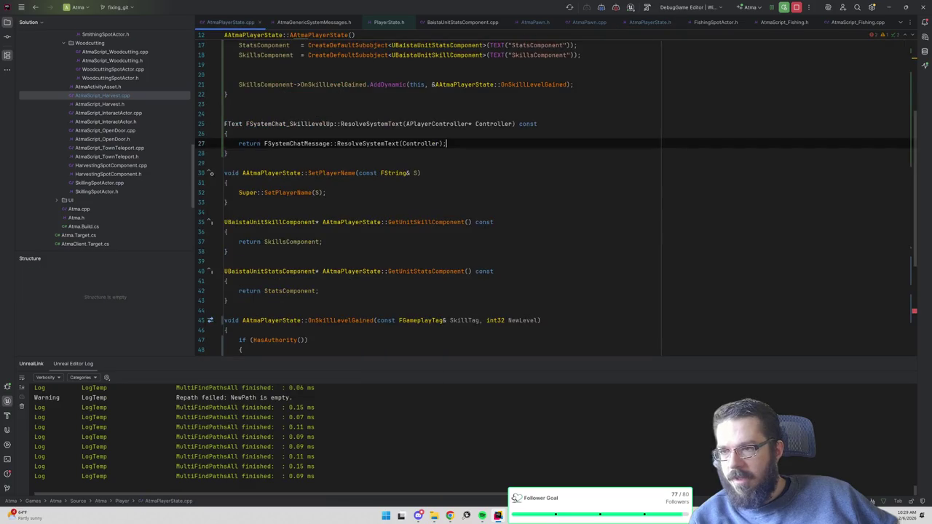
# - Go to AtmaScript_Fishing.cpp to take its AtmaStrings.h and AtmaGenericSystemMessages.h includes
pyautogui.hotkey('ctrl', 'shift', 'n')
pyautogui.write('atmate')
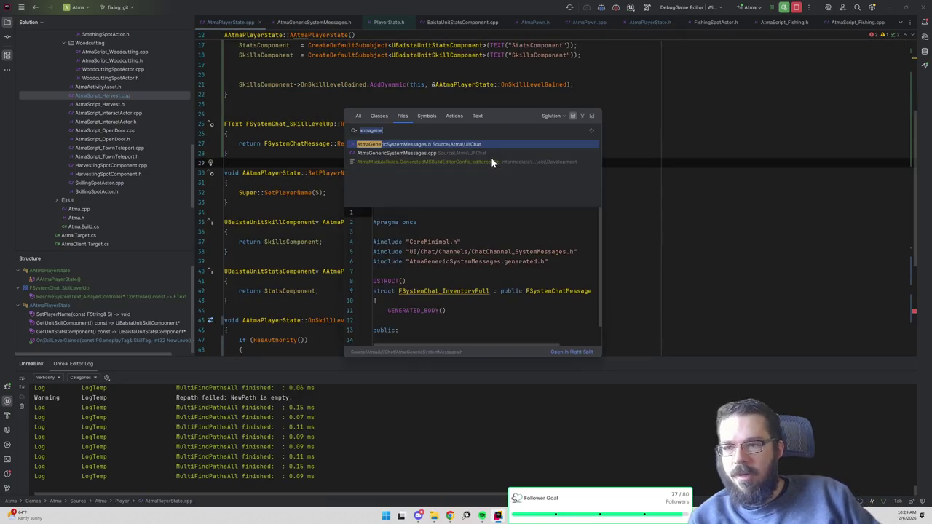
pyautogui.write('xt')
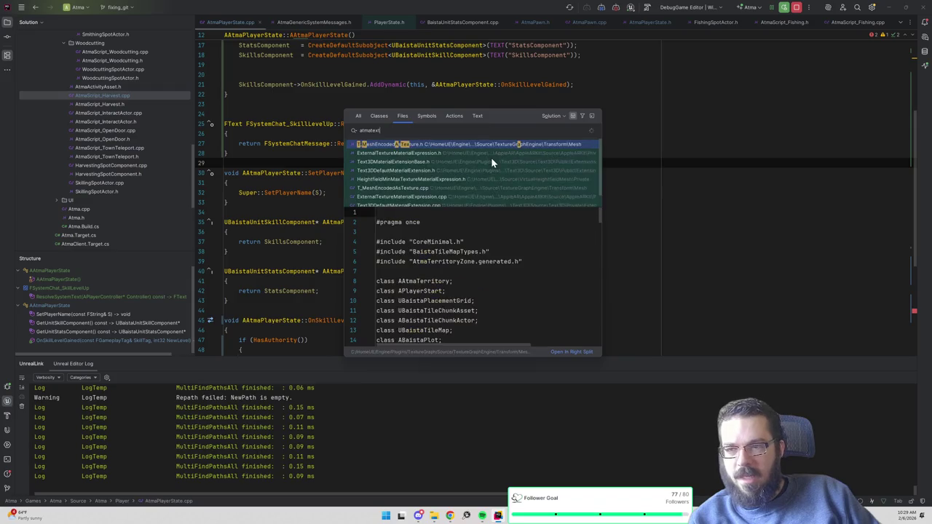
pyautogui.press('BackSpace')
pyautogui.press('BackSpace')
pyautogui.press('BackSpace')
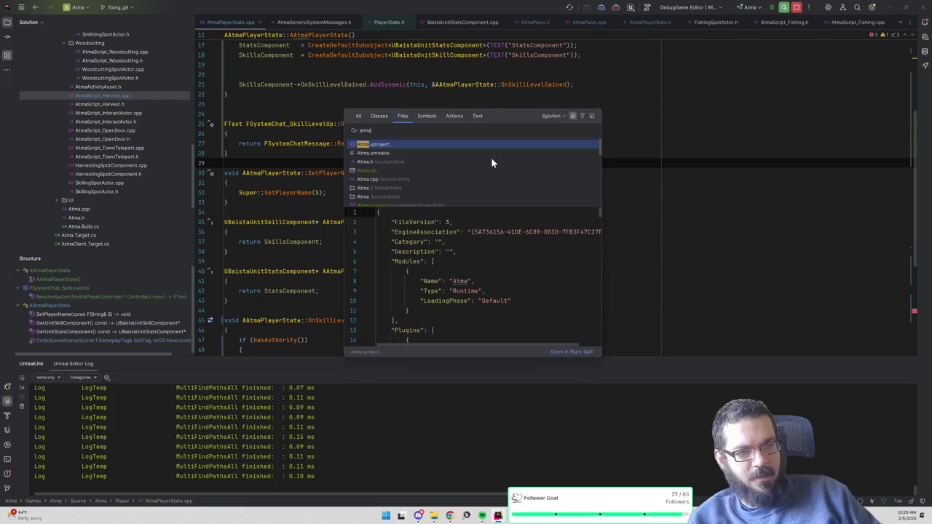
pyautogui.write('mess')
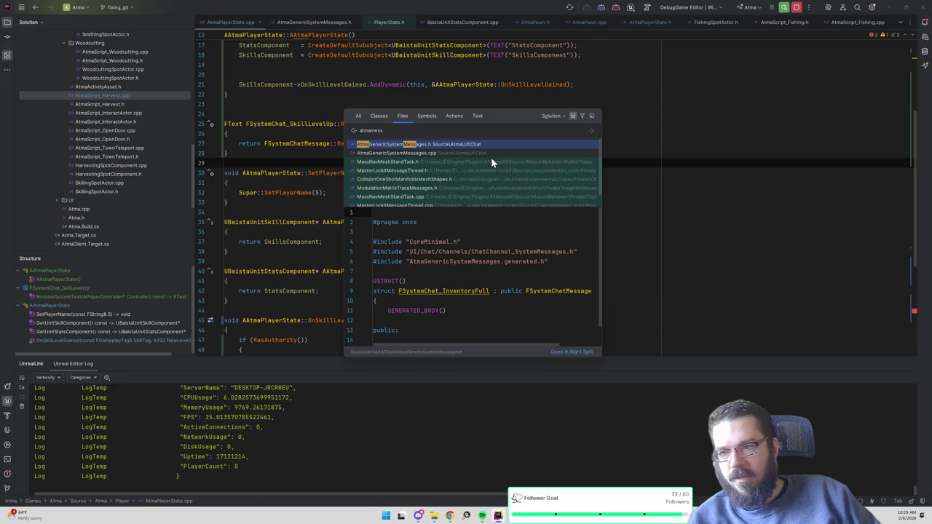
pyautogui.press('Escape')
pyautogui.hotkey('ctrl', 'shift', 't')
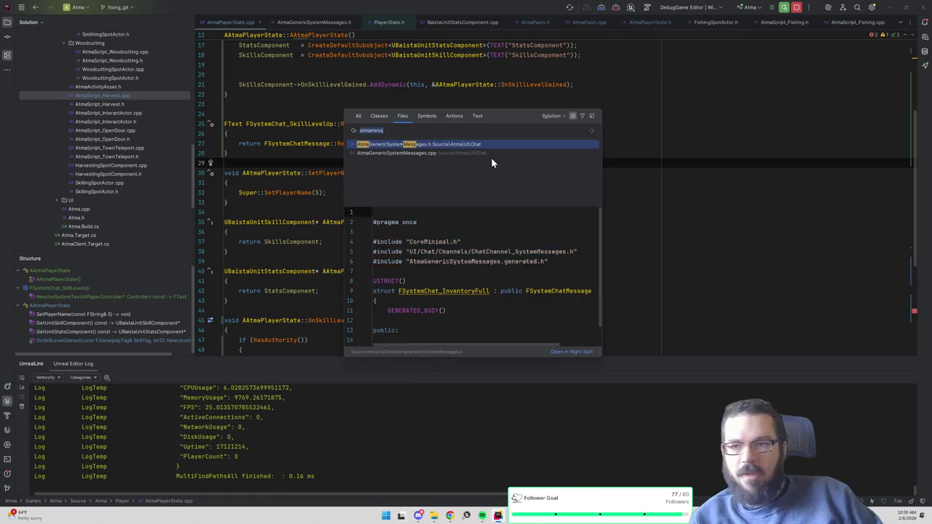
pyautogui.press('Escape')
pyautogui.click(779, 22)
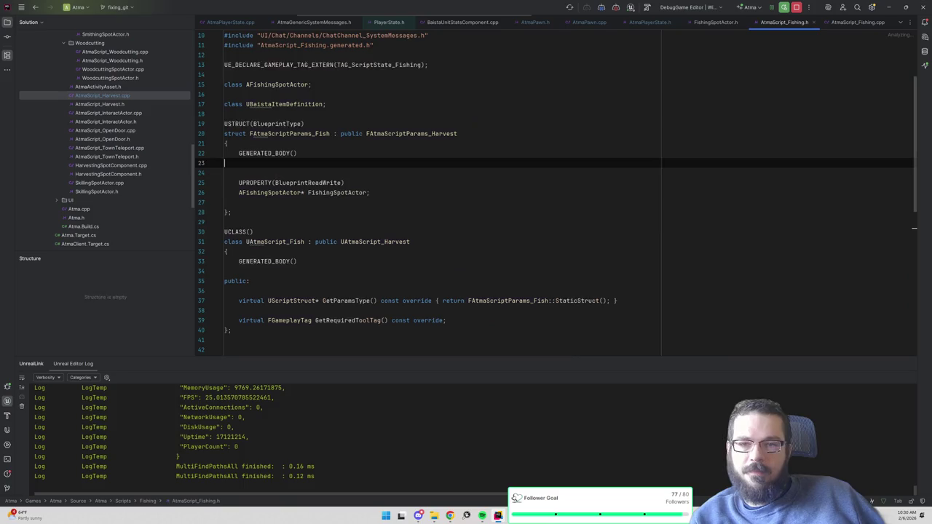
pyautogui.hotkey('ctrl', 'alt', 'Home')
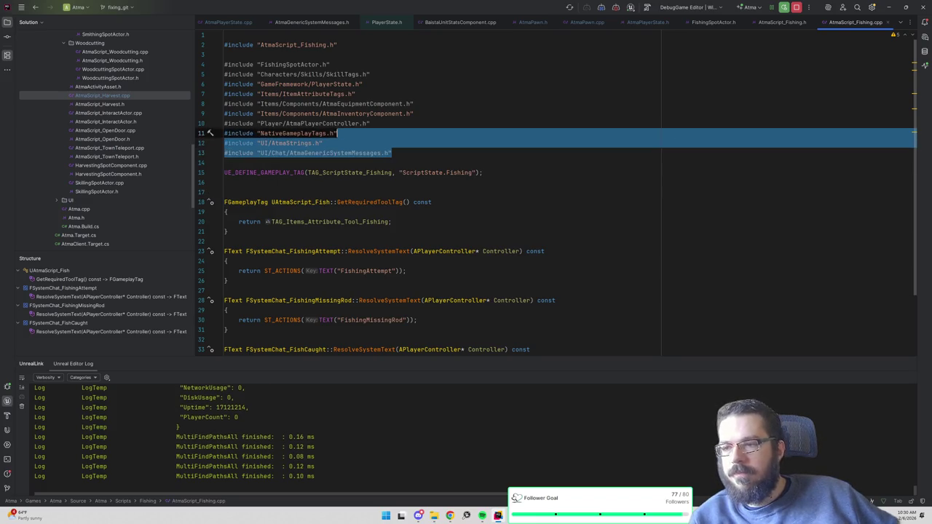
pyautogui.hotkey('ctrl', 'Tab')
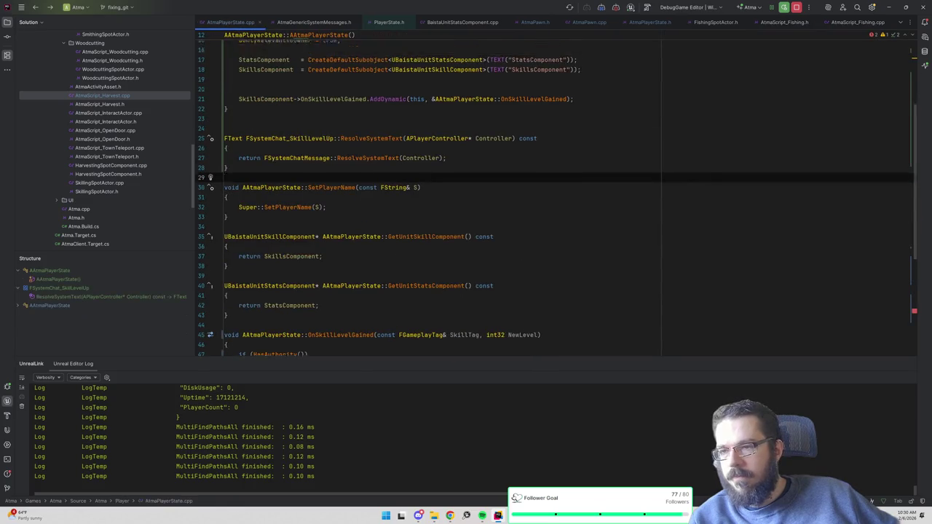
# - Paste the AtmaStrings.h and AtmaGenericSystemMessages.h includes after AtmaPawn.h in AtmaPlayerState.cpp
pyautogui.scroll(5, 553, 189)
pyautogui.click(341, 104)
pyautogui.write('#include "UI/AtmaStrings.h" #include "UI/Chat/AtmaGenericSystemMessages.h"')
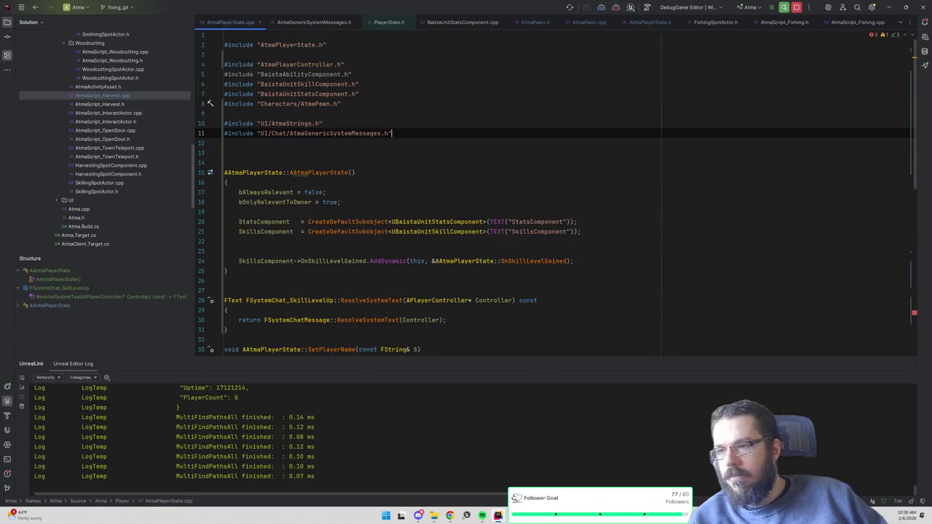
pyautogui.click(341, 104)
pyautogui.press('Delete')
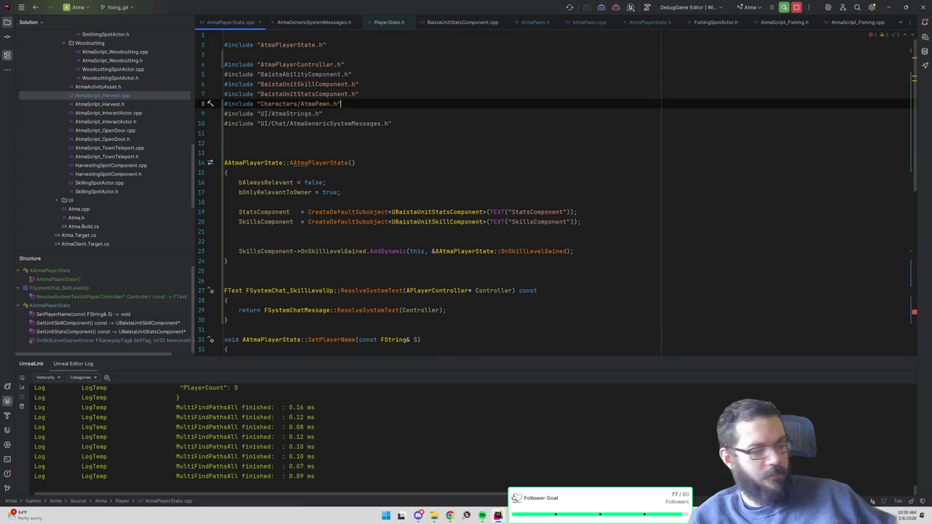
pyautogui.scroll(-3, 553, 189)
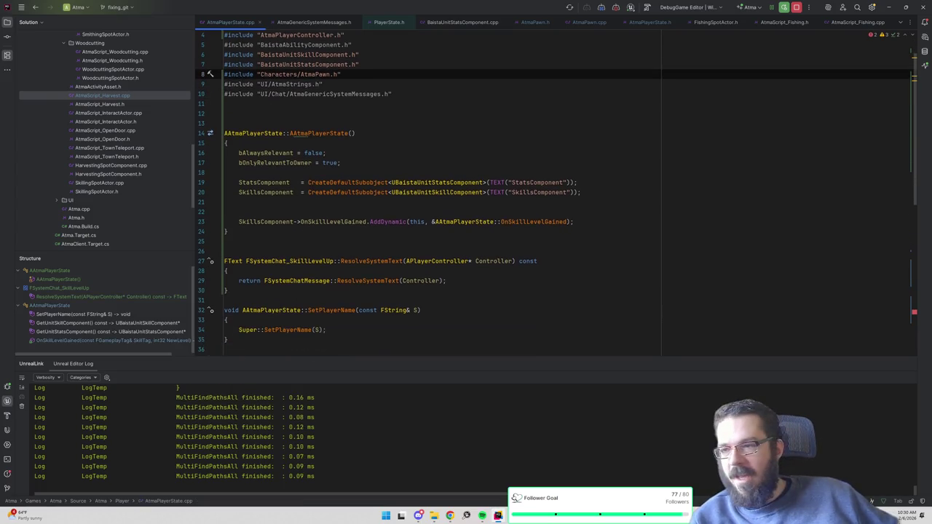
pyautogui.scroll(3, 553, 189)
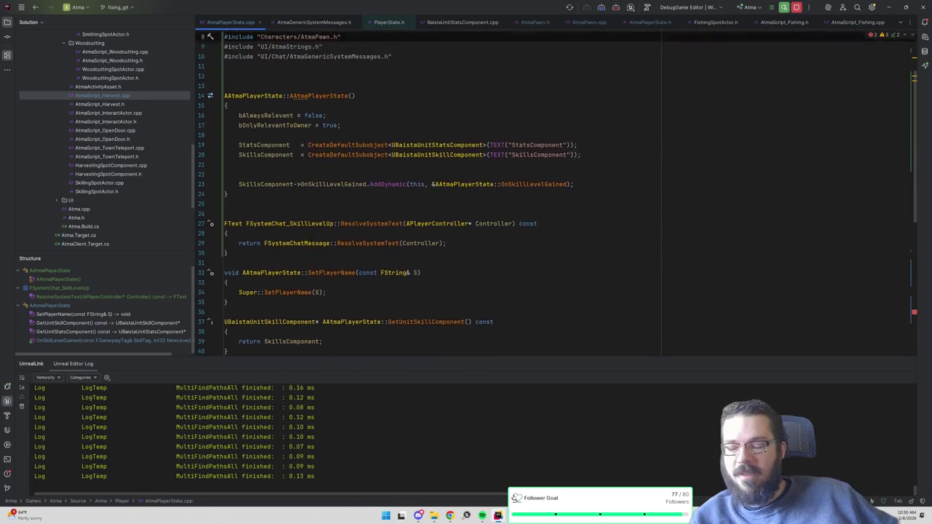
pyautogui.scroll(-6, 554, 189)
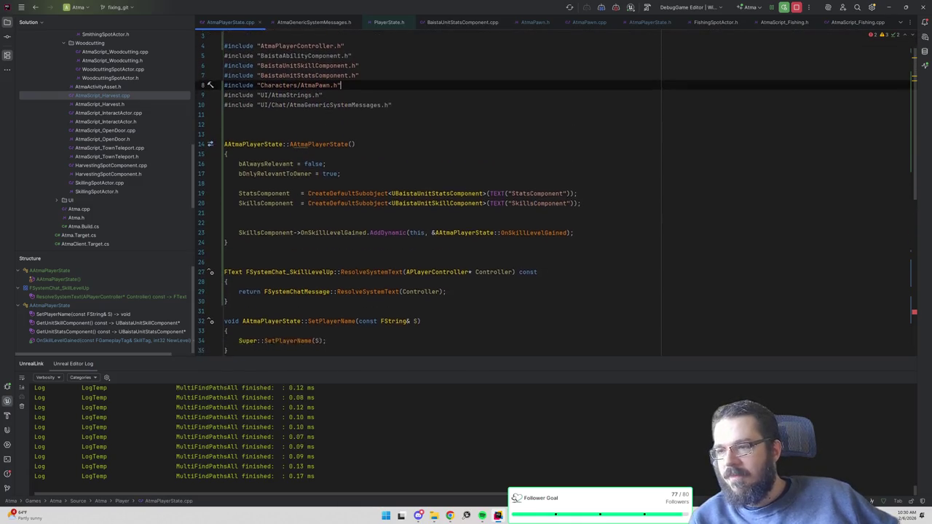
pyautogui.scroll(3, 553, 190)
pyautogui.click(210, 231)
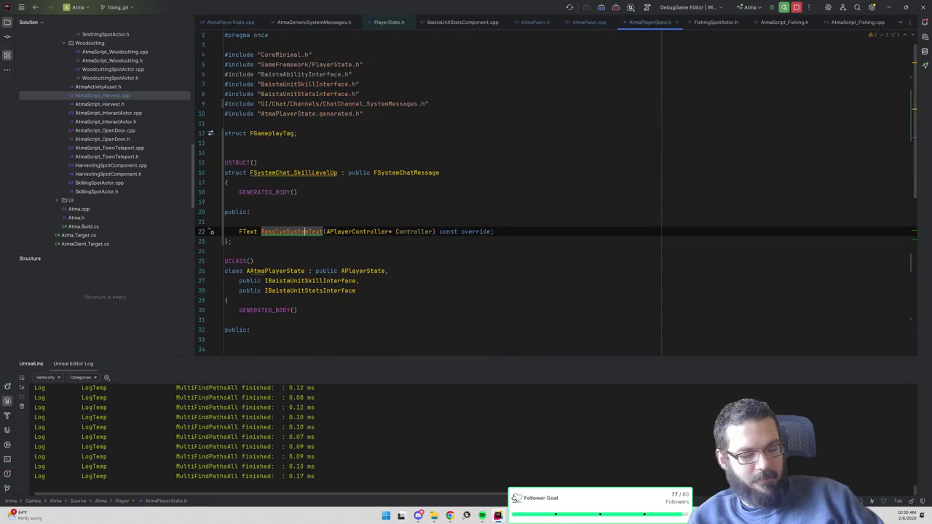
# - Navigate from the FSystemChat_SkillLevelUp declaration to its ResolveSystemText definition in the .cpp
pyautogui.click(319, 173)
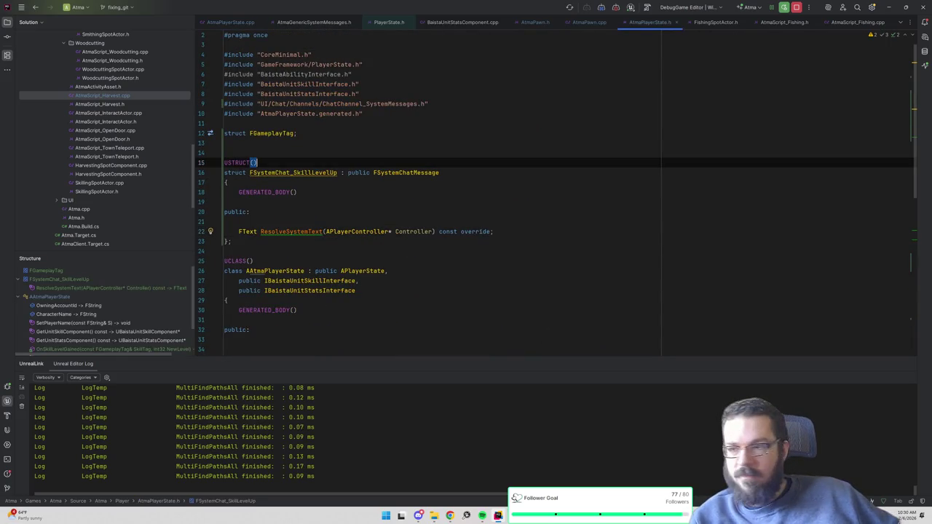
pyautogui.rightClick(319, 173)
pyautogui.rightClick(290, 231)
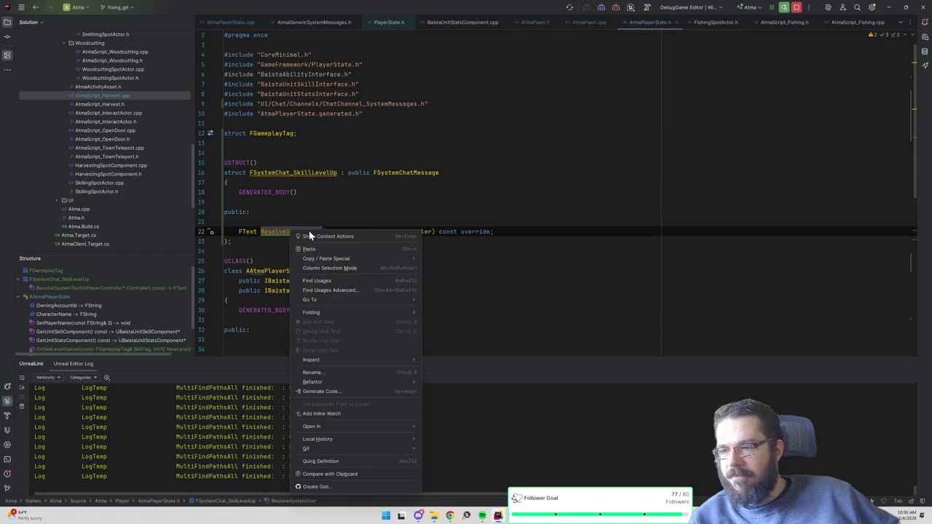
pyautogui.click(311, 231)
pyautogui.rightClick(308, 233)
pyautogui.click(318, 237)
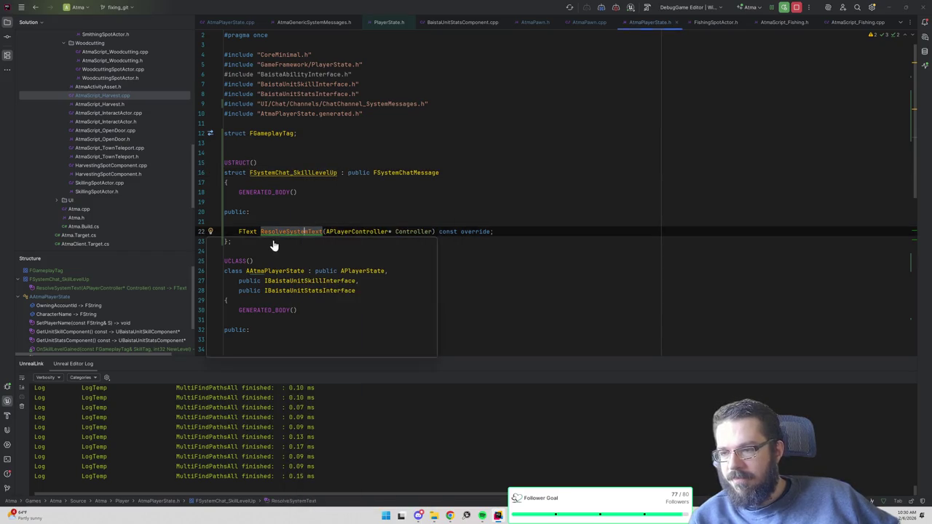
pyautogui.moveTo(263, 245)
pyautogui.press('Escape')
pyautogui.doubleClick(294, 233)
pyautogui.keyDown('ctrl'); pyautogui.click(288, 233); pyautogui.keyUp('ctrl')
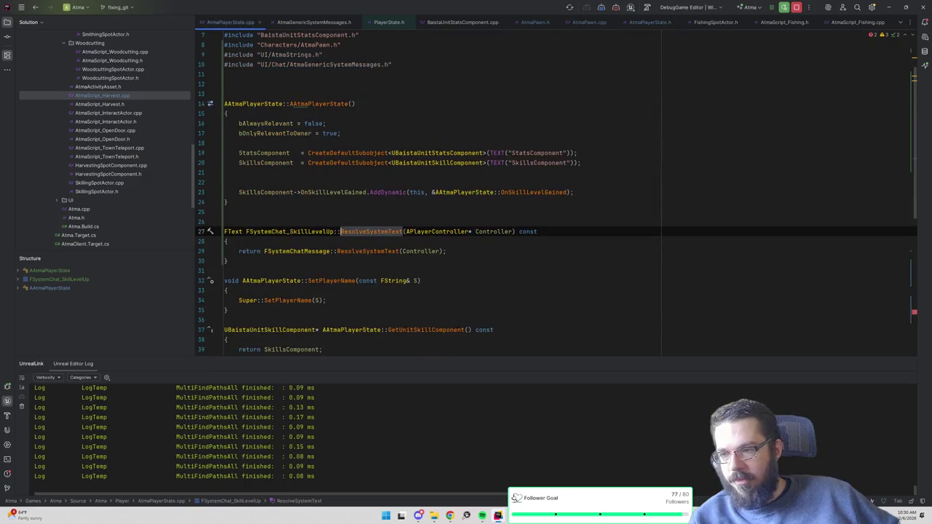
# - Delete the default return statement from the ResolveSystemText body
pyautogui.click(446, 251)
pyautogui.hotkey('shift', 'Up')
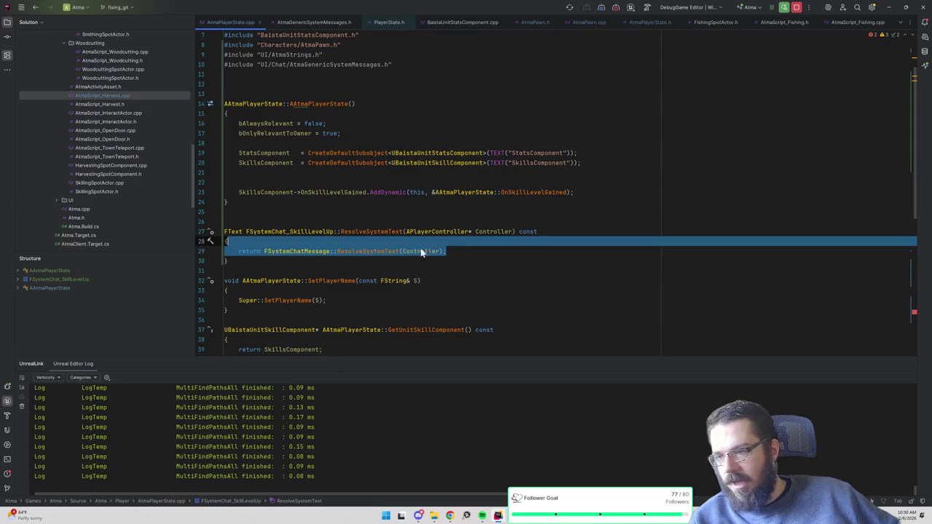
pyautogui.press('BackSpace')
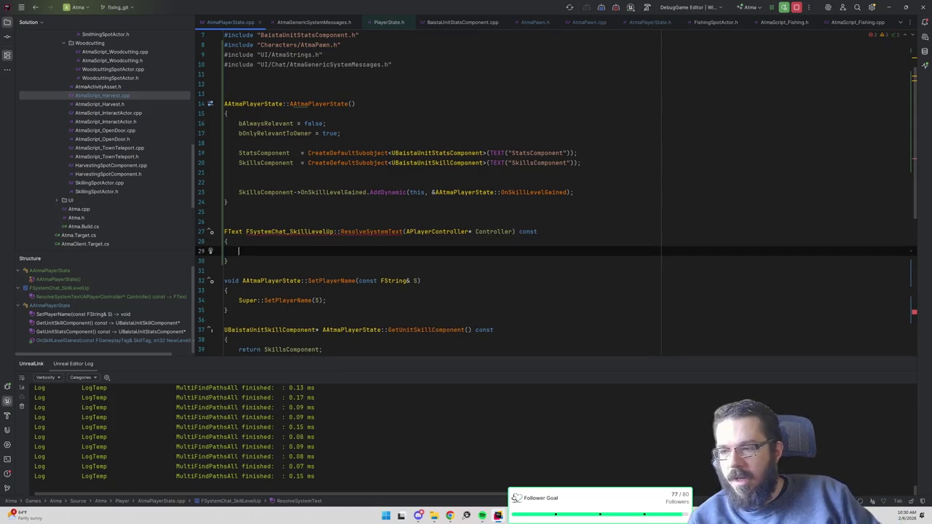
# - Copy the SKILLS ST_DEFINE_REF line from AtmaStrings.h and paste it into AtmaPlayerState.cpp
pyautogui.keyDown('ctrl'); pyautogui.click(291, 58); pyautogui.keyUp('ctrl')
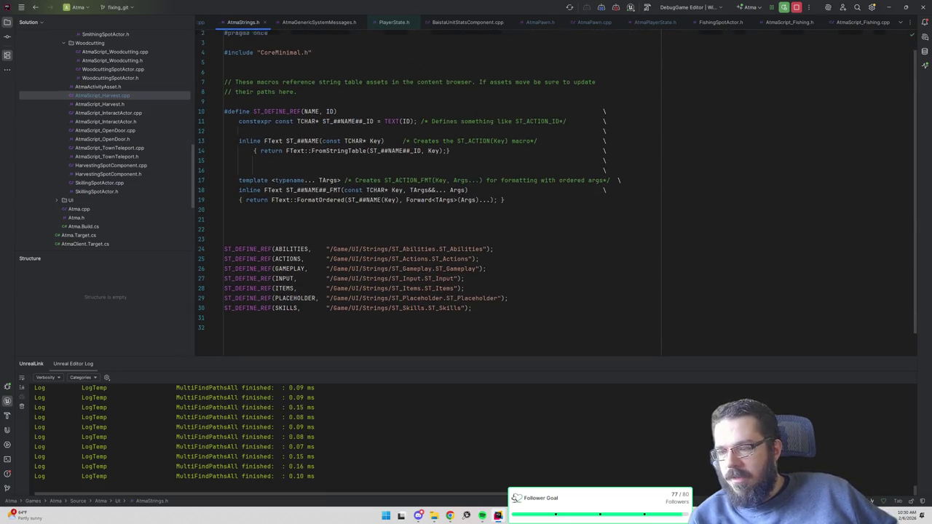
pyautogui.scroll(-2, 556, 186)
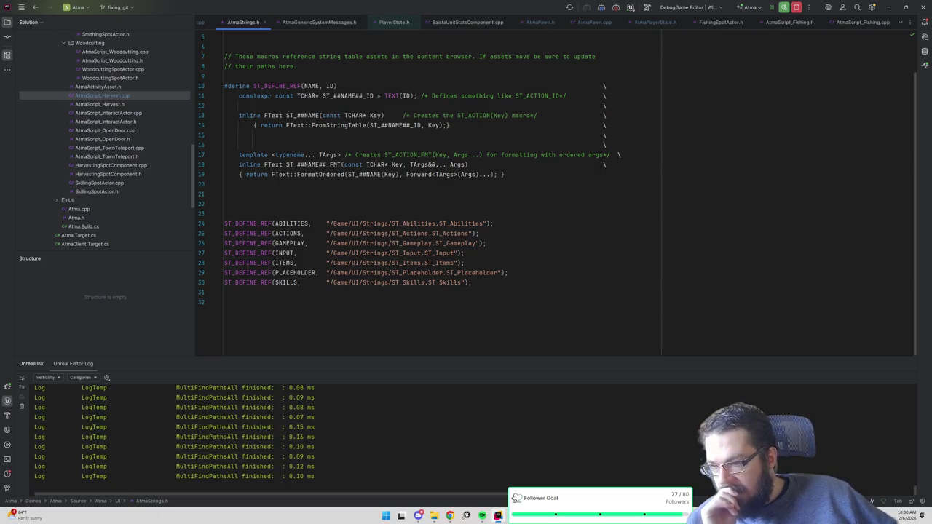
pyautogui.doubleClick(290, 243)
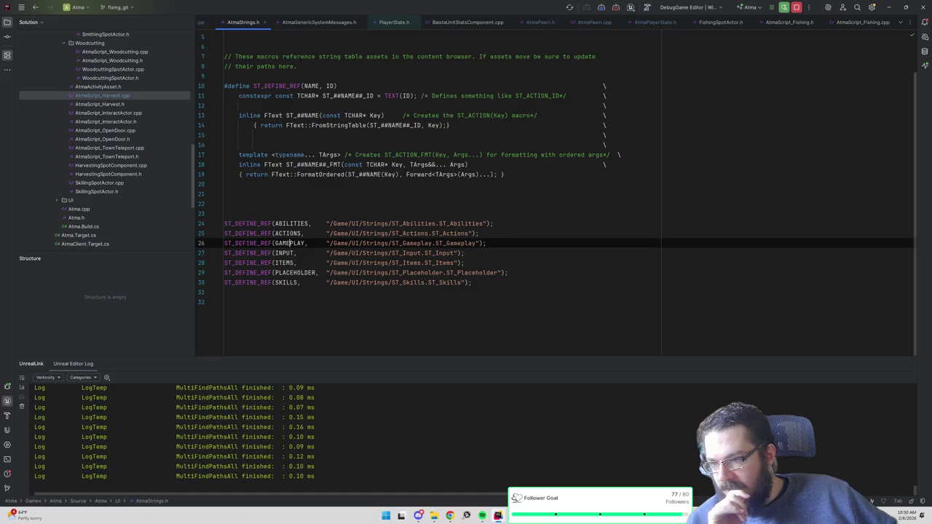
pyautogui.tripleClick(277, 282)
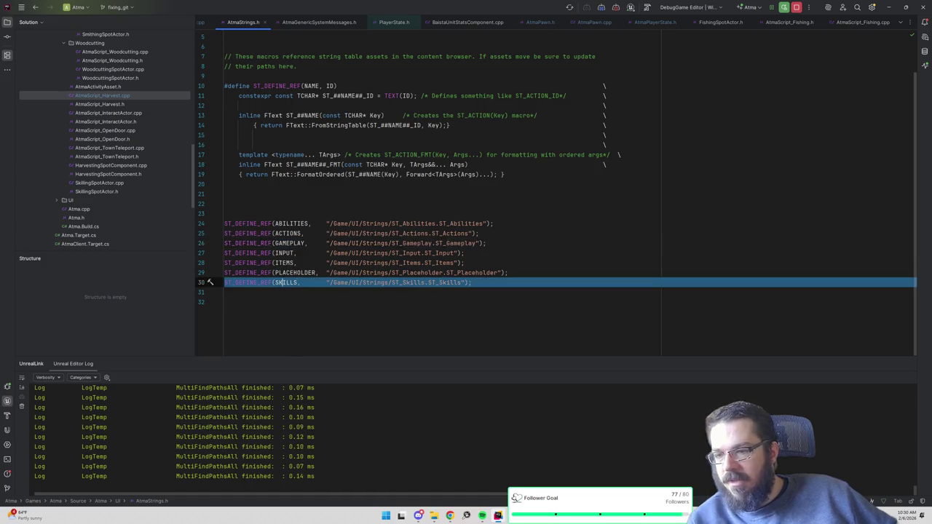
pyautogui.hotkey('ctrl', 'Home')
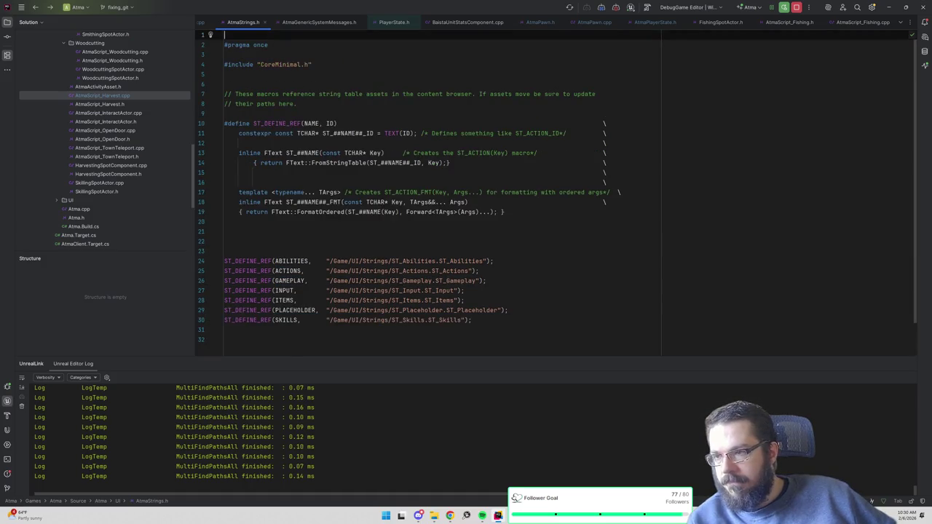
pyautogui.hotkey('ctrl', 'Tab')
pyautogui.hotkey('ctrl', 'v')
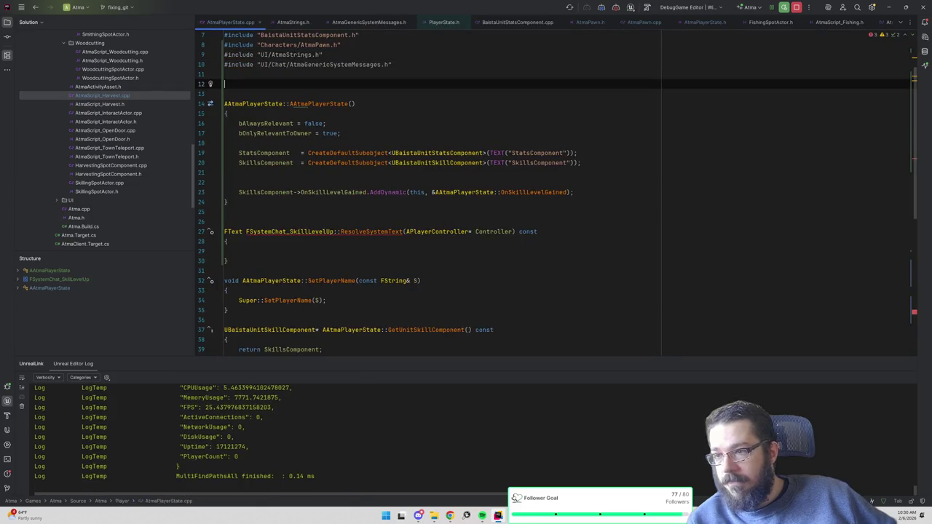
# - Place the SKILLS definition below the includes and compare it against AtmaStrings.h
pyautogui.press('Return')
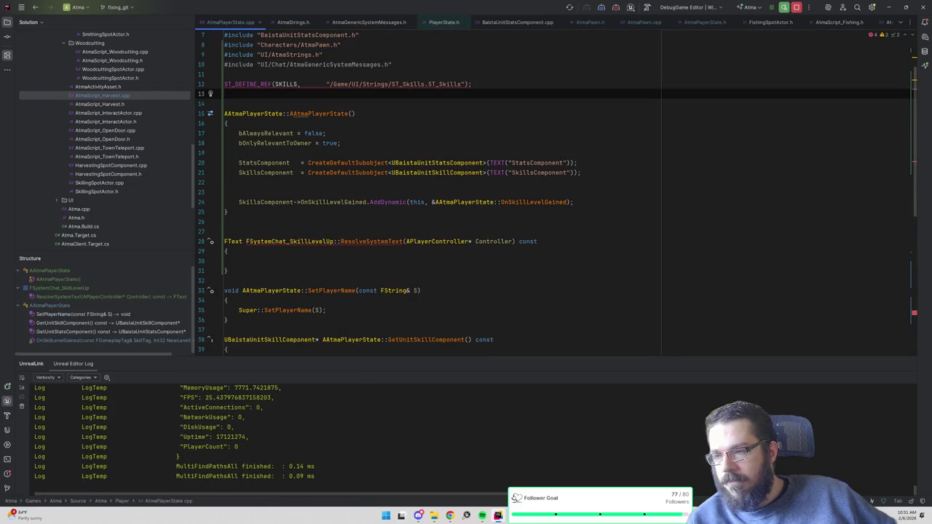
pyautogui.hotkey('ctrl', 'Tab')
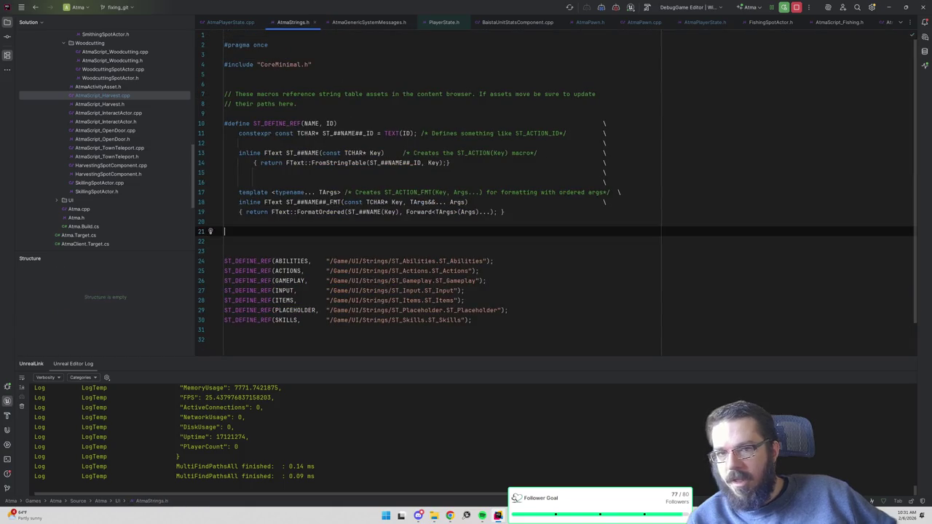
pyautogui.hotkey('ctrl', 'Tab')
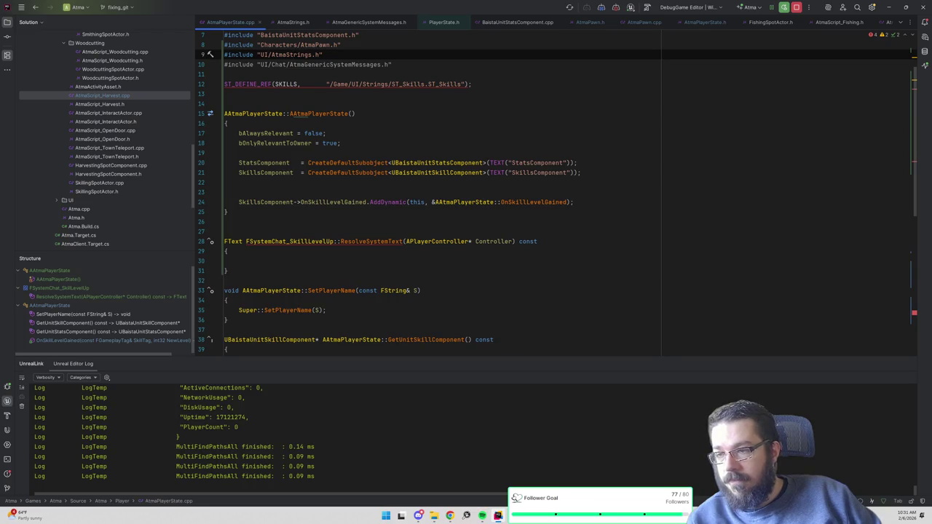
pyautogui.hotkey('ctrl', 'Tab')
pyautogui.hotkey('ctrl', 'Tab')
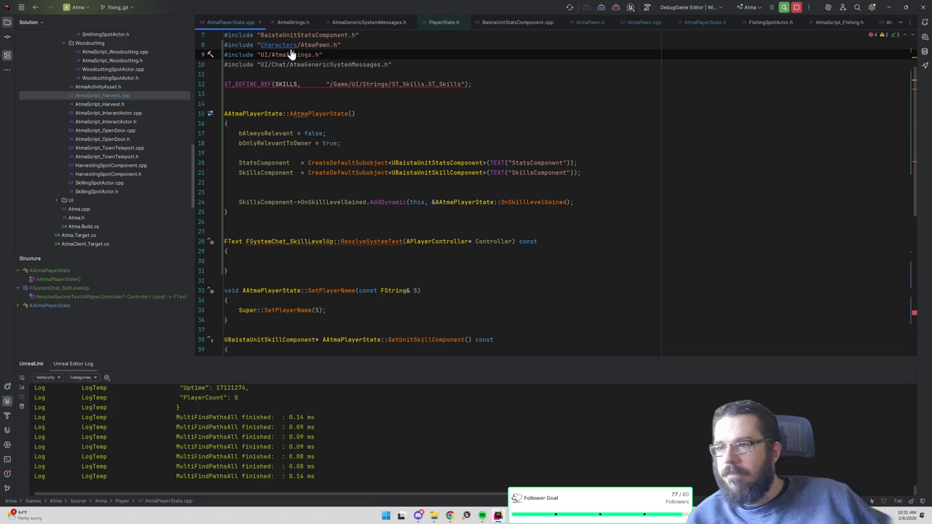
pyautogui.press('Up')
pyautogui.hotkey('ctrl', 'Tab')
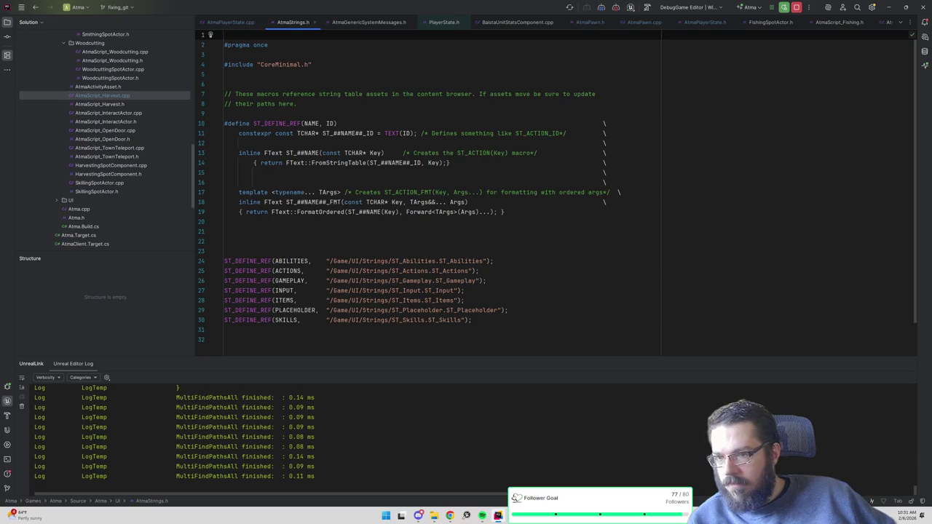
pyautogui.hotkey('ctrl', 'Tab')
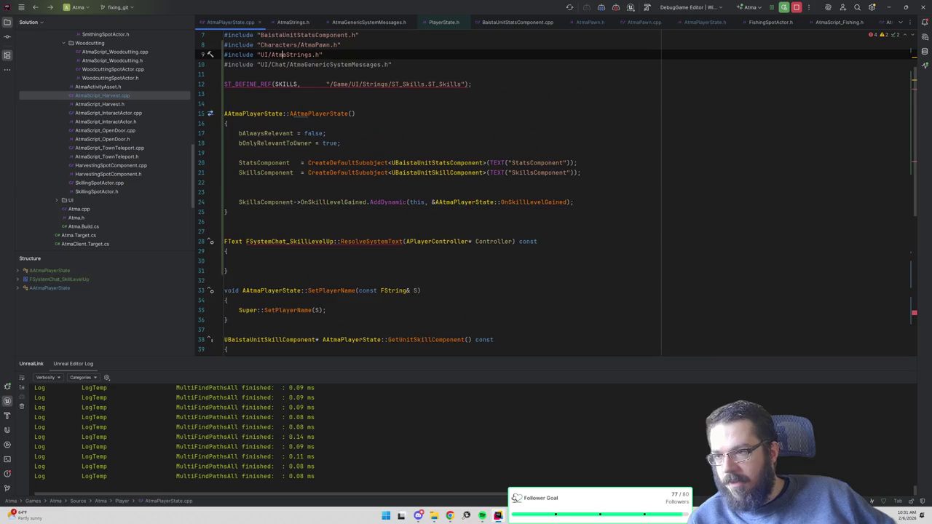
# - Open AtmaStrings.h from its include to check the existing SKILLS string-table definition
pyautogui.moveTo(291, 85)
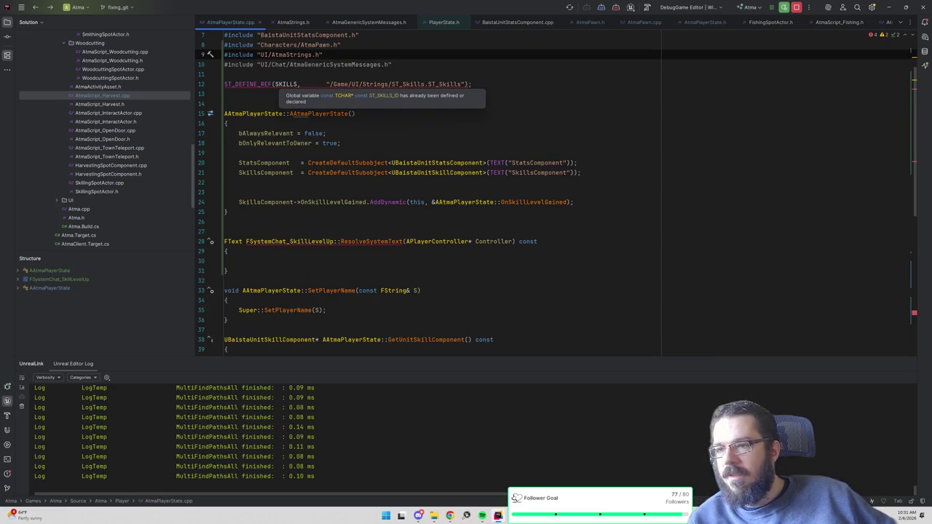
pyautogui.hotkey('ctrl', 'b')
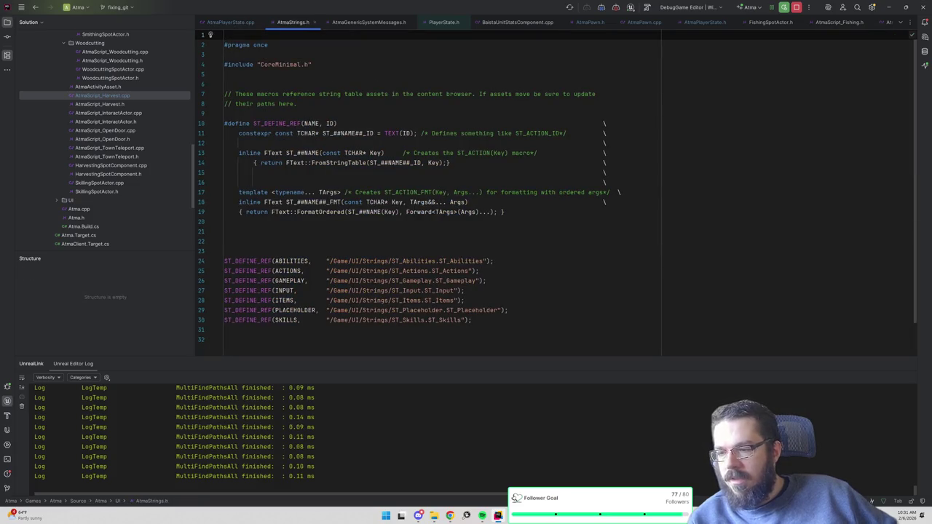
pyautogui.scroll(-2, 553, 189)
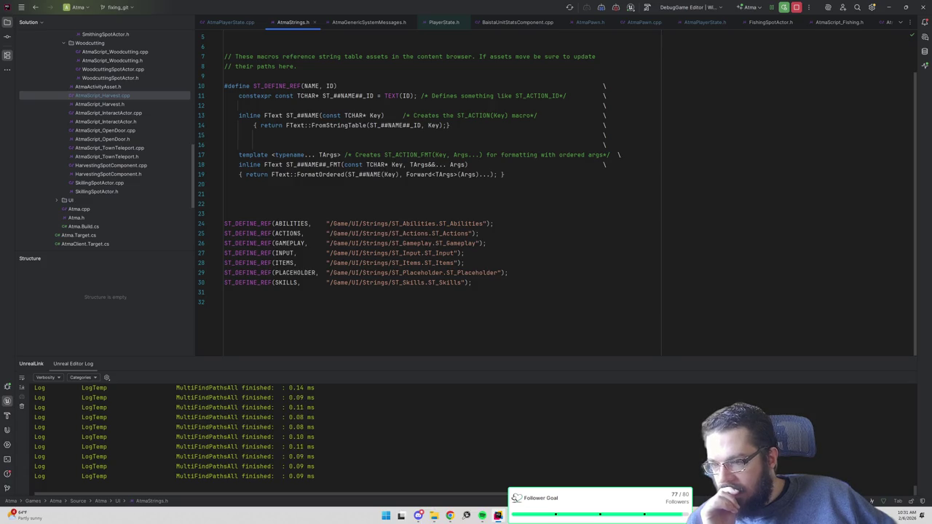
pyautogui.scroll(2, 553, 190)
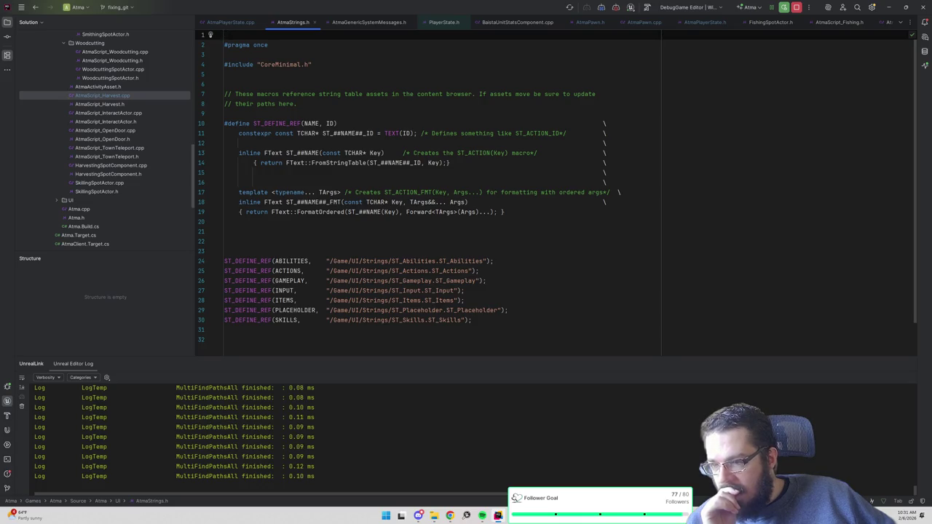
pyautogui.scroll(-1, 556, 186)
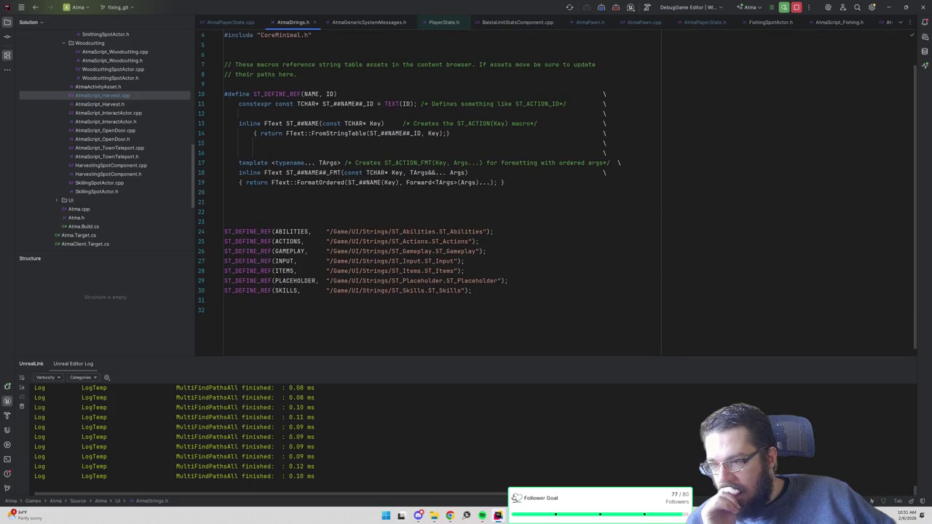
pyautogui.hotkey('ctrl', 'Home')
pyautogui.click(224, 231)
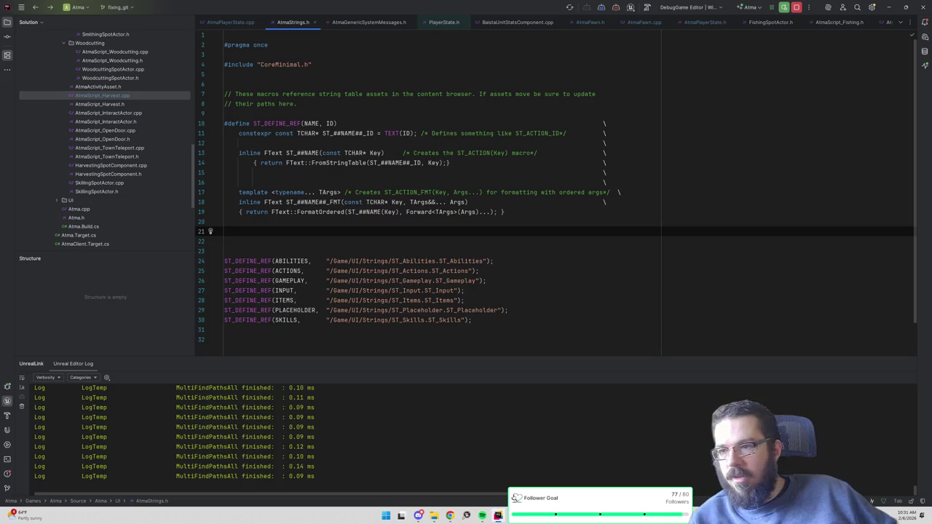
# - Inspect how AtmaScript_Fishing.cpp's ResolveSystemText returns ST_ACTIONS string-table text
pyautogui.click(846, 22)
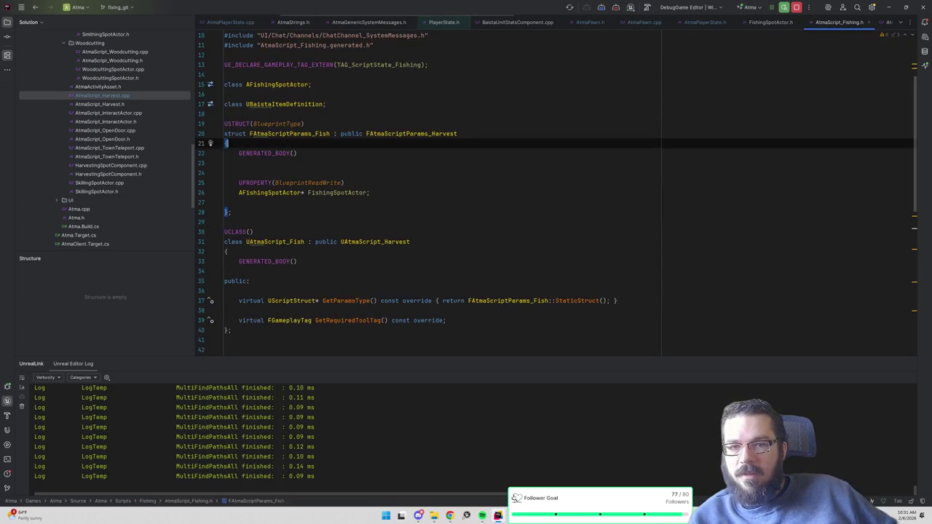
pyautogui.hotkey('alt', 'o')
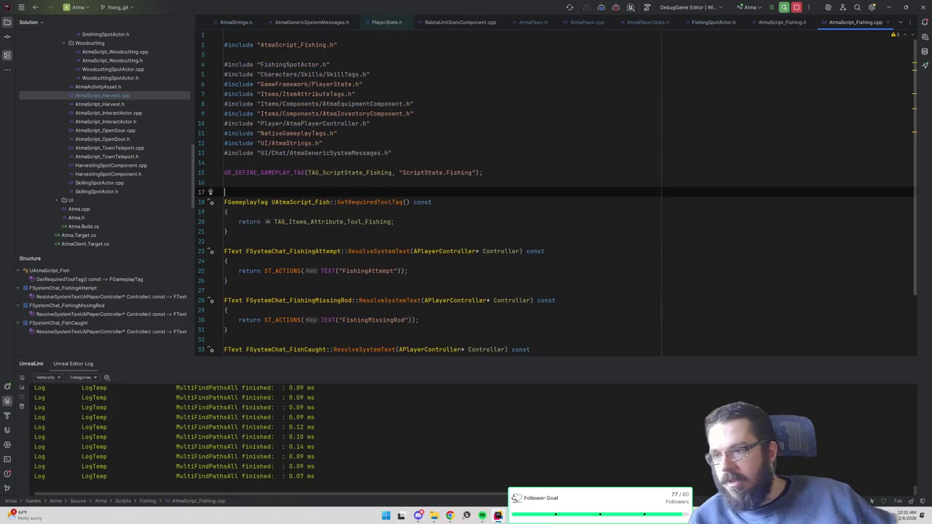
pyautogui.scroll(-3, 553, 189)
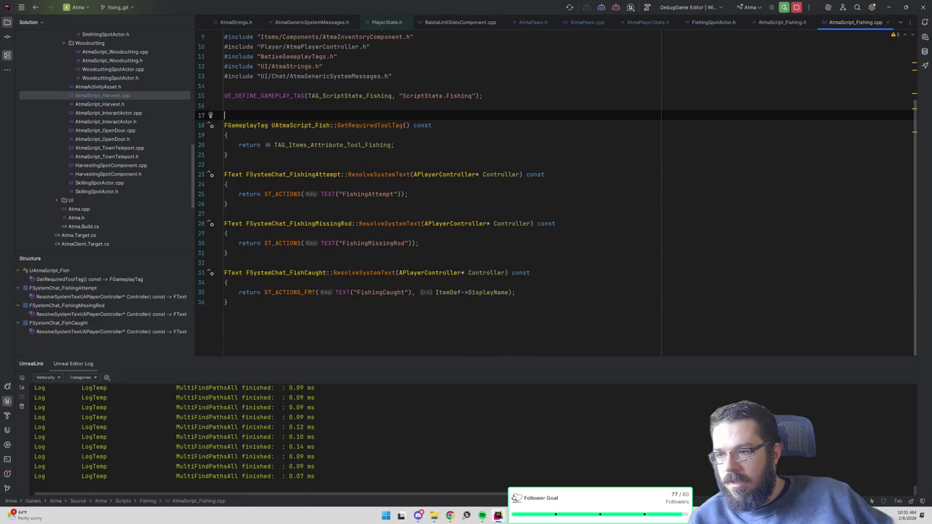
pyautogui.keyDown('ctrl'); pyautogui.click(282, 193); pyautogui.keyUp('ctrl')
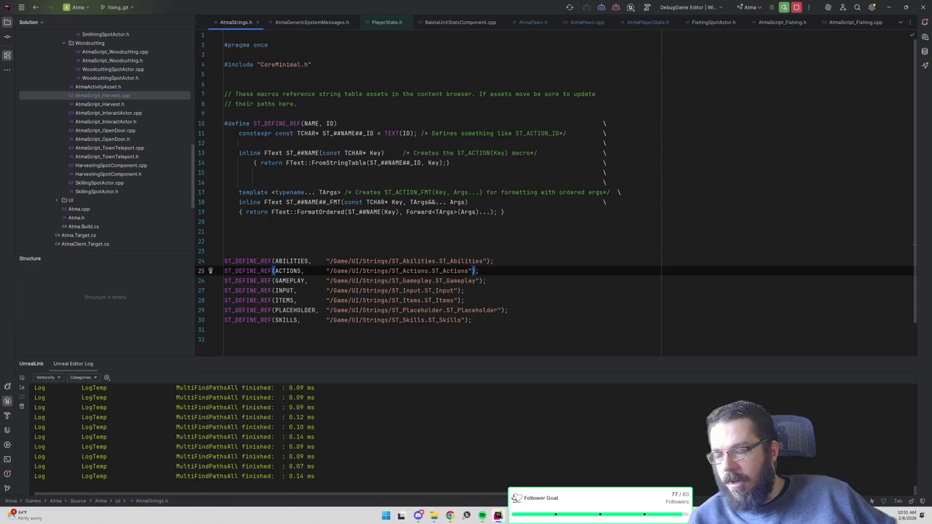
pyautogui.hotkey('ctrl', 'alt', 'Left')
pyautogui.hotkey('ctrl', 'w')
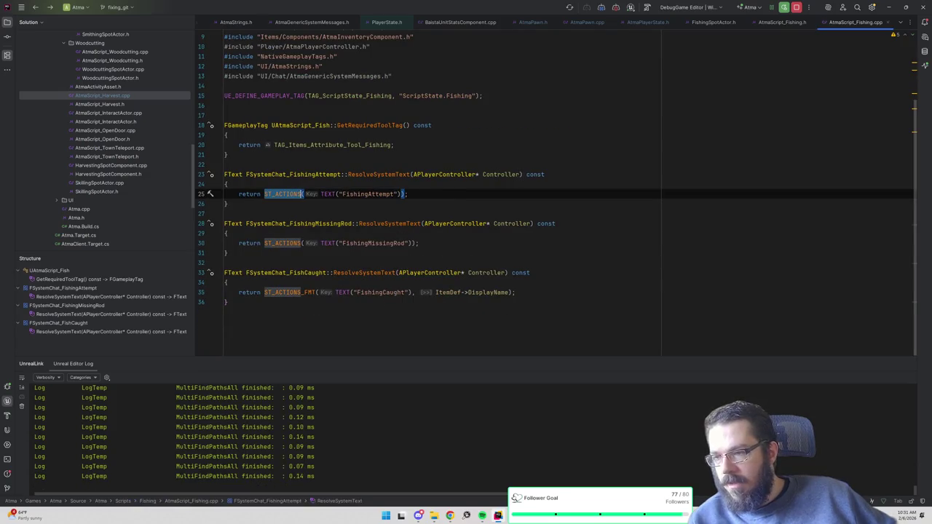
pyautogui.hotkey('ctrl', 'w')
pyautogui.hotkey('ctrl', 'w')
pyautogui.hotkey('ctrl', 'w')
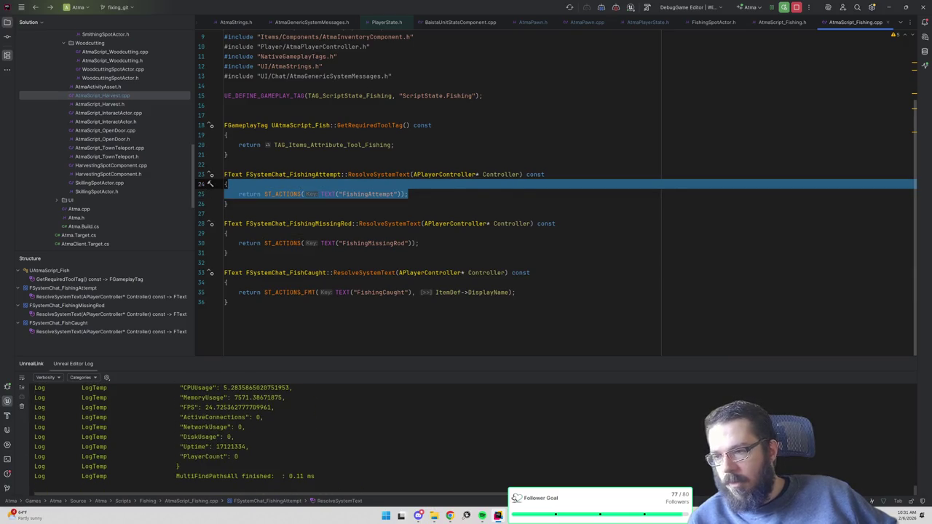
pyautogui.click(291, 115)
pyautogui.hotkey('alt', 'o')
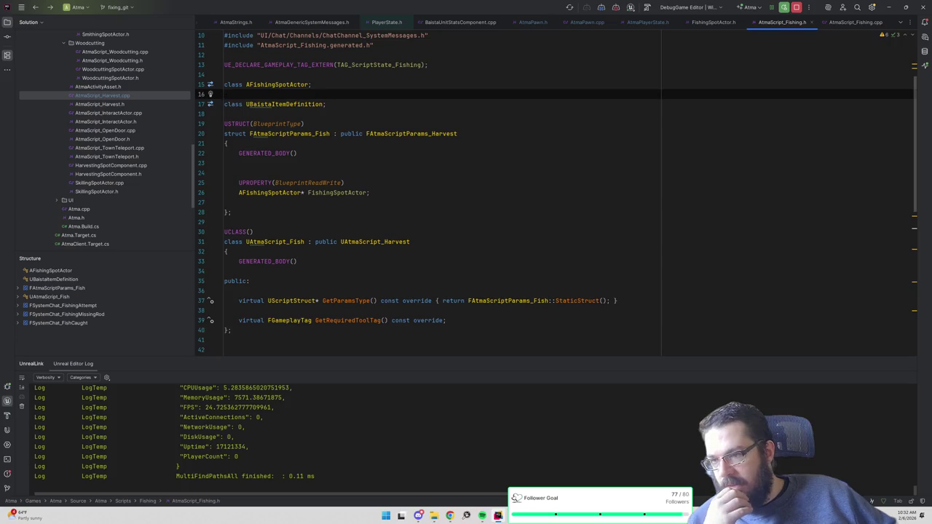
pyautogui.hotkey('ctrl', 'alt', 'Left')
pyautogui.hotkey('ctrl', 'alt', 'Left')
pyautogui.hotkey('ctrl', 'alt', 'Left')
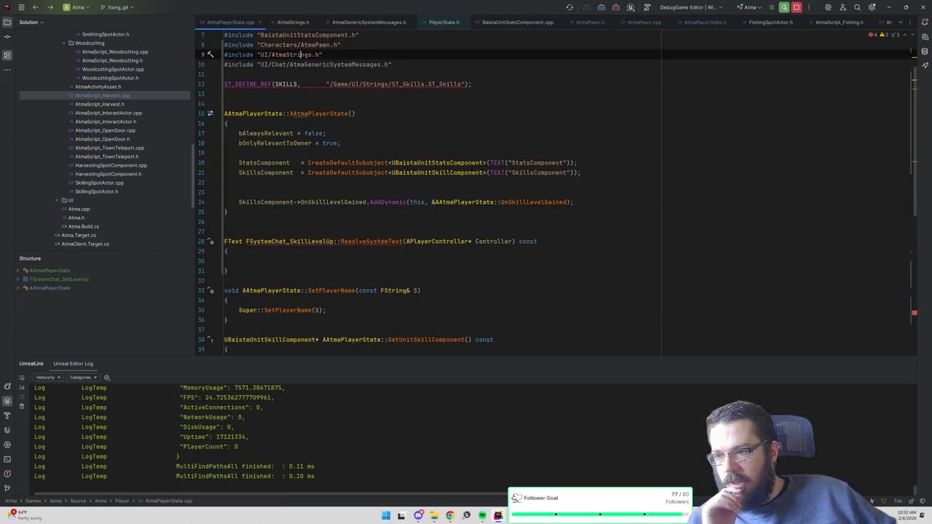
# - Write 'return ST_SKILLS();' into the empty ResolveSystemText body on line 28
pyautogui.hotkey('ctrl', 'alt', 'Left')
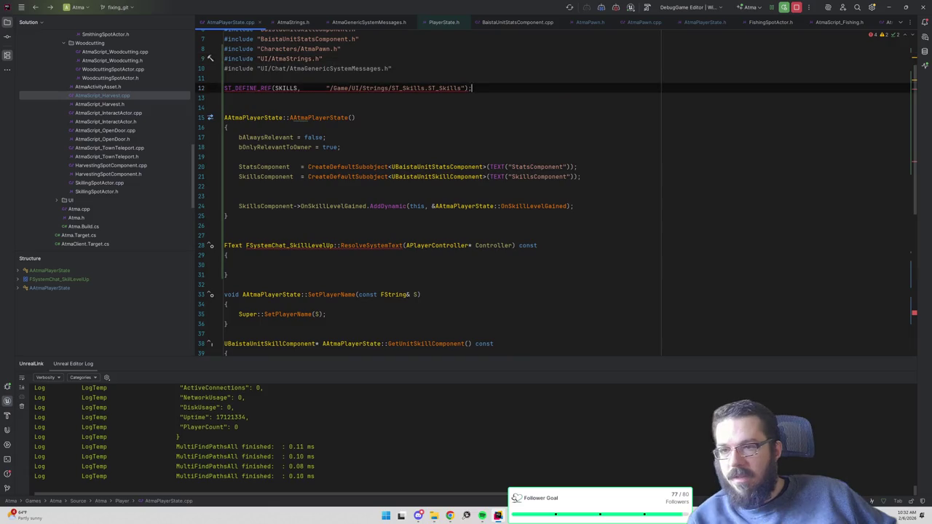
pyautogui.scroll(-6, 557, 210)
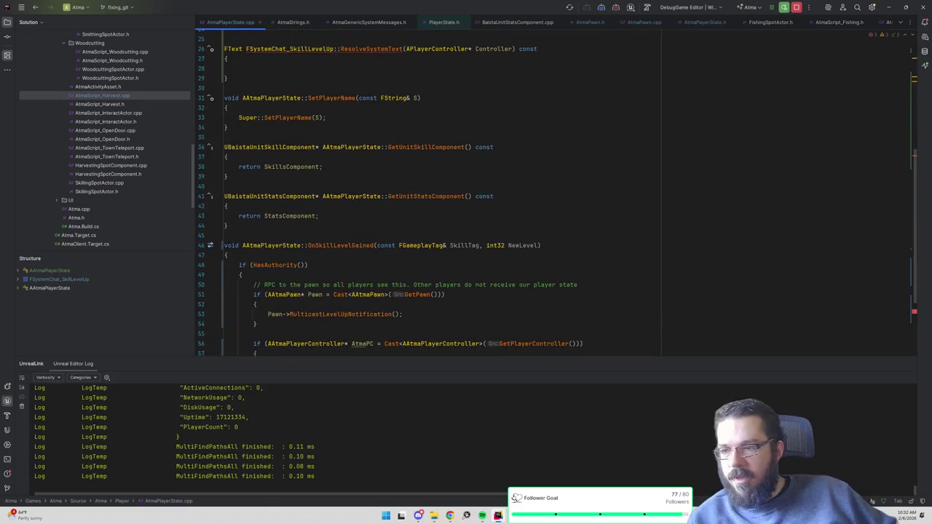
pyautogui.click(240, 68)
pyautogui.write('return ST_SKILLS')
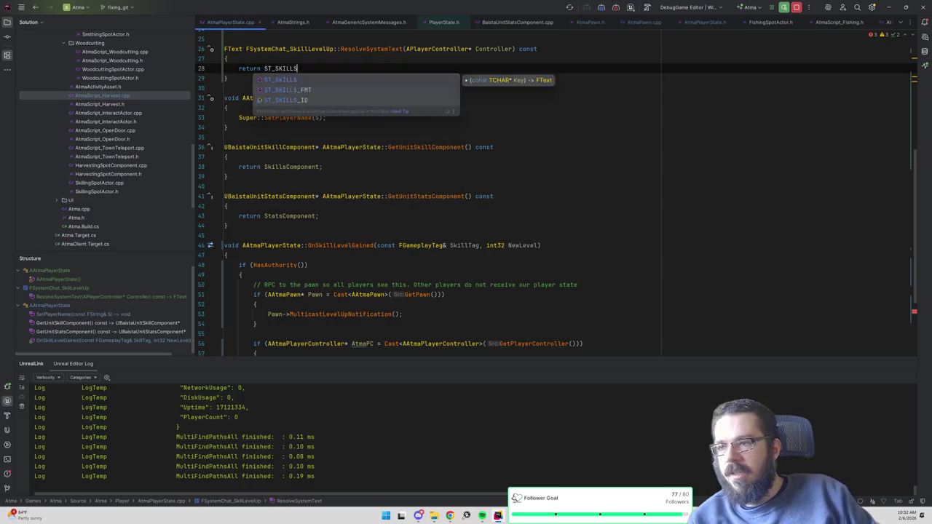
pyautogui.press('Return')
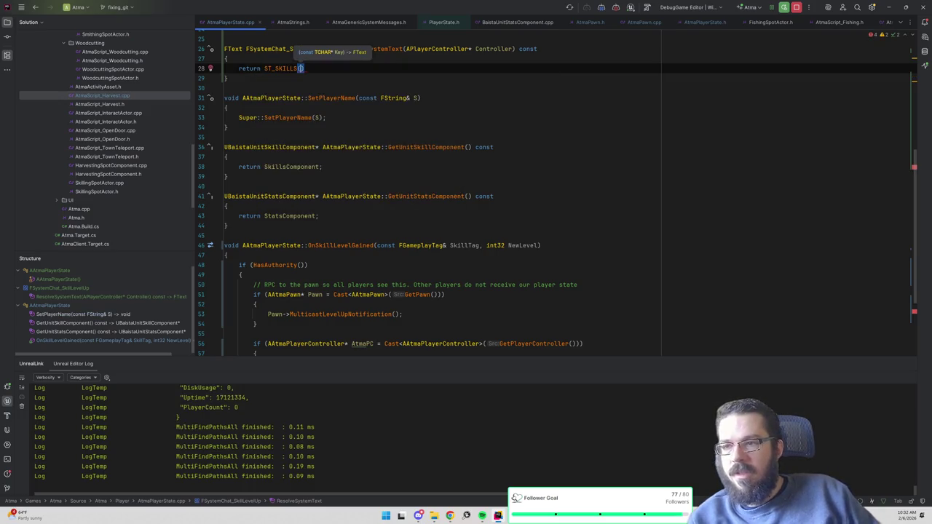
pyautogui.scroll(4, 556, 194)
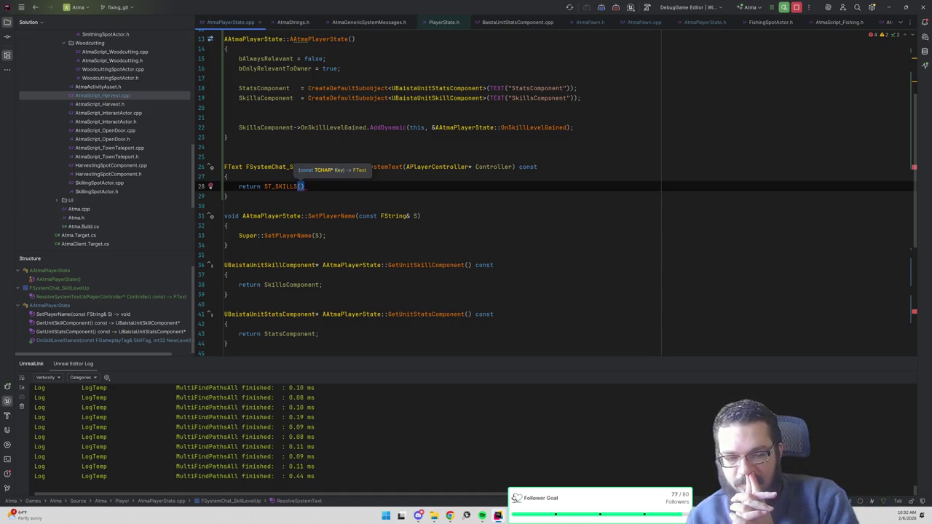
pyautogui.click(362, 166)
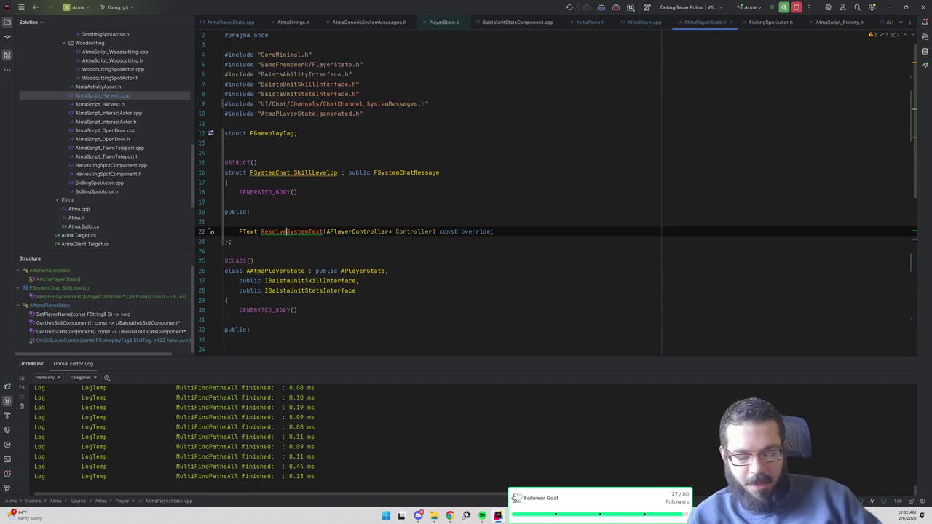
# - Declare an int32 NewLevel member in FSystemChat_SkillLevelUp above the ResolveSystemText declaration
pyautogui.hotkey('ctrl', 'b')
pyautogui.press('Up')
pyautogui.press('Up')
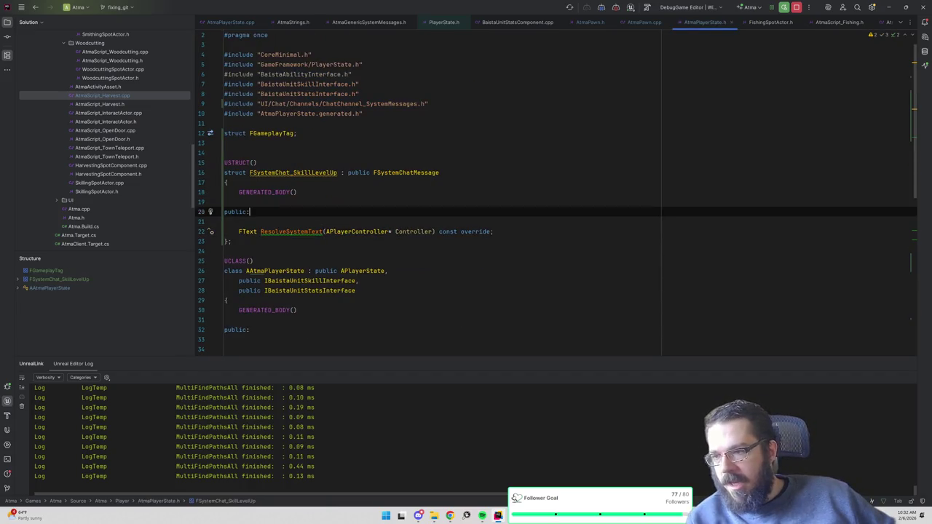
pyautogui.press('Down')
pyautogui.press('Return')
pyautogui.write('int32 ')
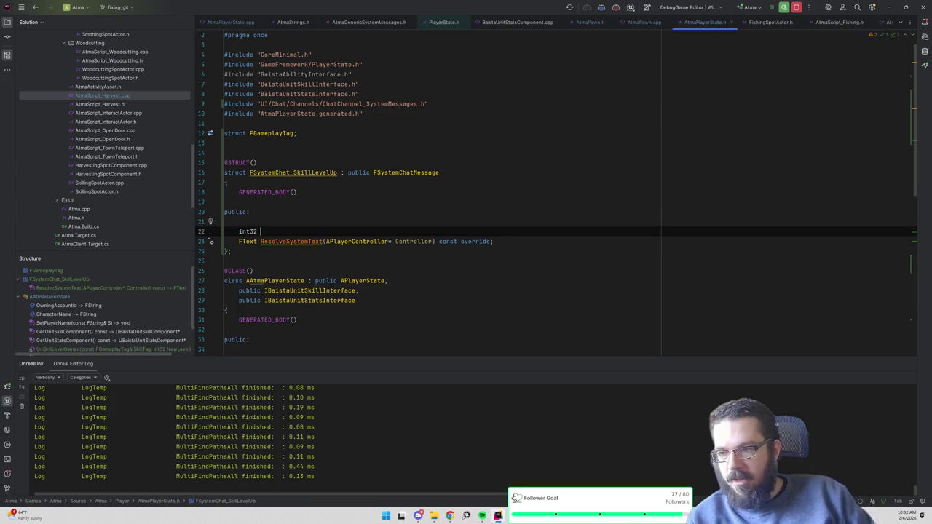
pyautogui.write('Number;')
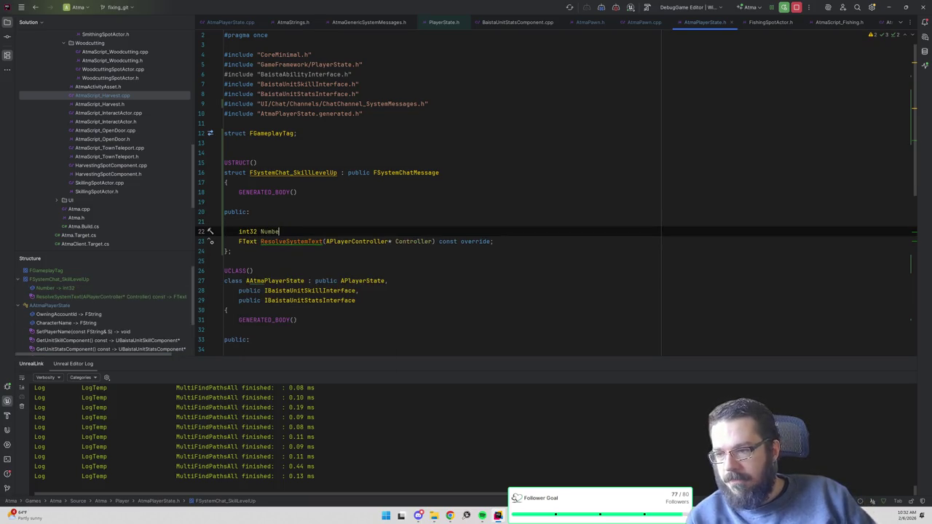
pyautogui.press('BackSpace')
pyautogui.press('BackSpace')
pyautogui.press('BackSpace')
pyautogui.write('NewLevel')
pyautogui.write(' = 1;')
pyautogui.write(';')
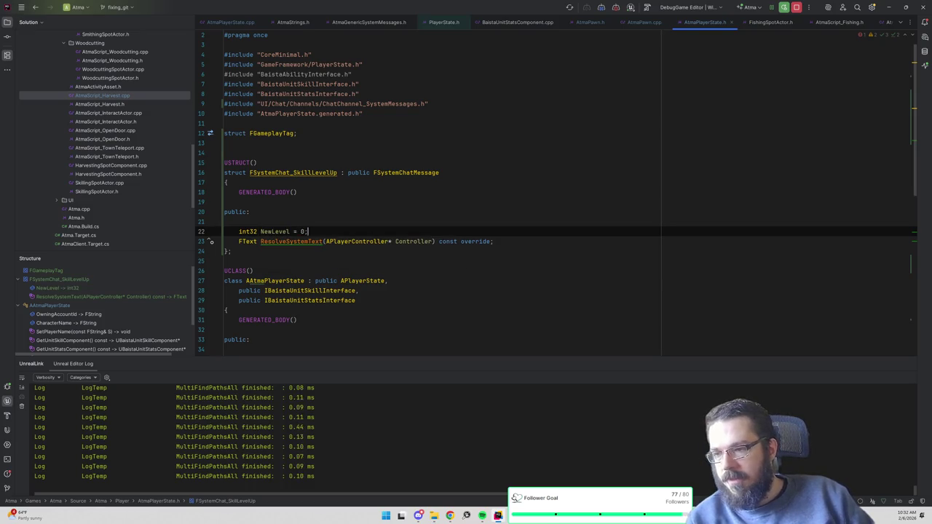
# - Mark NewLevel with UPROPERTY() and keep a blank line before ResolveSystemText
pyautogui.hotkey('alt', 'o')
pyautogui.hotkey('alt', 'o')
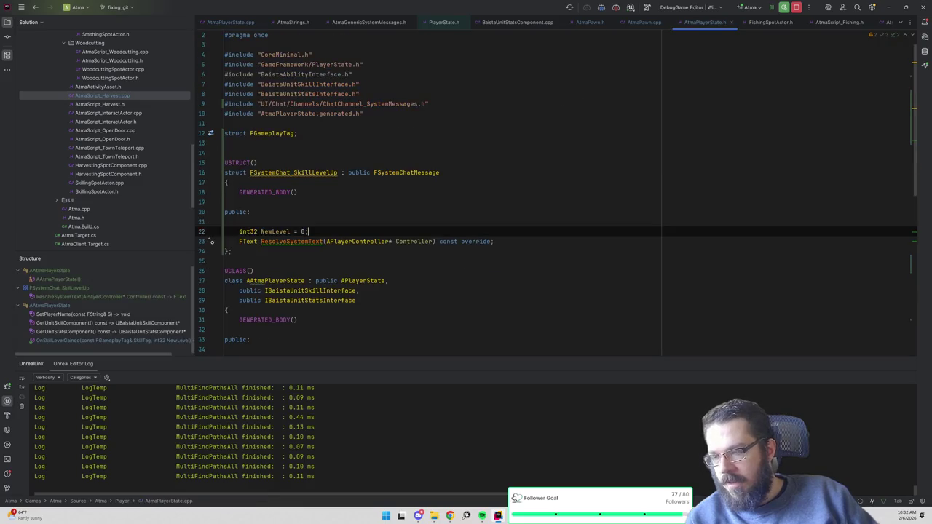
pyautogui.hotkey('ctrl', 'alt', 'Return')
pyautogui.write('UPROPERTY()')
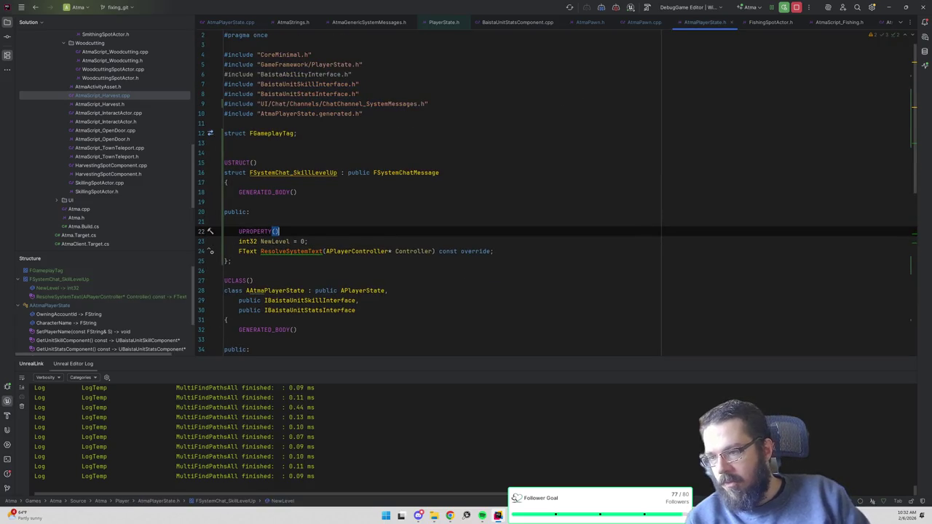
pyautogui.click(410, 251)
pyautogui.press('Return')
pyautogui.hotkey('ctrl', 'z')
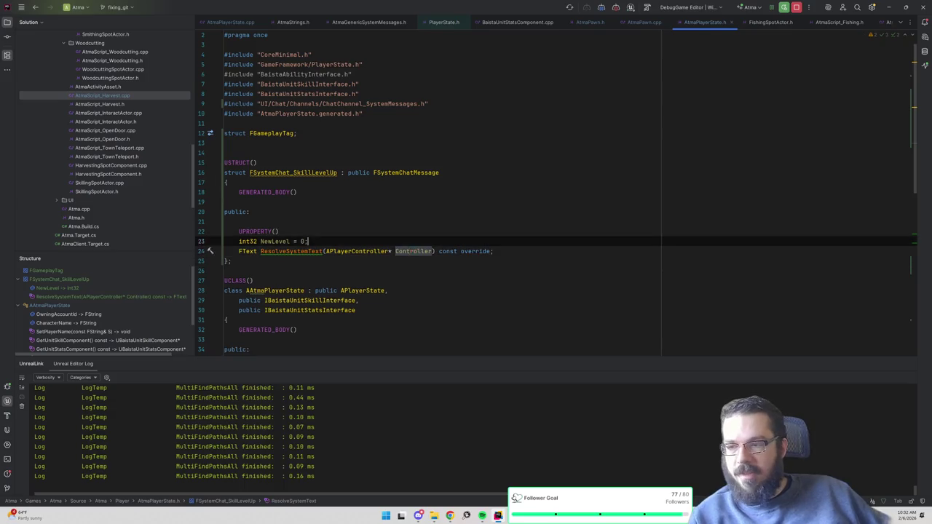
pyautogui.hotkey('ctrl', 'alt', 'Return')
pyautogui.hotkey('alt', 'o')
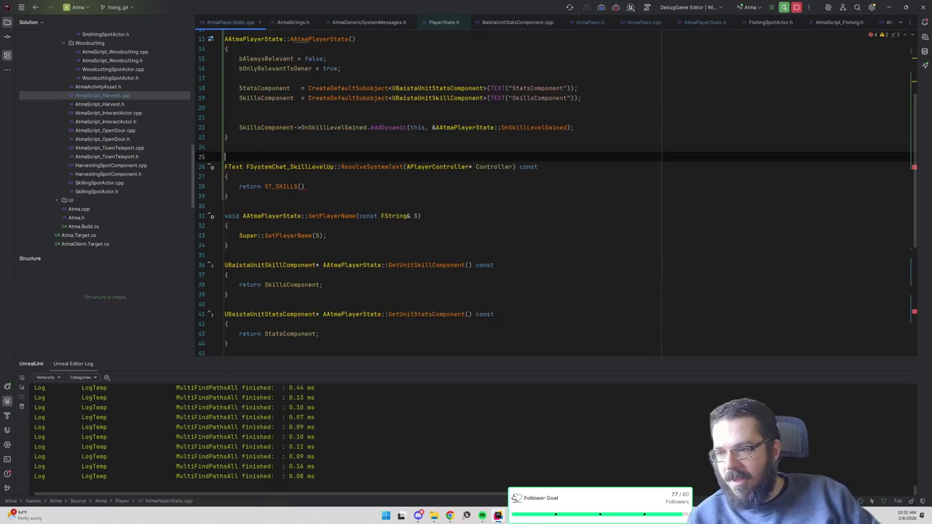
# - Change the return to ST_SKILLS_FMT(TEXT("LevelUpNotification"), NewLevel) in ResolveSystemText
pyautogui.click(304, 186)
pyautogui.press('BackSpace')
pyautogui.press('BackSpace')
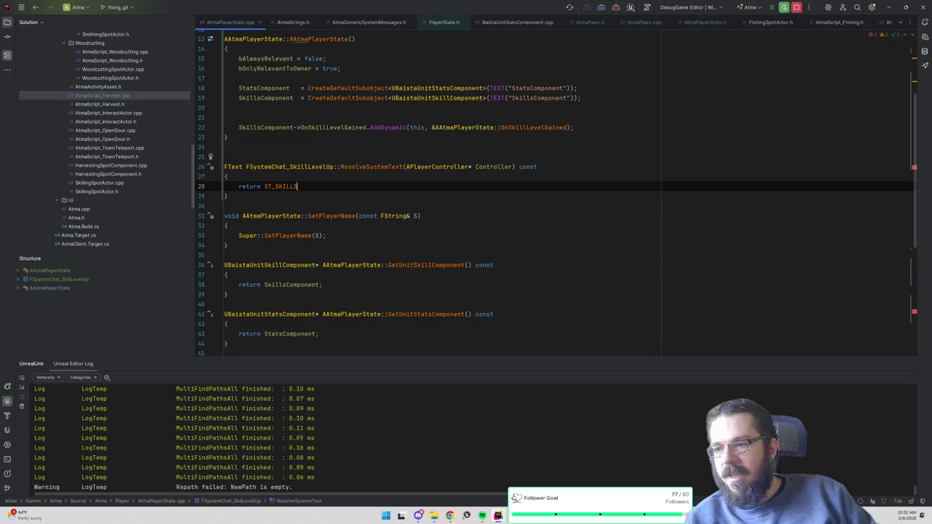
pyautogui.write('_FMT(')
pyautogui.press('Return')
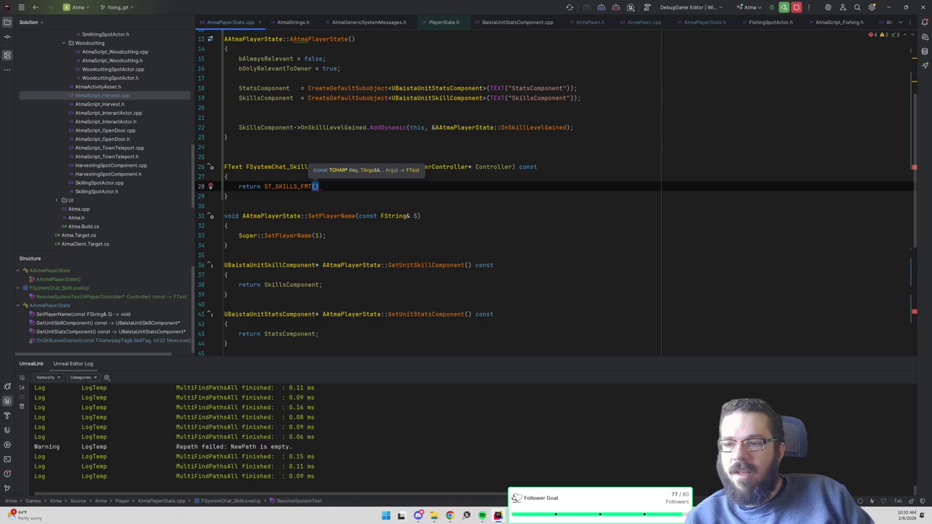
pyautogui.write('TEXT("Level')
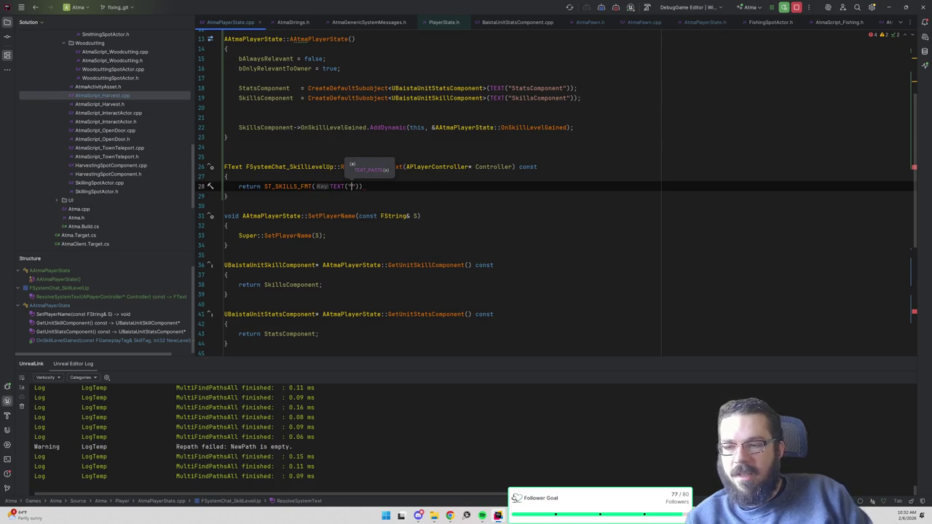
pyautogui.write('UpNotification"')
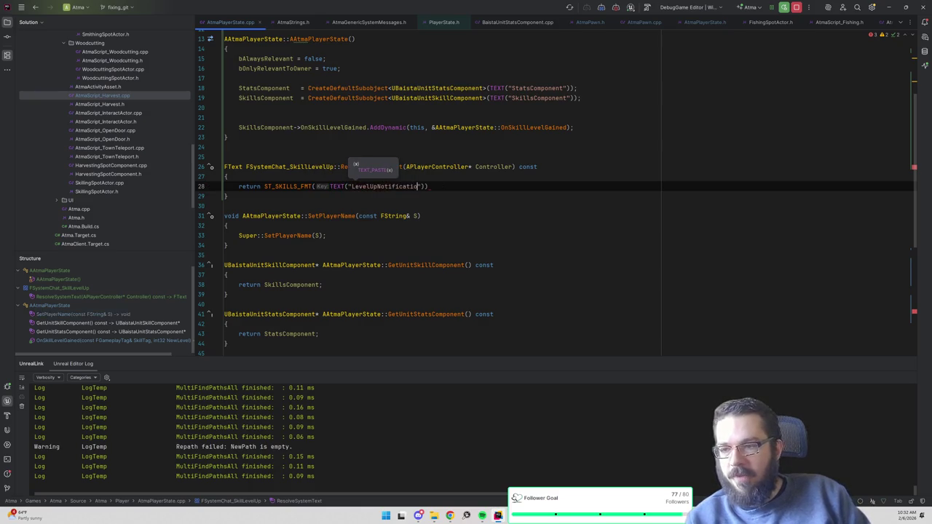
pyautogui.write('),')
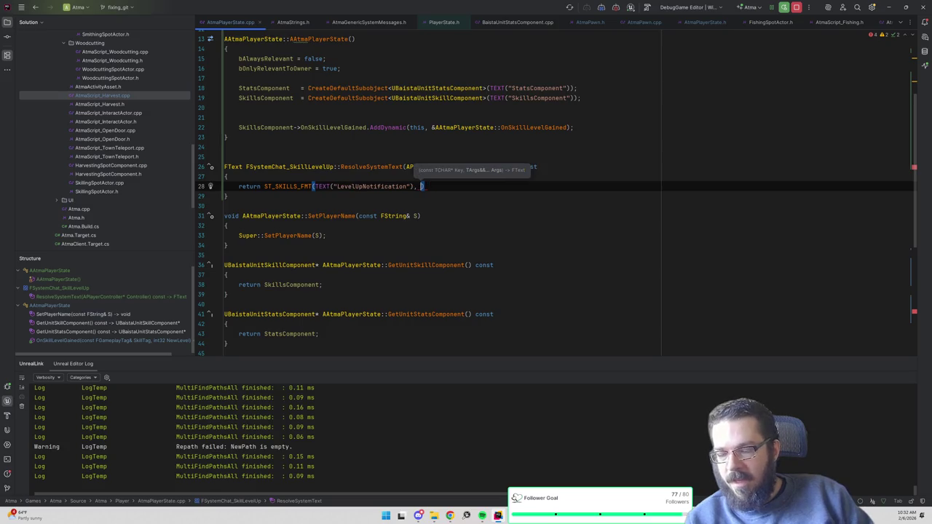
pyautogui.hotkey('alt', 'o')
pyautogui.hotkey('alt', 'o')
pyautogui.write('NewLevel);')
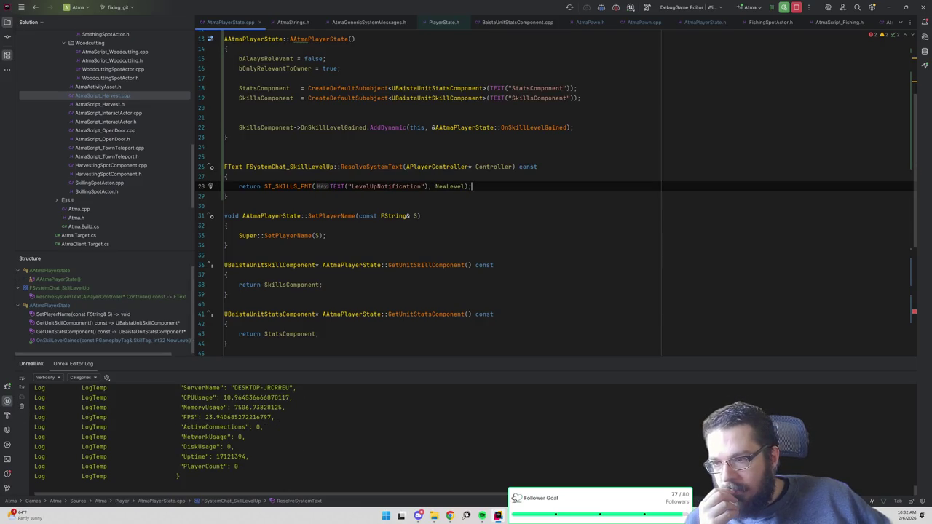
pyautogui.scroll(-7, 553, 197)
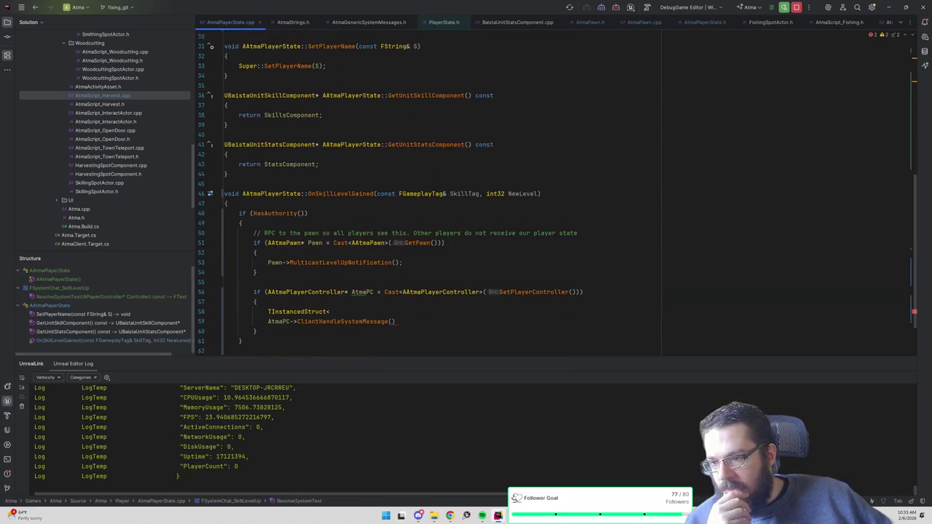
# - Check the unfinished TInstancedStruct line in OnSkillLevelGained, then browse AtmaScript_Fishing's header and source
pyautogui.click(330, 275)
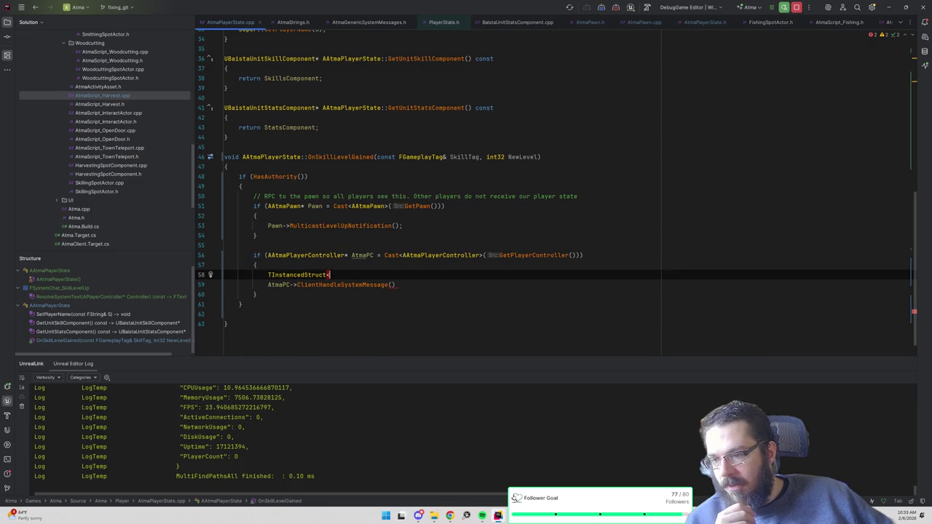
pyautogui.scroll(1, 557, 178)
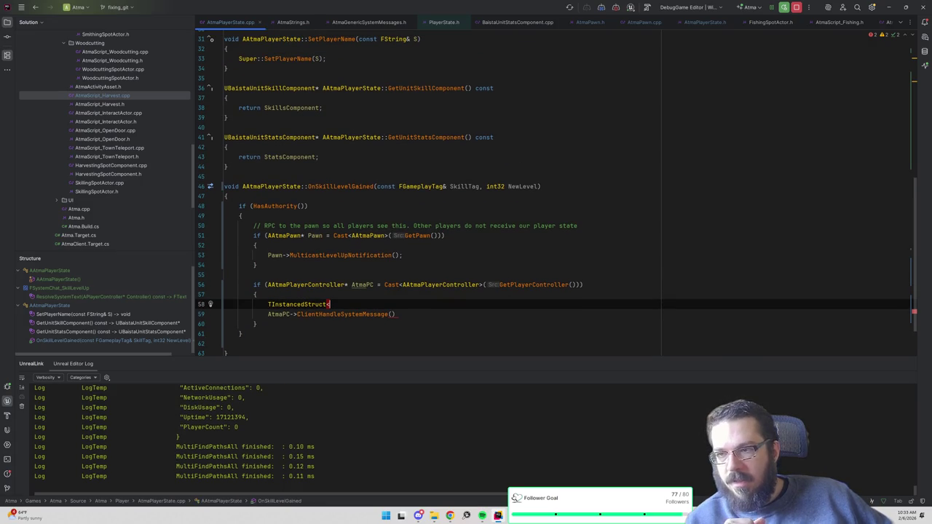
pyautogui.scroll(1, 557, 193)
pyautogui.scroll(-1, 556, 193)
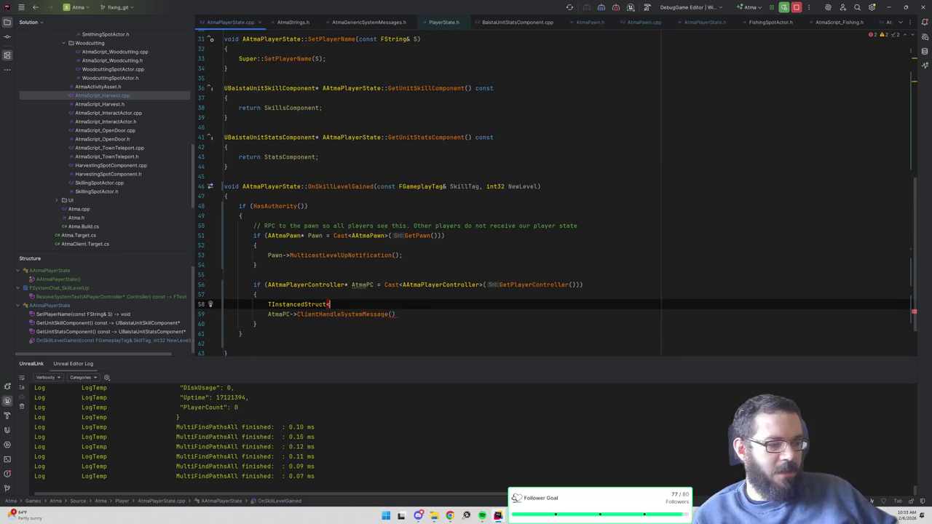
pyautogui.click(839, 25)
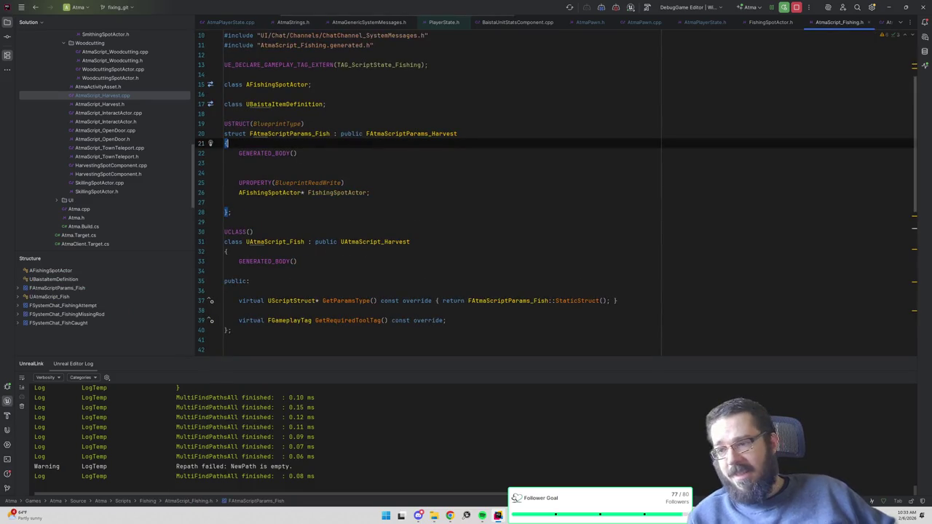
pyautogui.click(291, 183)
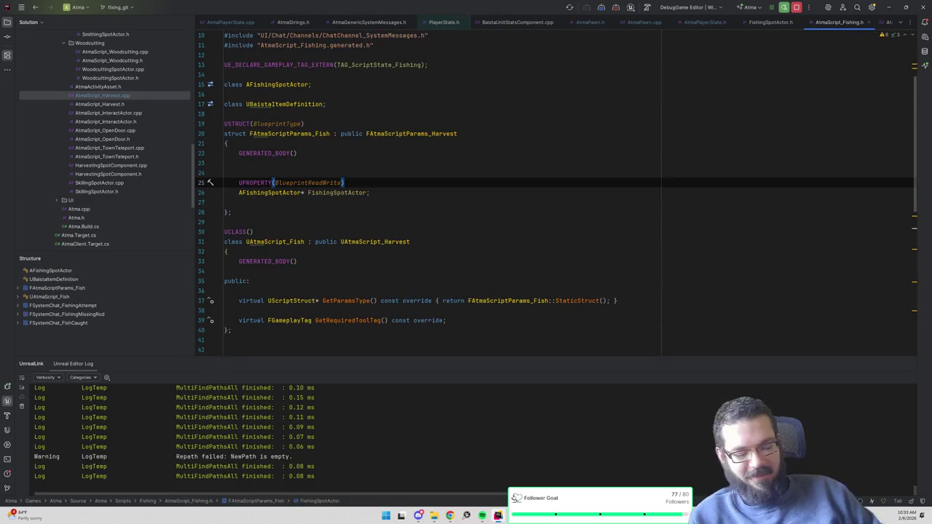
pyautogui.hotkey('alt', 'o')
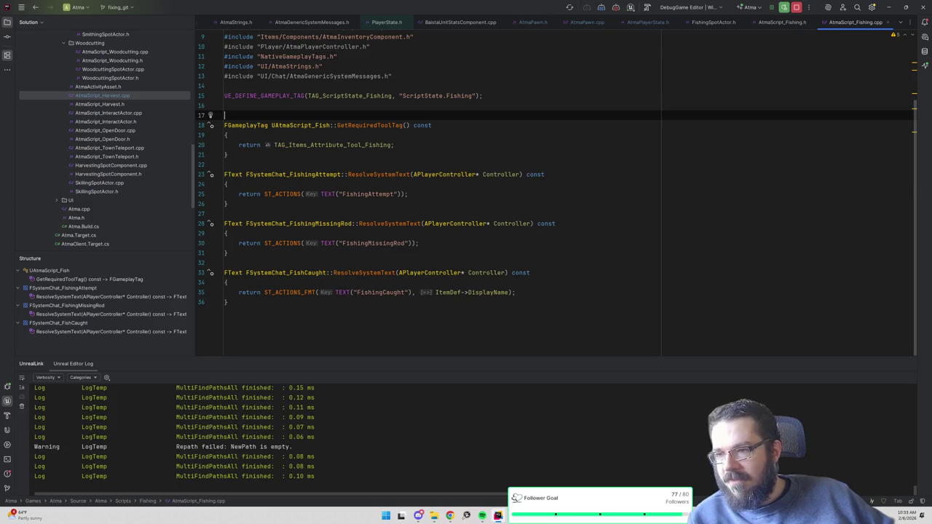
pyautogui.hotkey('alt', 'o')
# - Open AtmaScript_Harvest.cpp through the file-name search
pyautogui.hotkey('ctrl', 'shift', 'n')
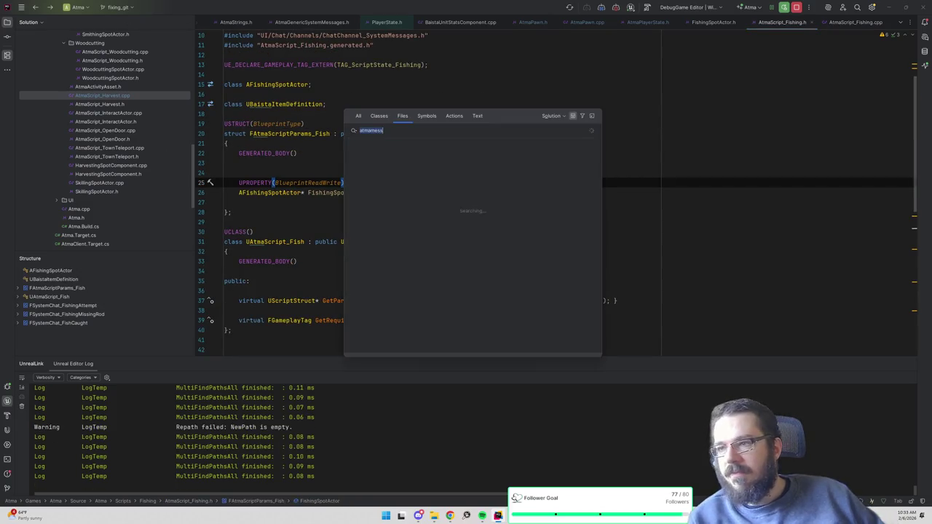
pyautogui.write('_gatherin')
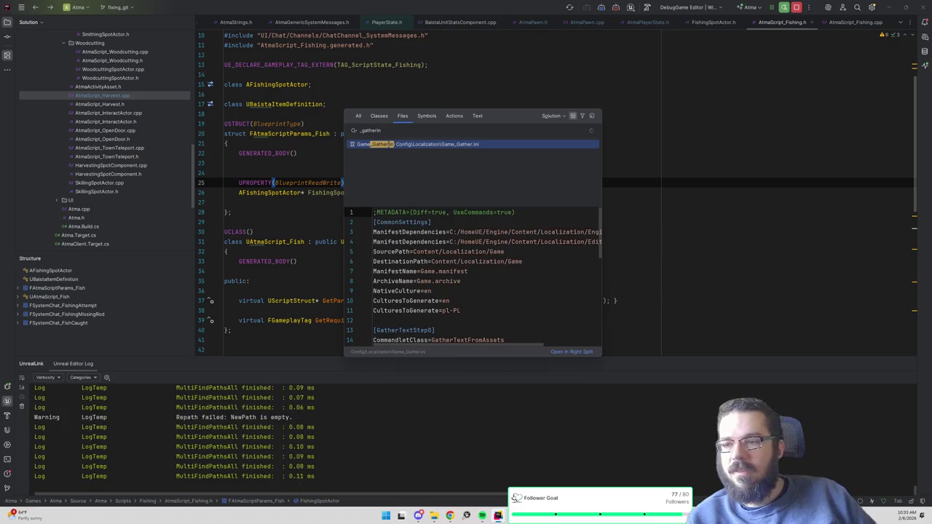
pyautogui.press('BackSpace')
pyautogui.press('BackSpace')
pyautogui.press('BackSpace')
pyautogui.write('harvest')
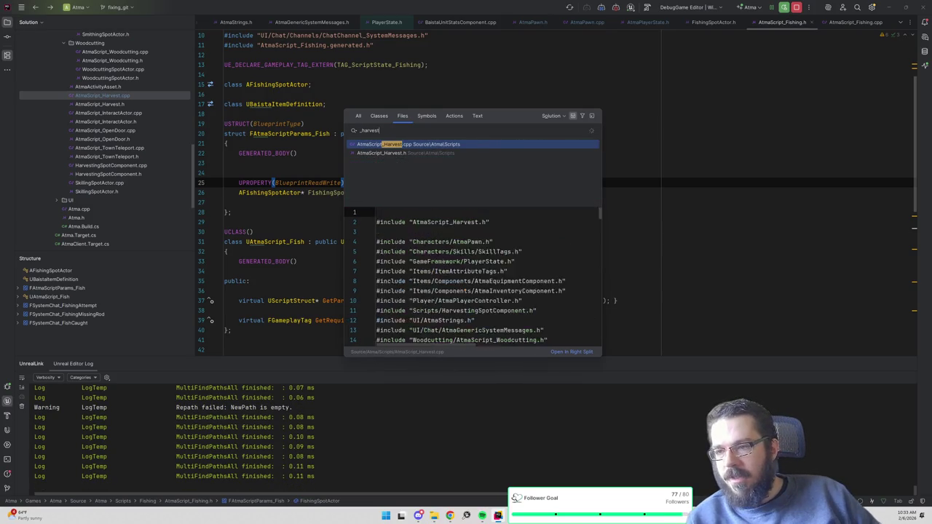
pyautogui.press('Return')
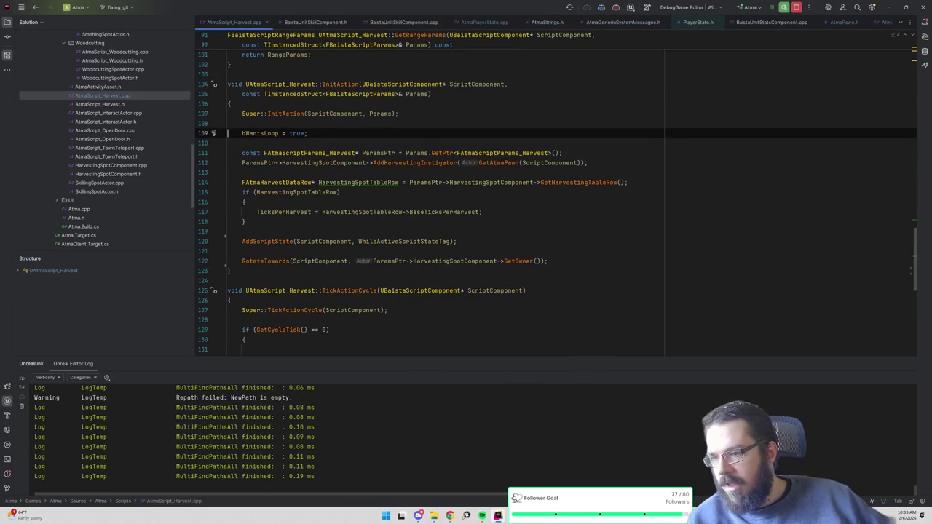
# - Inspect SendSystemMessage's declaration in AtmaScript.h and definition in AtmaScript.cpp
pyautogui.scroll(7, 556, 192)
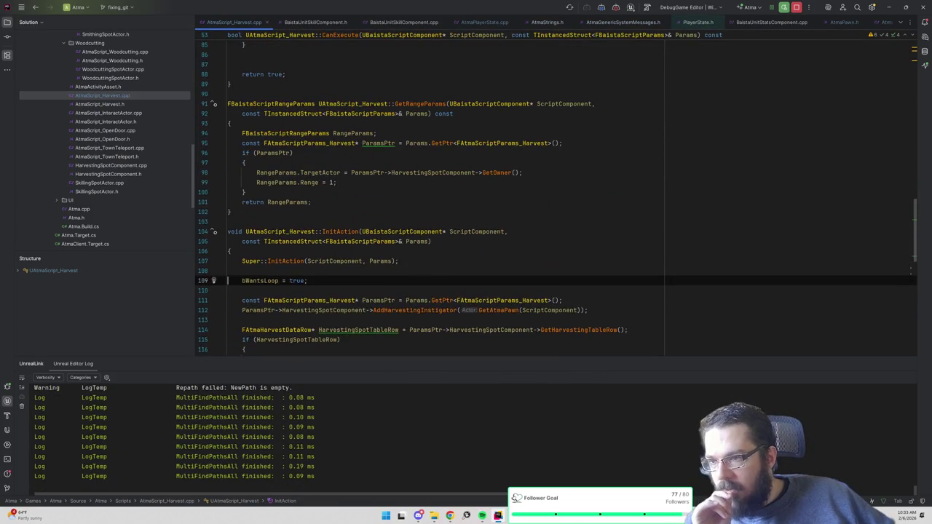
pyautogui.scroll(4, 556, 197)
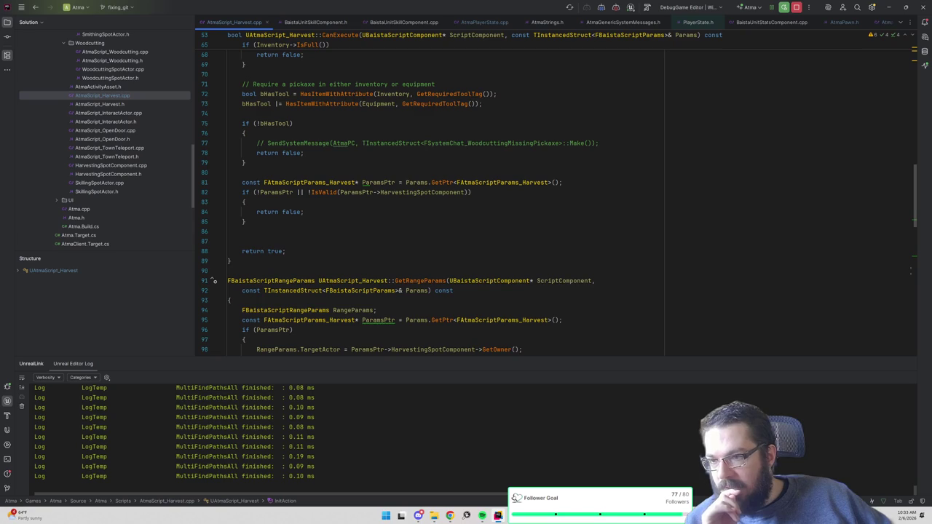
pyautogui.keyDown('ctrl'); pyautogui.click(285, 143); pyautogui.keyUp('ctrl')
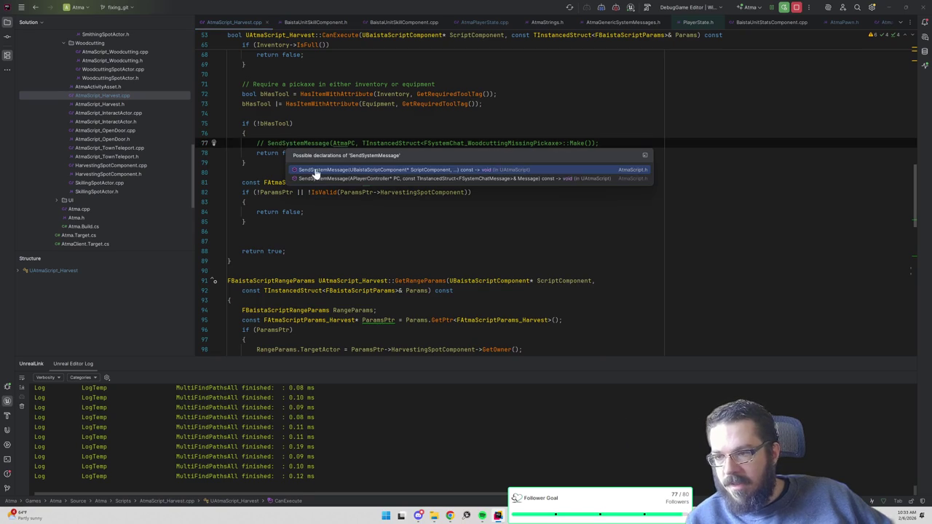
pyautogui.click(316, 170)
pyautogui.scroll(-5, 299, 256)
pyautogui.keyDown('ctrl'); pyautogui.click(299, 256); pyautogui.keyUp('ctrl')
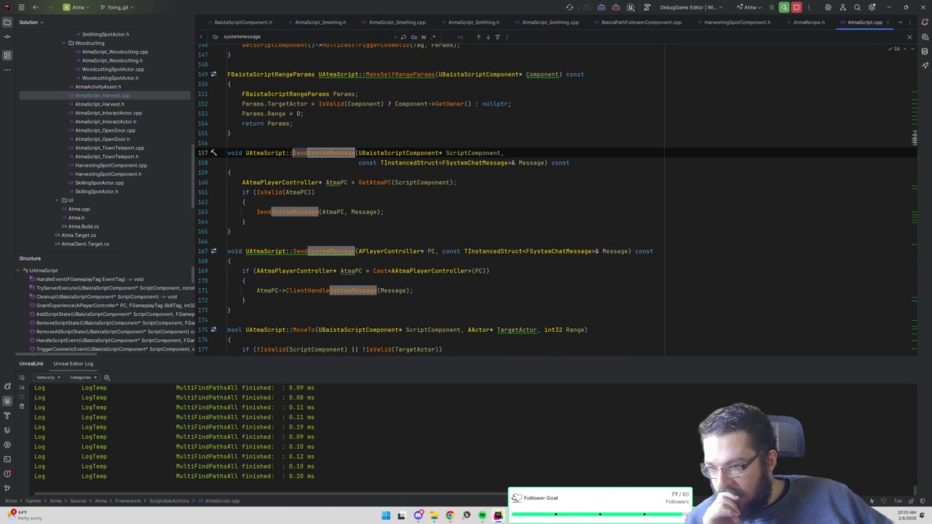
# - Select the TInstancedStruct message expression on line 77 of AtmaScript_Harvest.cpp
pyautogui.hotkey('ctrl', 'alt', 'Left')
pyautogui.hotkey('ctrl', 'alt', 'Left')
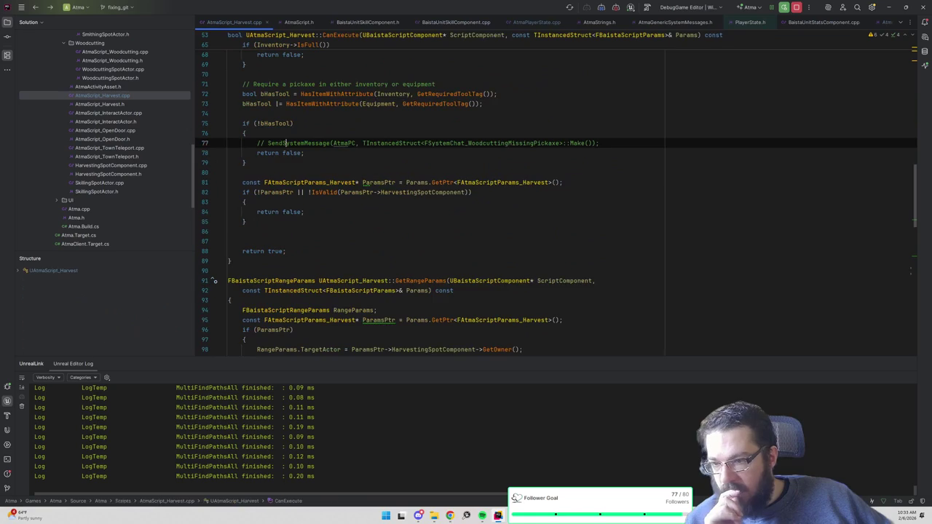
pyautogui.scroll(1, 556, 197)
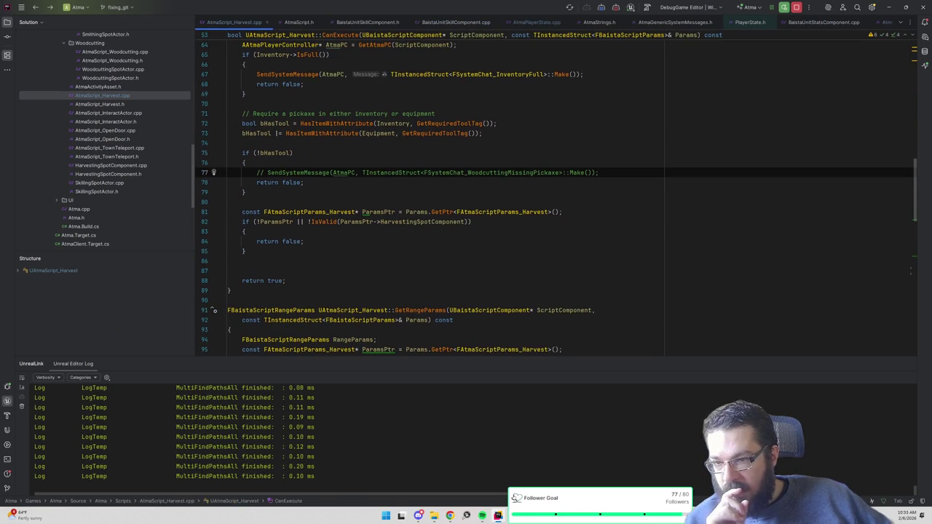
pyautogui.moveTo(362, 172); pyautogui.dragTo(588, 173)
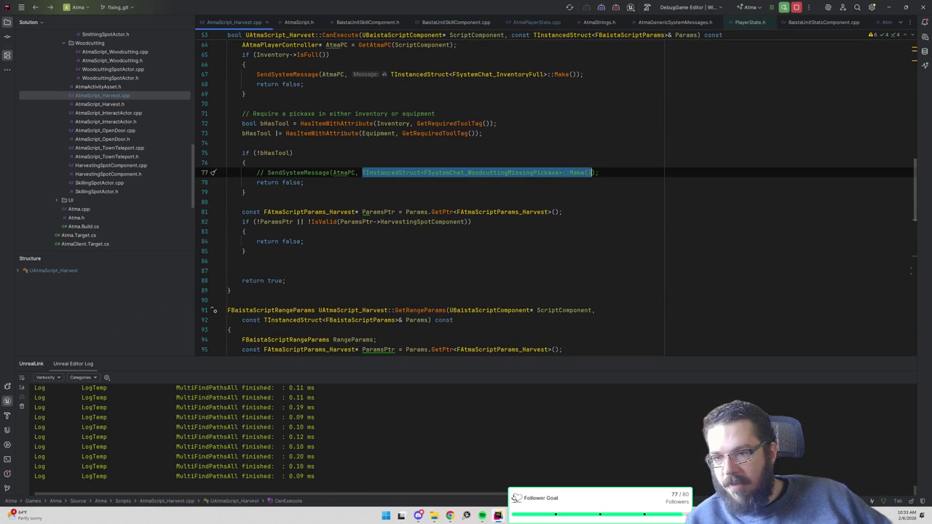
pyautogui.hotkey('ctrl', 'Tab')
pyautogui.hotkey('ctrl', 'Tab')
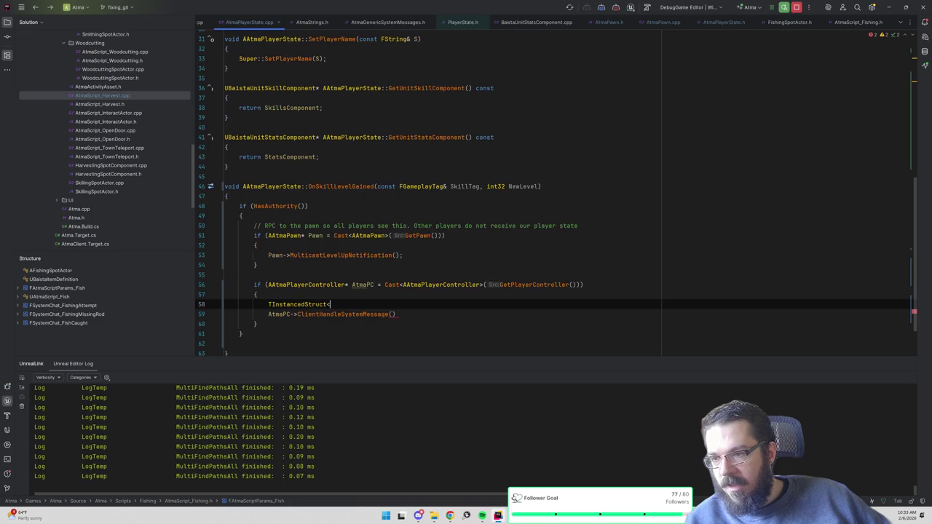
# - Paste the TInstancedStruct Make expression into OnSkillLevelGained
pyautogui.scroll(-1, 349, 262)
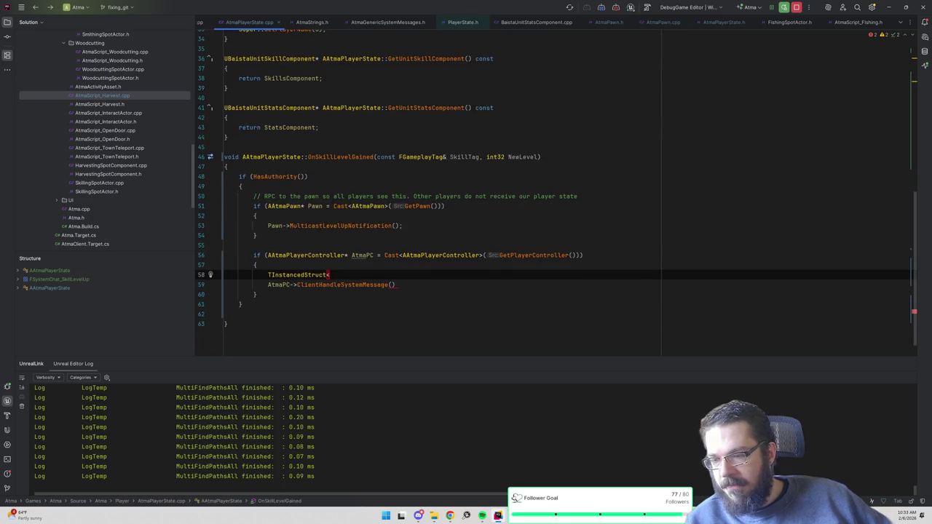
pyautogui.hotkey('ctrl', 'v')
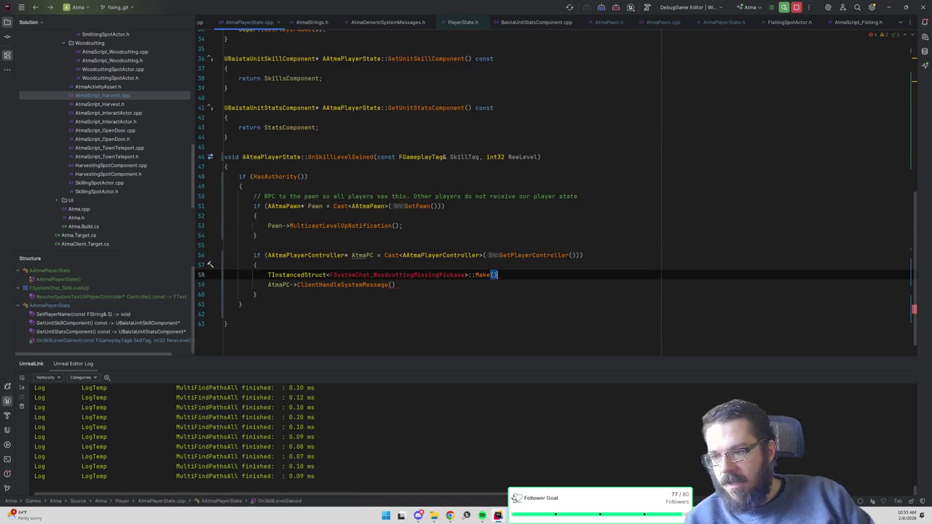
pyautogui.scroll(15, 510, 189)
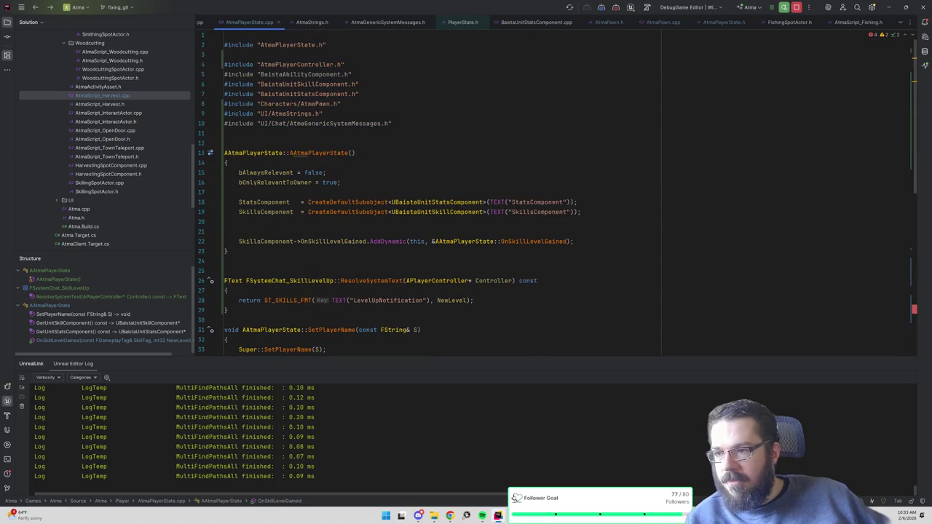
# - Move the ResolveSystemText definition above the constructor in AtmaPlayerState.cpp
pyautogui.doubleClick(290, 280)
pyautogui.hotkey('ctrl', 'w')
pyautogui.hotkey('ctrl', 'x')
pyautogui.click(301, 143)
pyautogui.hotkey('ctrl', 'v')
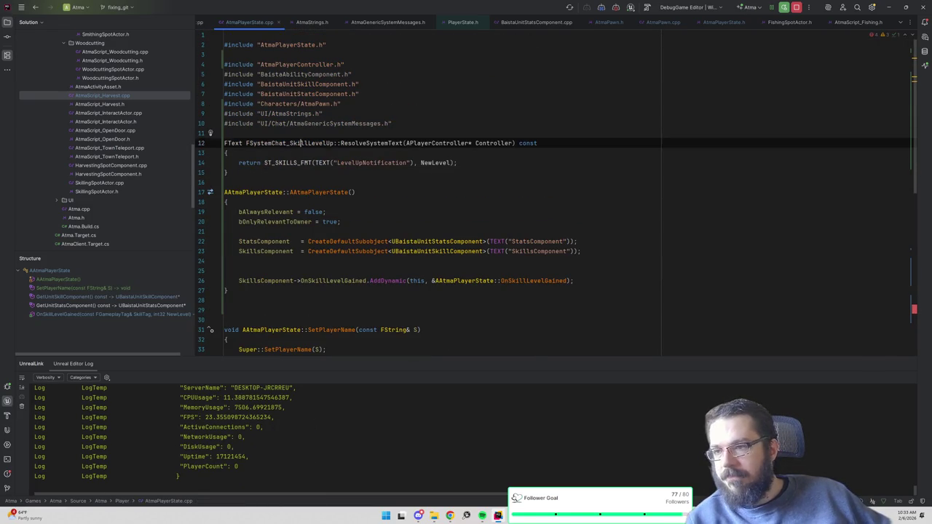
# - Change the expression to TInstancedStruct<FSystemChat_SkillLevelUp>::Make(NewLevel);
pyautogui.scroll(-10, 509, 190)
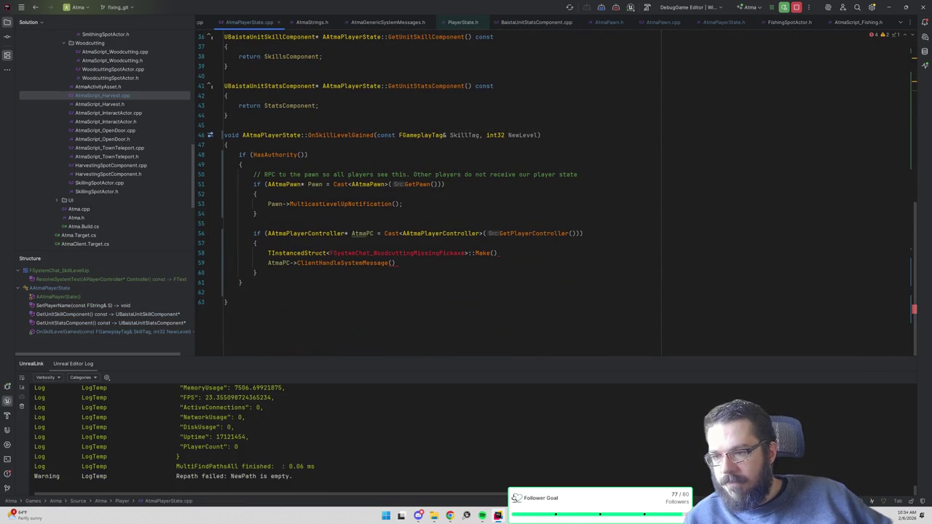
pyautogui.doubleClick(397, 253)
pyautogui.hotkey('ctrl', 'v')
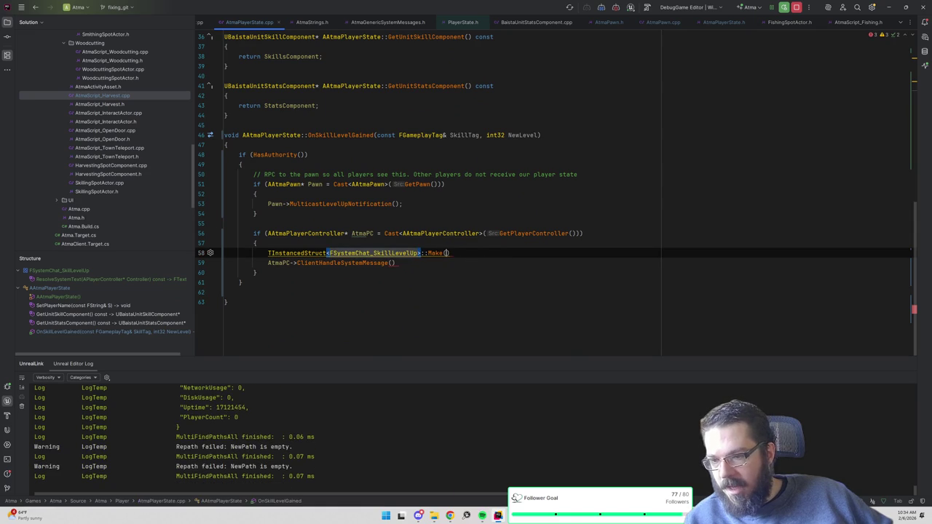
pyautogui.click(447, 252)
pyautogui.write('NewLevel);')
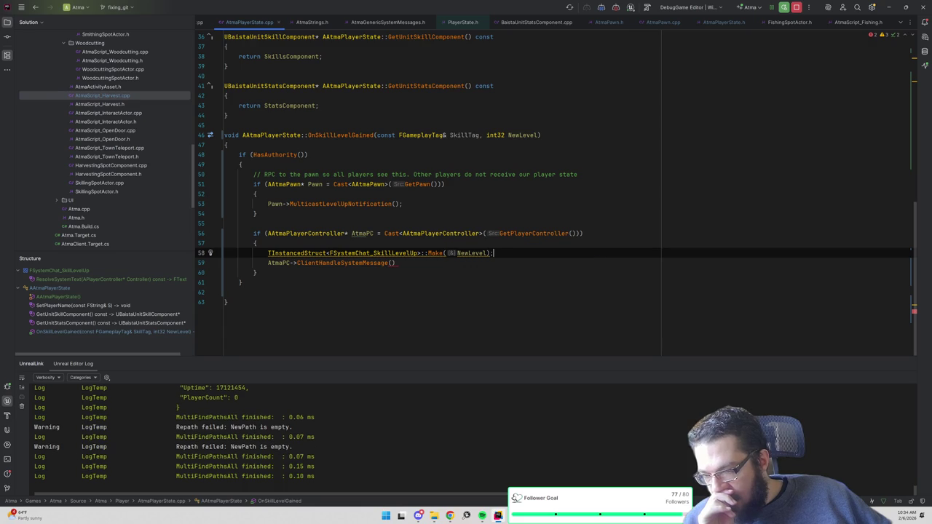
# - Move the Make(NewLevel) expression into the ClientHandleSystemMessage call as its argument
pyautogui.hotkey('shift', 'Home')
pyautogui.hotkey('shift', 'Home')
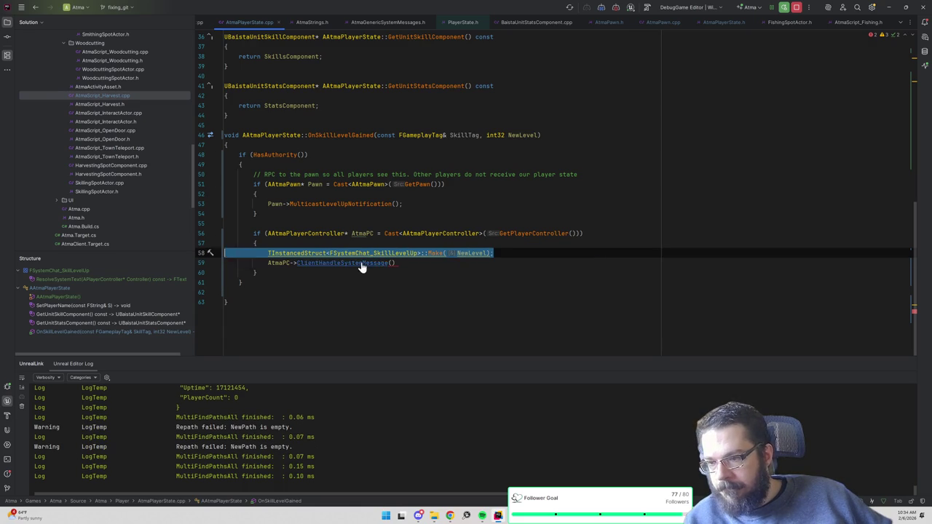
pyautogui.keyDown('ctrl'); pyautogui.click(360, 262); pyautogui.keyUp('ctrl')
pyautogui.hotkey('ctrl', '-')
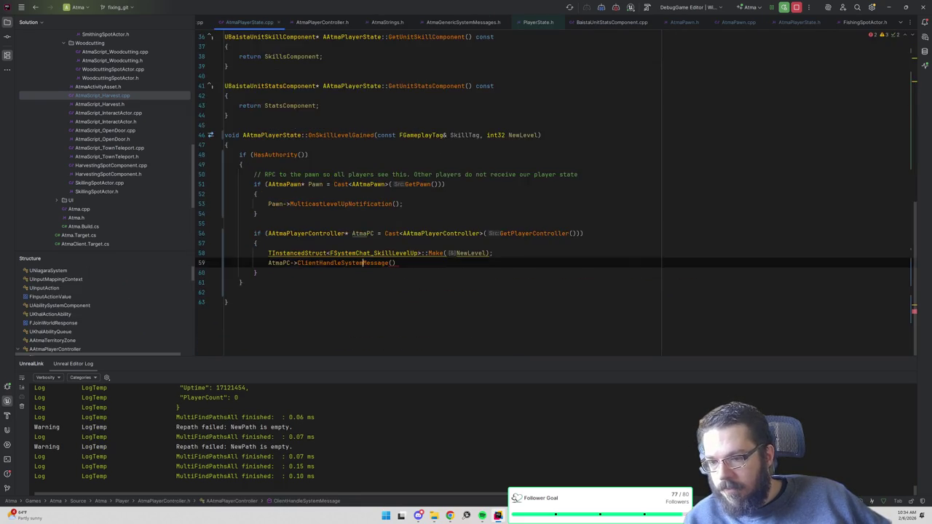
pyautogui.hotkey('shift', 'Home')
pyautogui.hotkey('ctrl', 'x')
pyautogui.click(392, 262)
pyautogui.hotkey('ctrl', 'v')
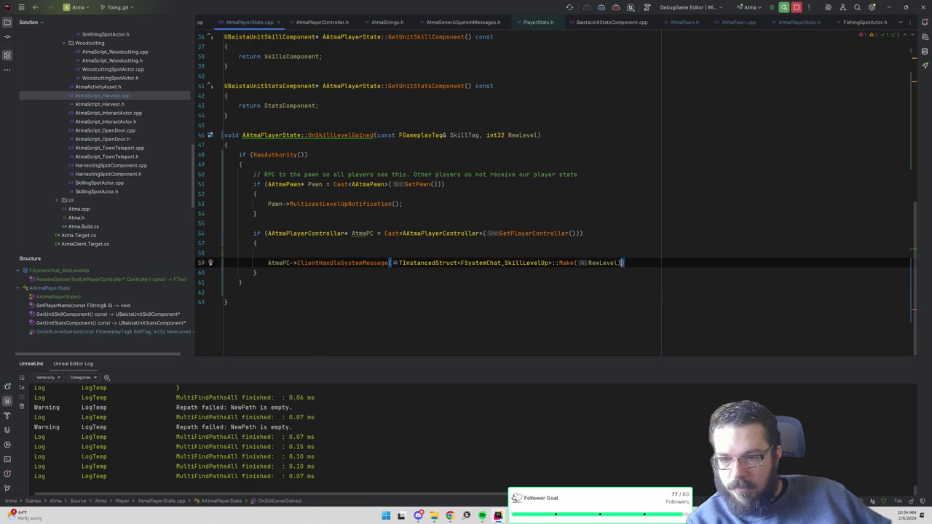
pyautogui.click(255, 243)
pyautogui.click(625, 263)
pyautogui.write(';')
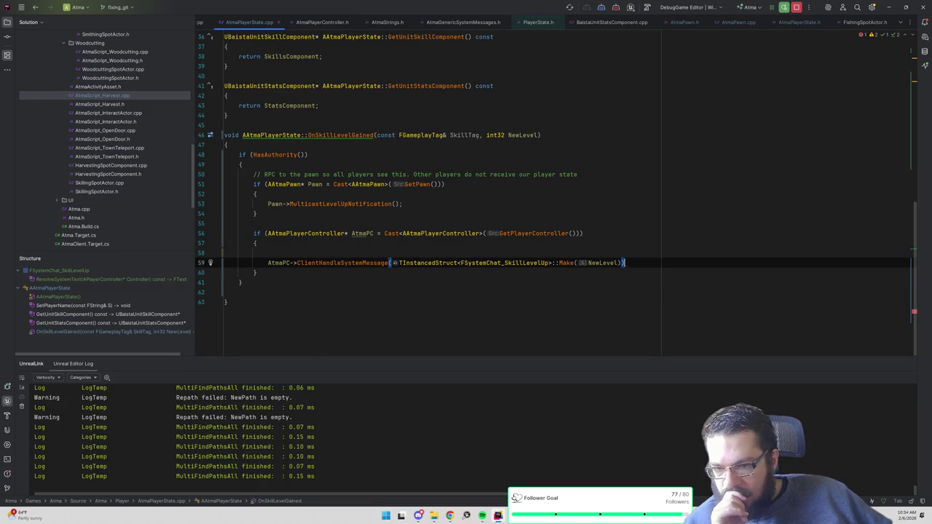
pyautogui.click(268, 253)
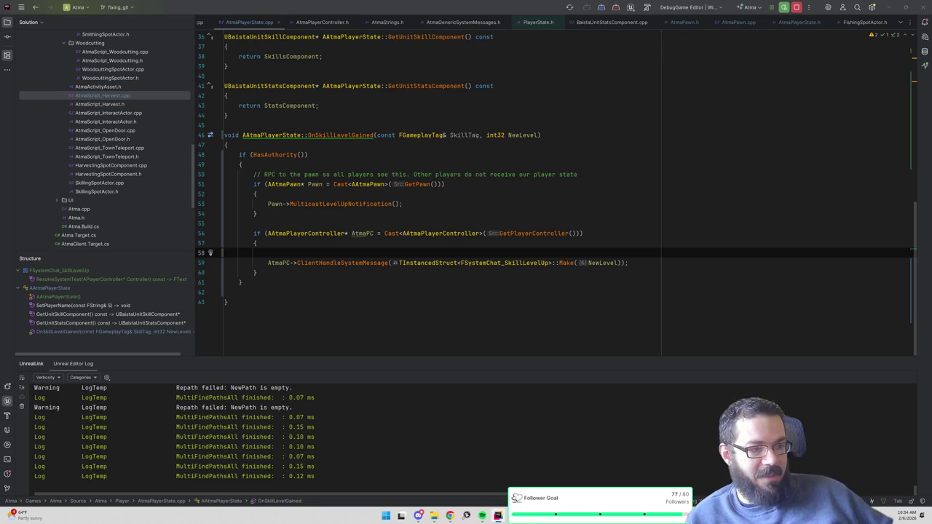
pyautogui.hotkey('alt', 'Tab')
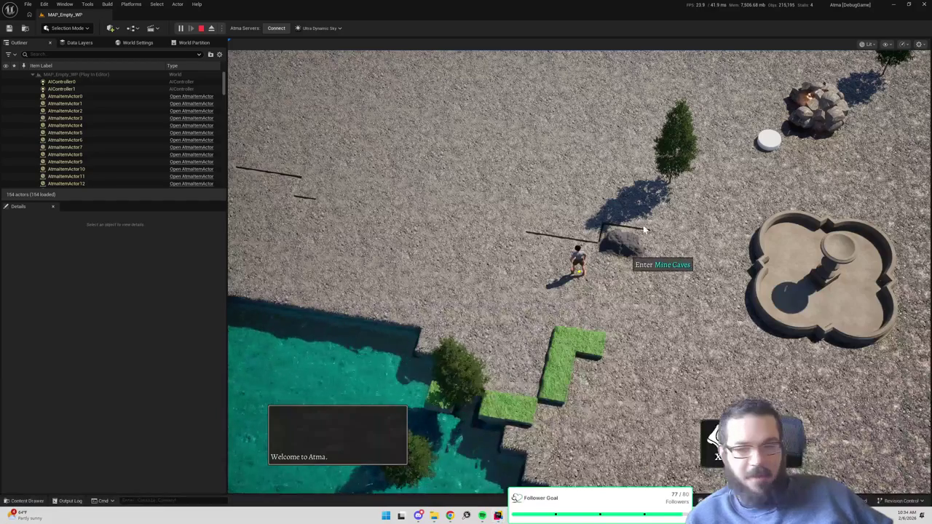
# - Close Unreal Editor after saving M_TickedProgressBar, then open the first build error's source
pyautogui.click(926, 4)
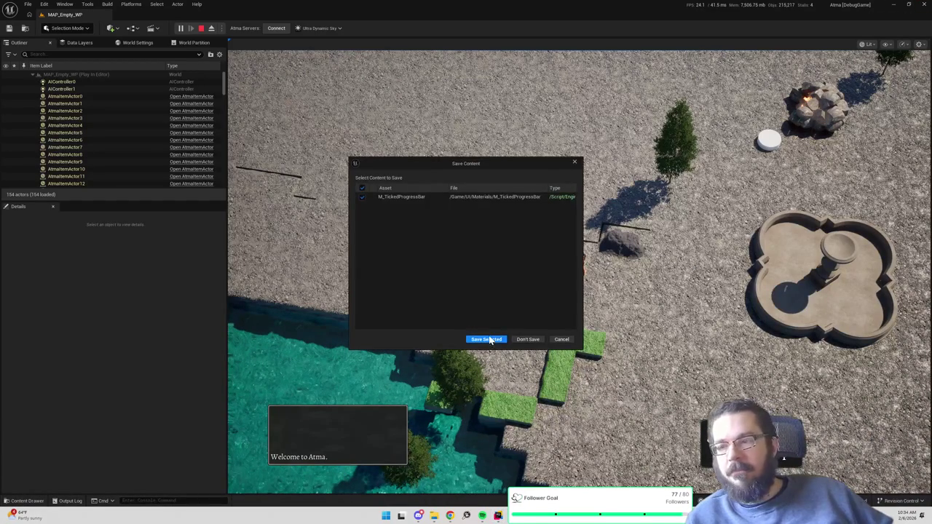
pyautogui.click(486, 337)
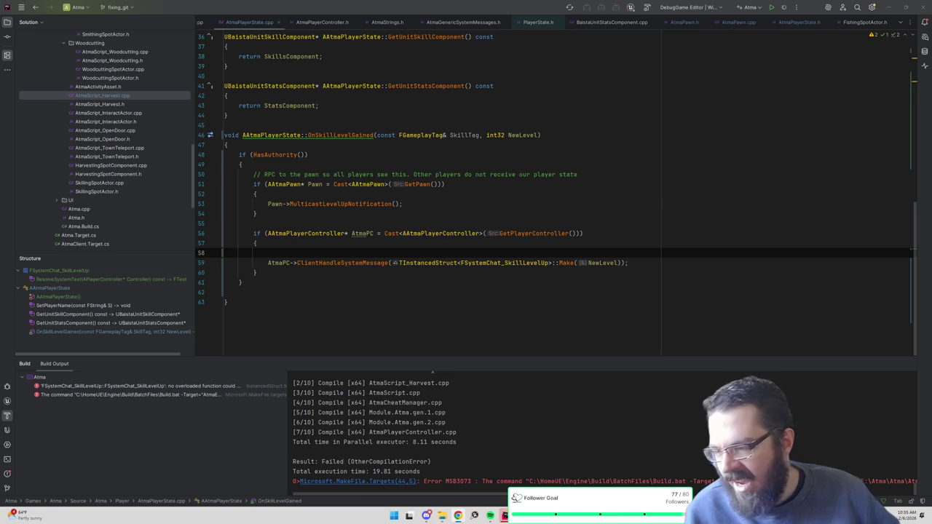
pyautogui.doubleClick(193, 384)
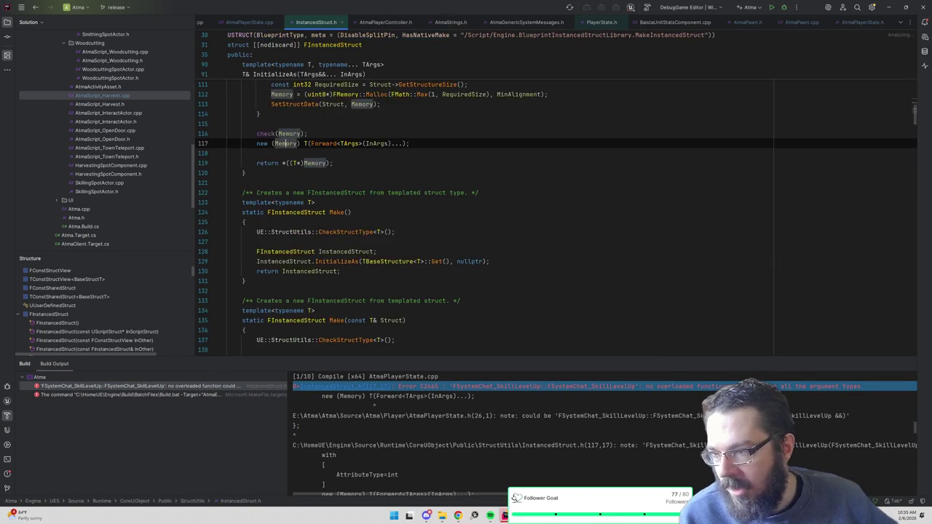
# - Add a FSystemChat_SkillLevelUp(int32 Level) constructor under public: in AtmaPlayerState.h
pyautogui.hotkey('ctrl', 'Tab')
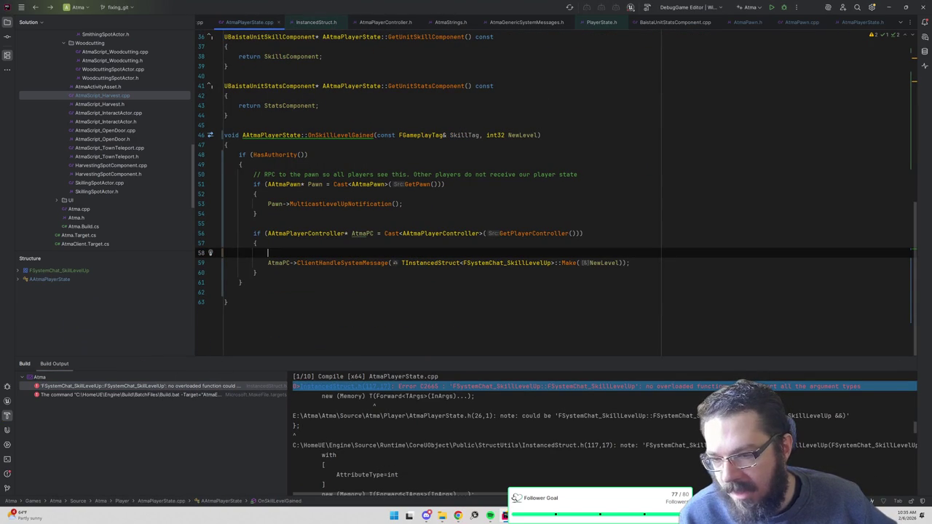
pyautogui.keyDown('ctrl'); pyautogui.click(531, 263); pyautogui.keyUp('ctrl')
pyautogui.click(241, 251)
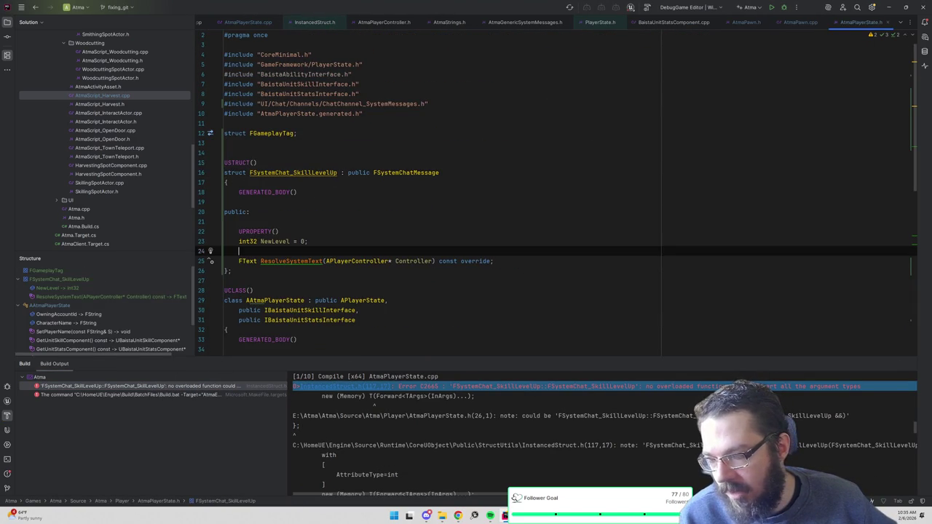
pyautogui.click(249, 212)
pyautogui.press('Return')
pyautogui.press('Return')
pyautogui.write('FSystemChat_Sk')
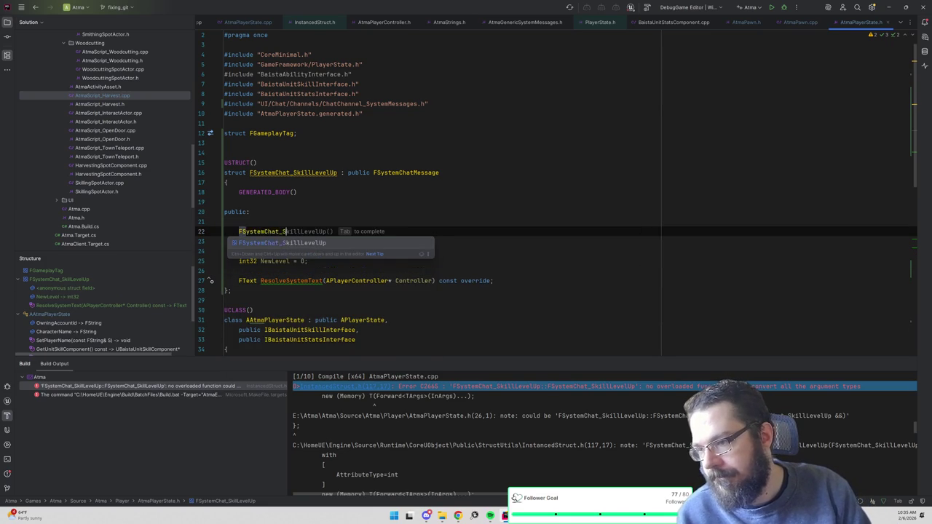
pyautogui.press('Return')
pyautogui.write(';')
pyautogui.press('Left')
pyautogui.press('Left')
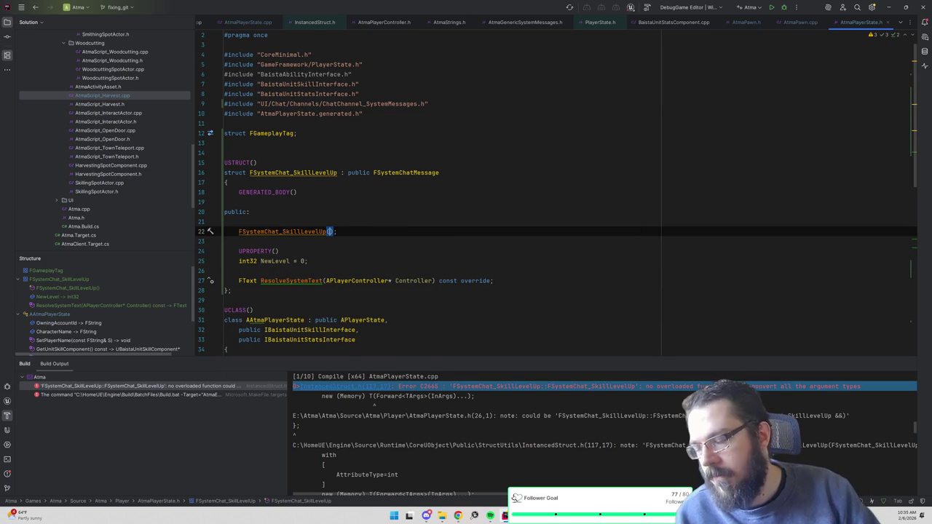
pyautogui.write('int32 ')
pyautogui.write('Level) :')
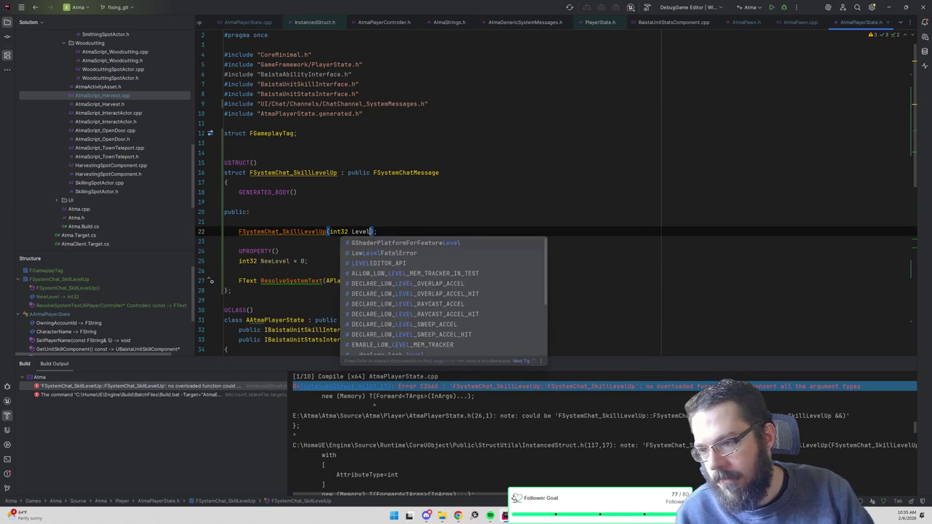
pyautogui.press('BackSpace')
pyautogui.press('BackSpace')
pyautogui.press('BackSpace')
# - Give the constructor a : NewLevel(Level) initializer and empty {} body, then rebuild
pyautogui.press('Return')
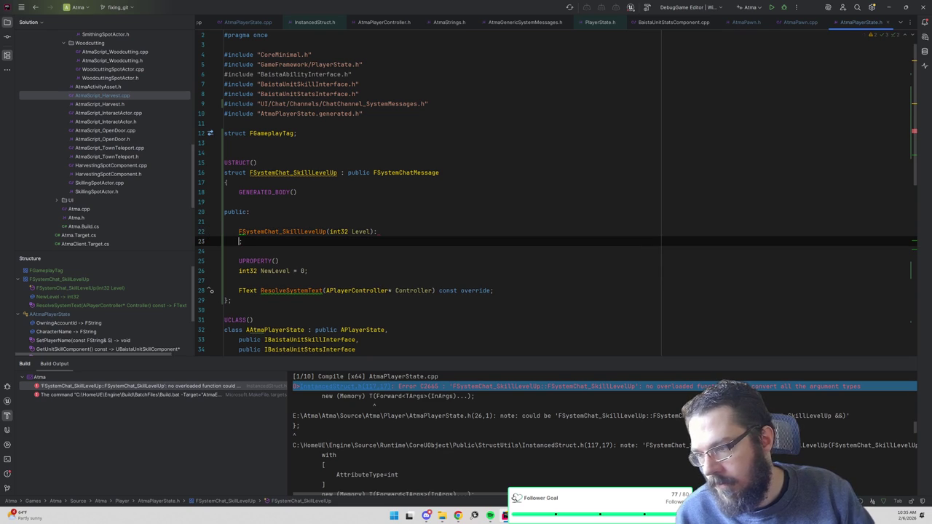
pyautogui.write('NewLevel(')
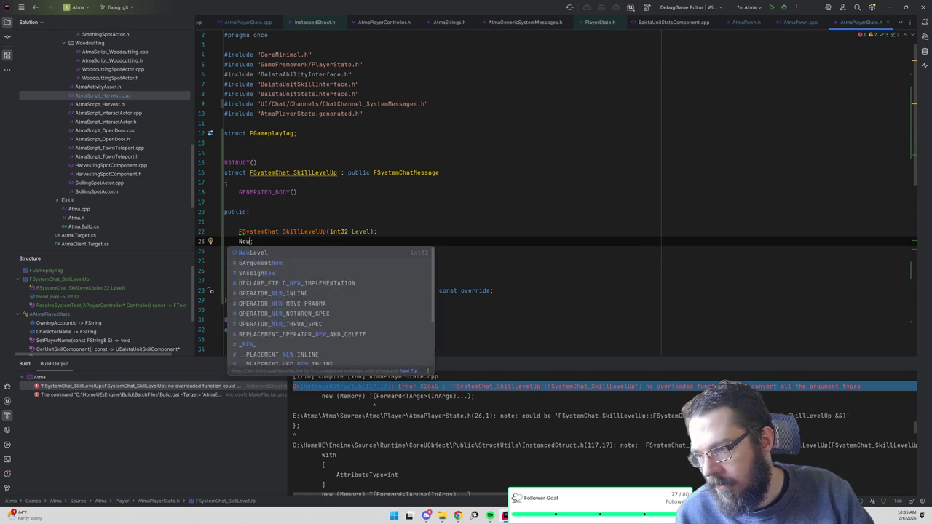
pyautogui.write('Level')
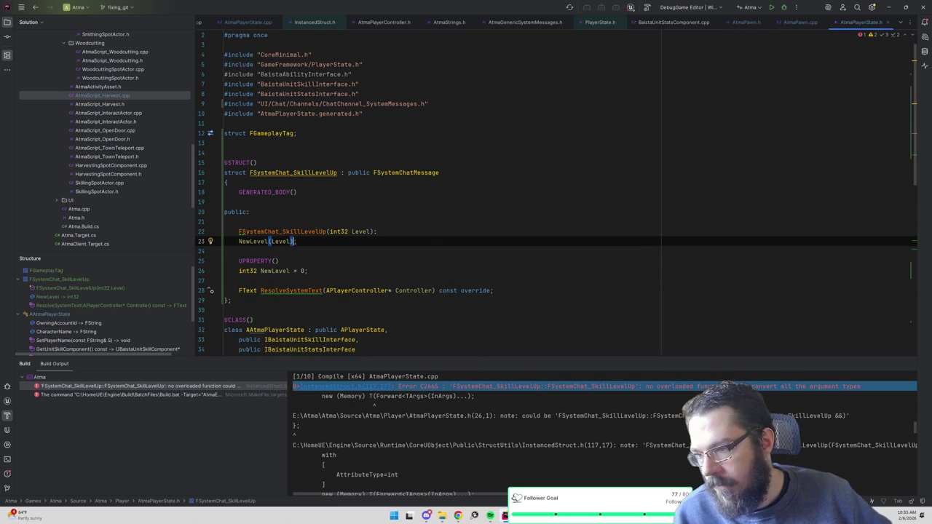
pyautogui.click(373, 232)
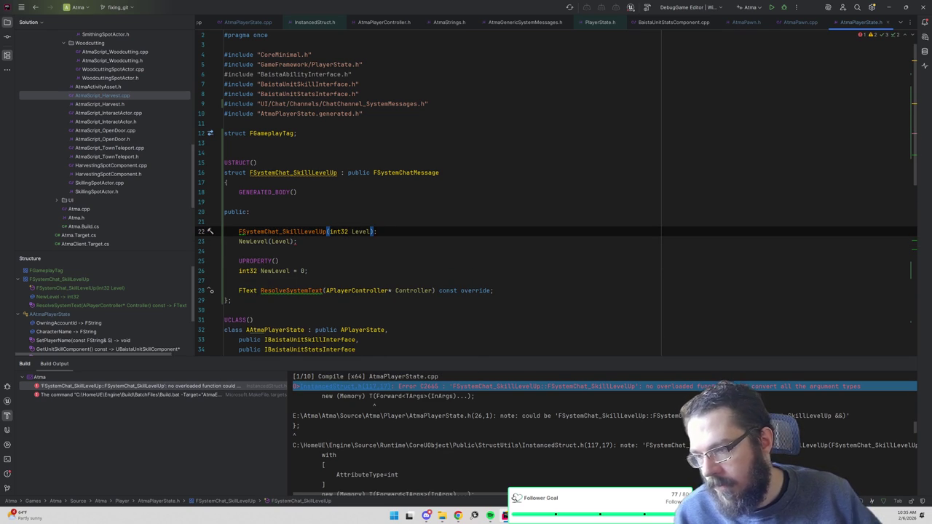
pyautogui.press('Delete')
pyautogui.press('Return')
pyautogui.write(':')
pyautogui.press('Delete')
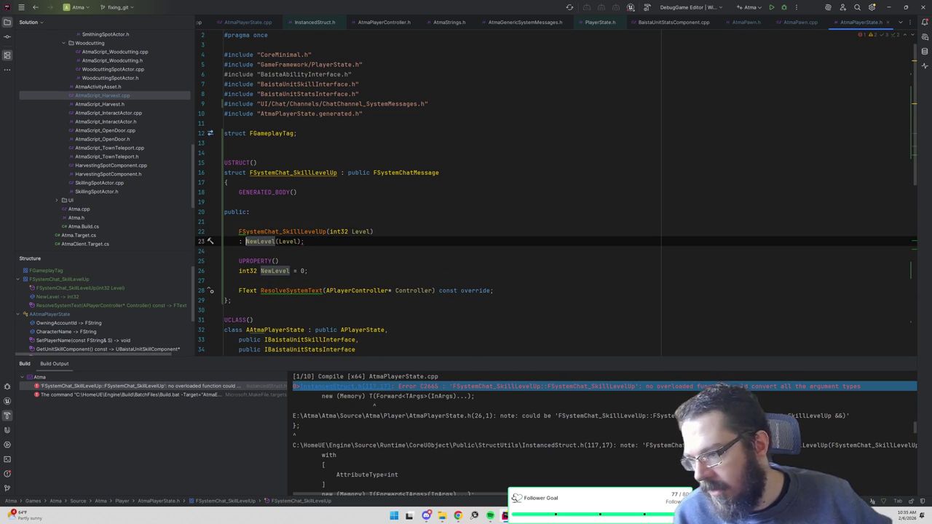
pyautogui.click(304, 241)
pyautogui.write('{')
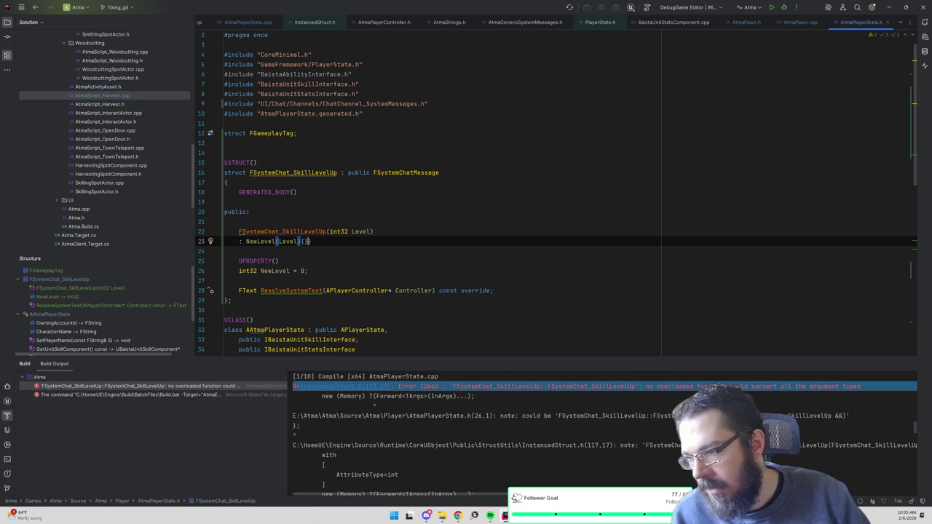
pyautogui.press('Left')
pyautogui.press('Return')
pyautogui.press('End')
pyautogui.write(';')
pyautogui.press('BackSpace')
pyautogui.click(241, 222)
pyautogui.click(784, 8)
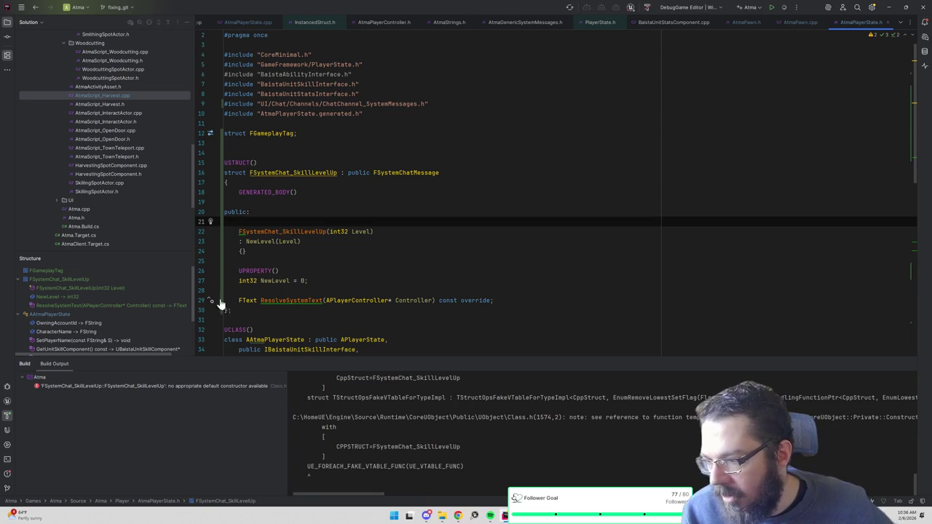
# - Add an empty default constructor FSystemChat_SkillLevelUp(){}; above the level constructor
pyautogui.doubleClick(197, 394)
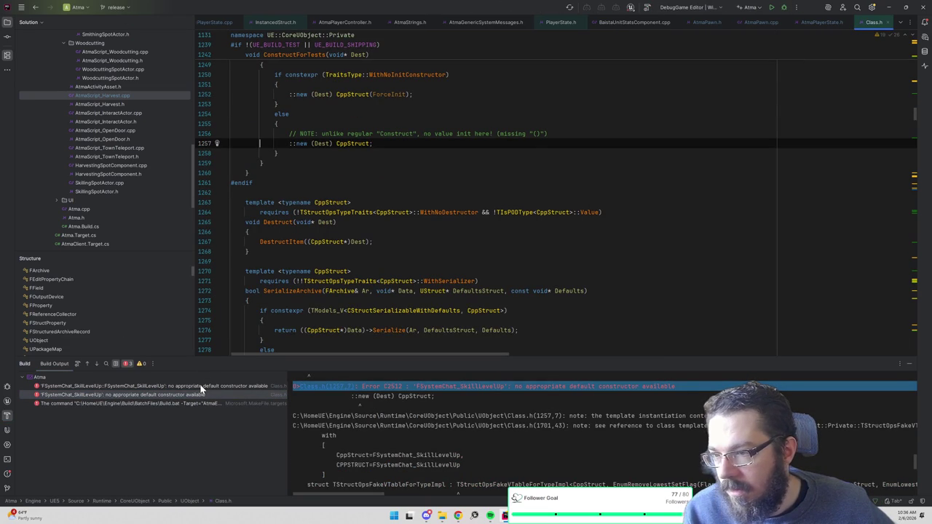
pyautogui.click(202, 386)
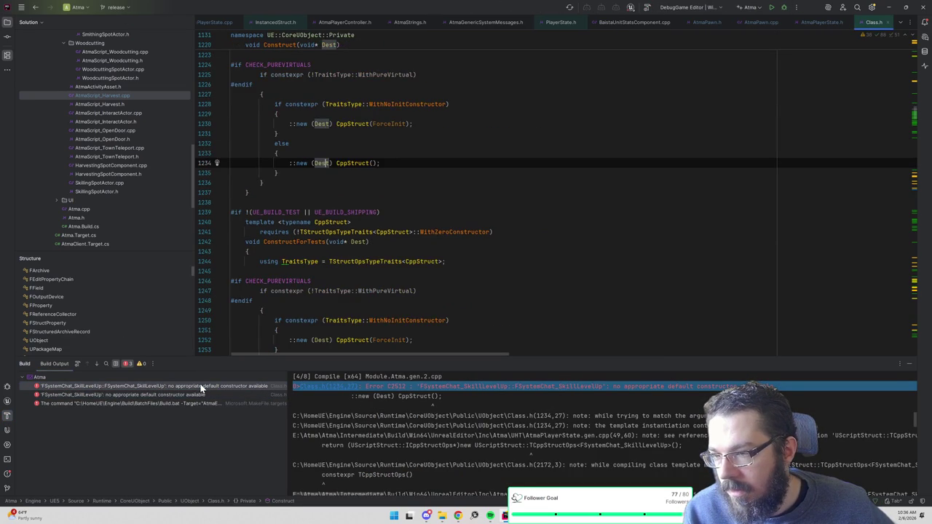
pyautogui.hotkey('ctrl', 'alt', 'Left')
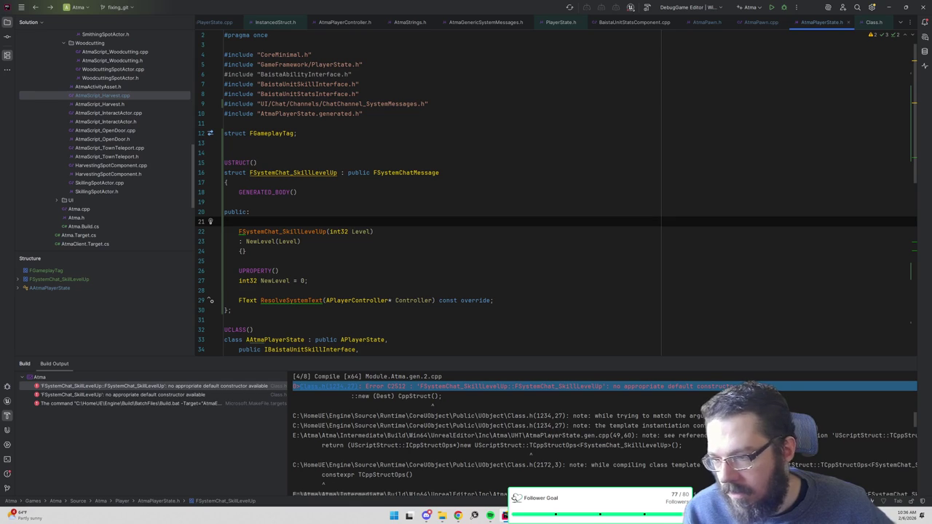
pyautogui.write('FSystemChat_SkillLevelUp')
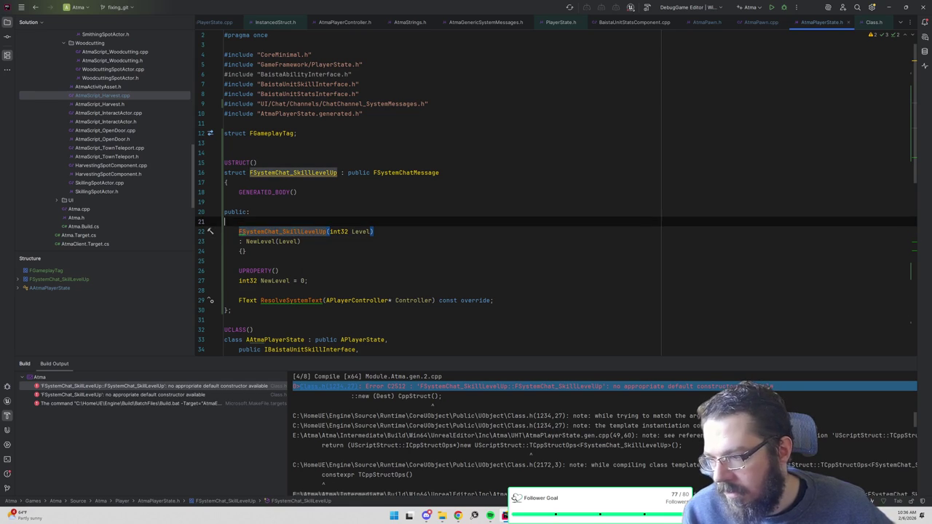
pyautogui.write('()')
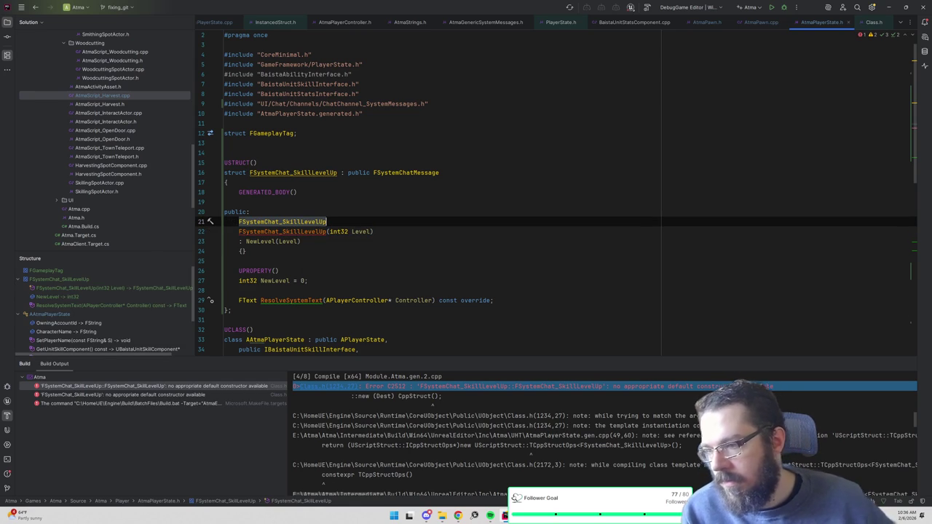
pyautogui.press('Return')
pyautogui.write('{}')
pyautogui.press('Home')
pyautogui.press('BackSpace')
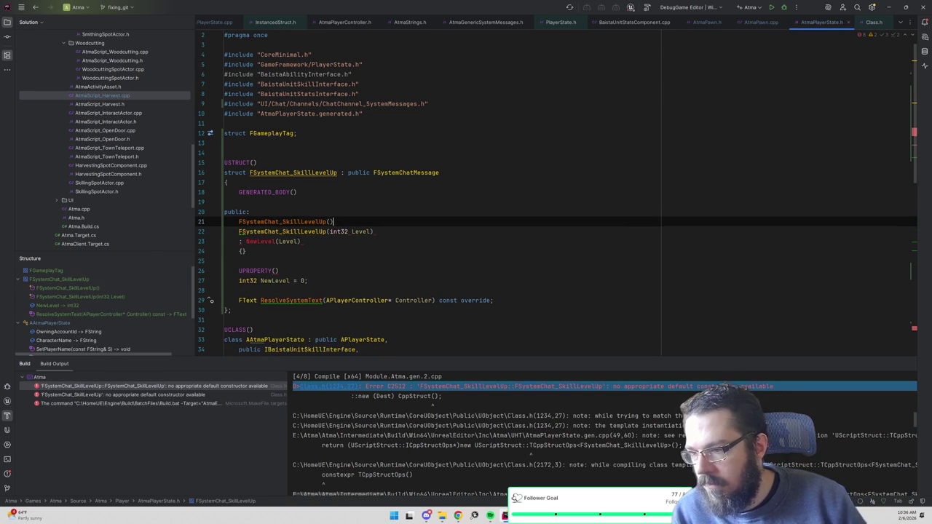
pyautogui.write(';')
# - Tidy the level constructor's body onto its initializer line and rebuild with Ctrl+Shift+B
pyautogui.click(247, 252)
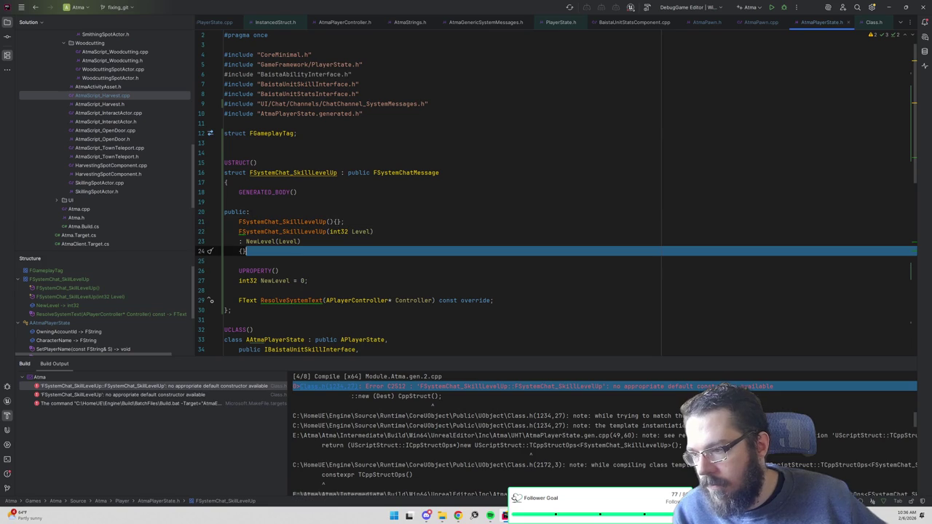
pyautogui.write(';')
pyautogui.press('Home')
pyautogui.press('BackSpace')
pyautogui.hotkey('ctrl', 'shift', 'b')
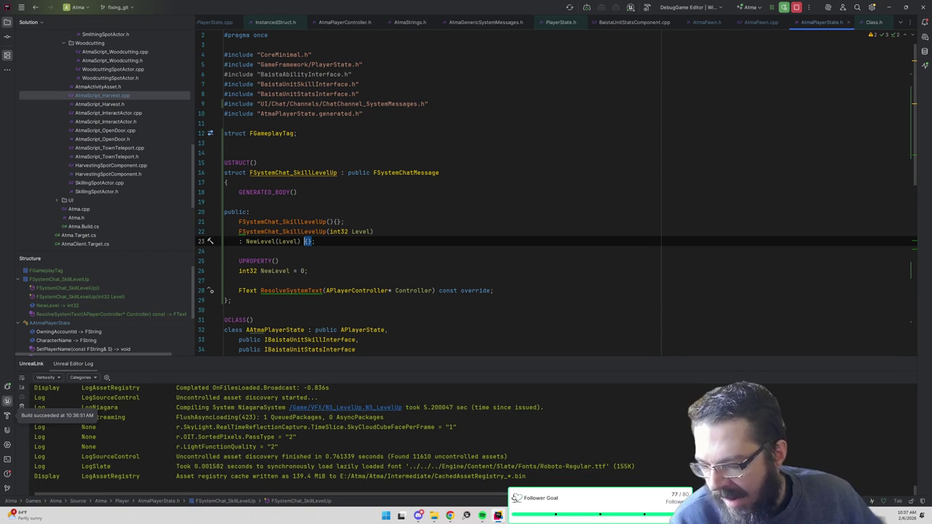
# - Find and open the ST_Skills string table by searching 'skill', focusing a new entry's key
pyautogui.moveTo(546, 515)
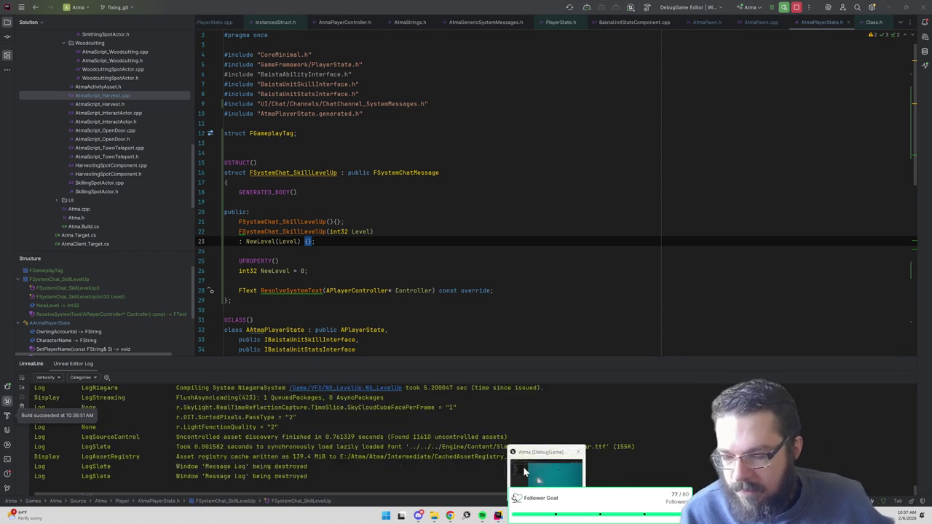
pyautogui.click(531, 470)
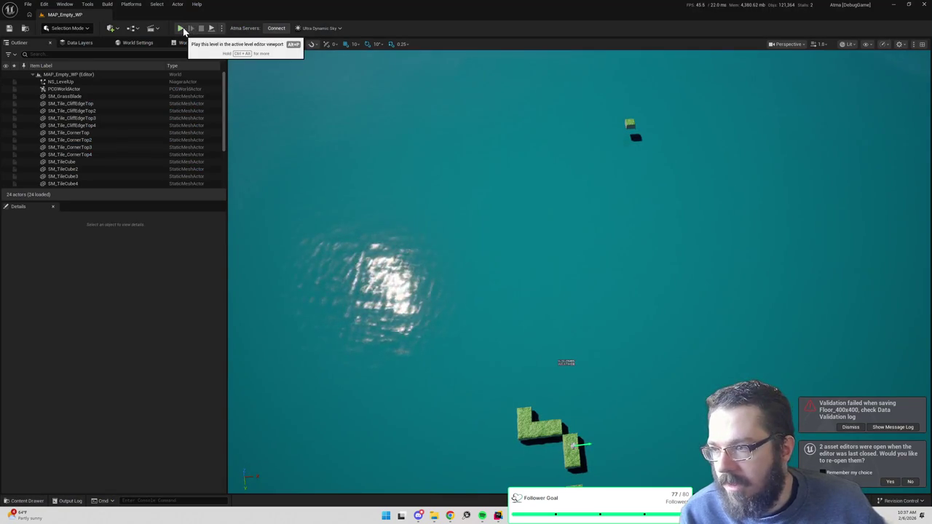
pyautogui.hotkey('ctrl', 'space')
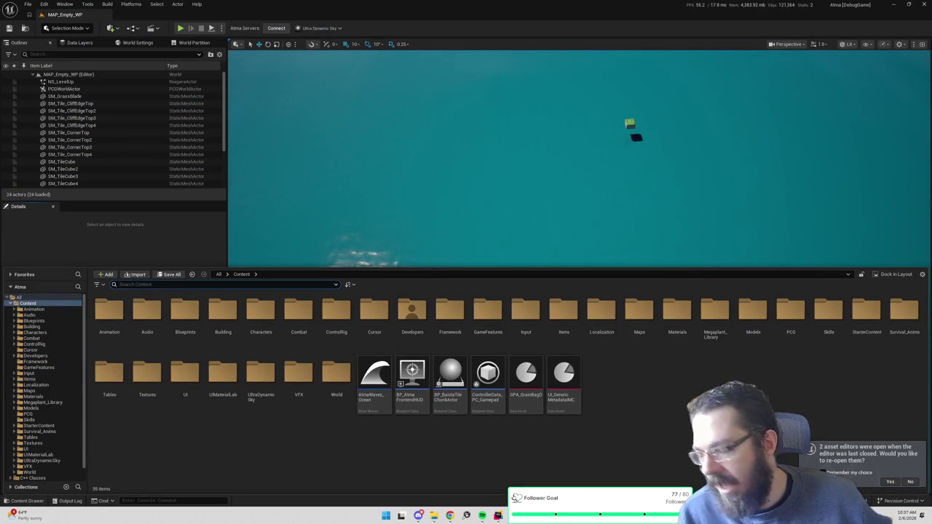
pyautogui.write('skill')
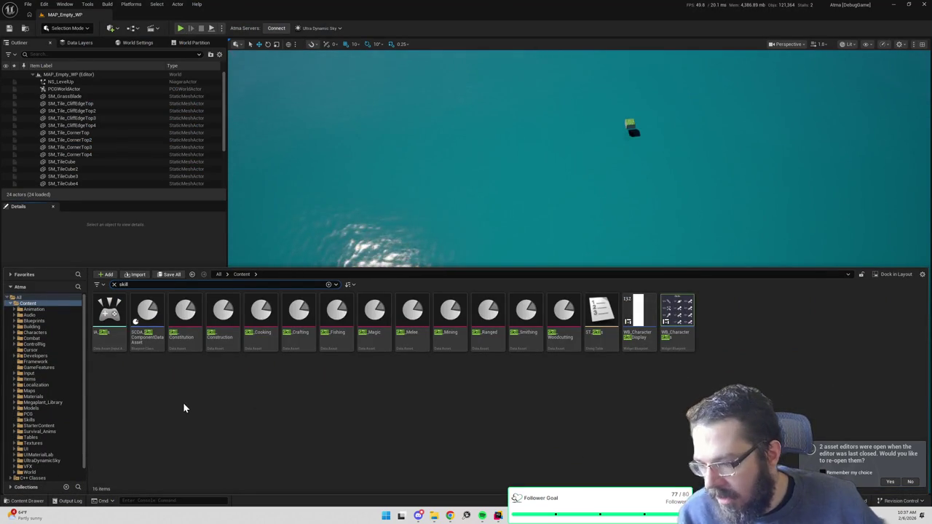
pyautogui.doubleClick(602, 313)
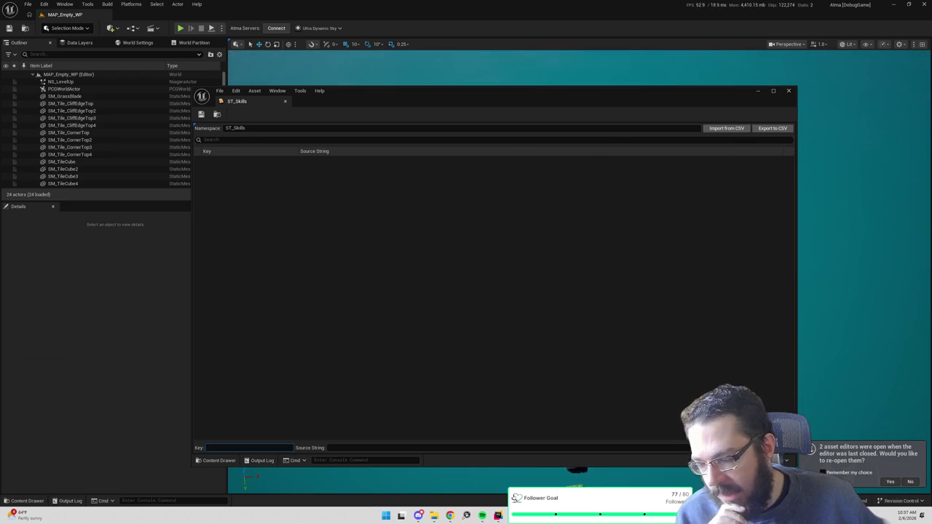
pyautogui.click(233, 448)
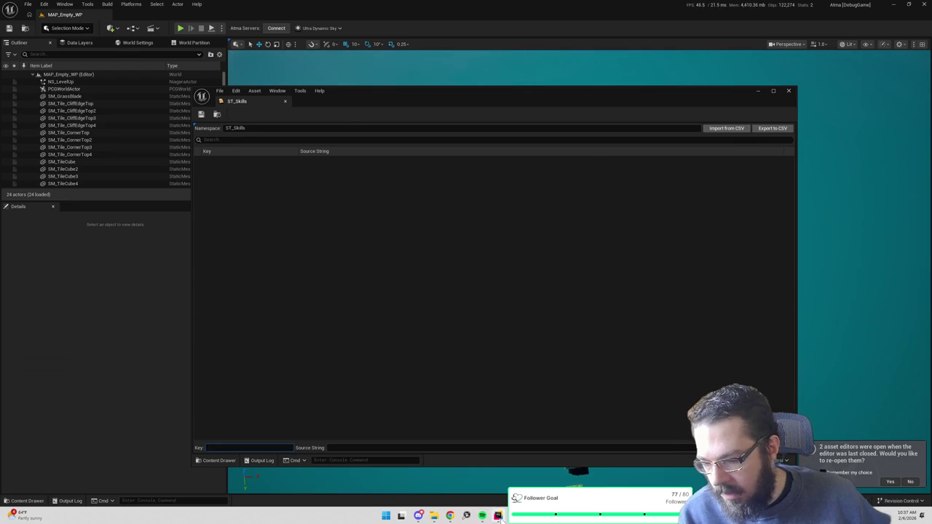
# - Enter LevelUpNotification (copied from Rider) as the key and begin the text 'You gained a leve'
pyautogui.hotkey('alt', 'Tab')
pyautogui.scroll(-3, 557, 194)
pyautogui.keyDown('ctrl'); pyautogui.click(285, 203); pyautogui.keyUp('ctrl')
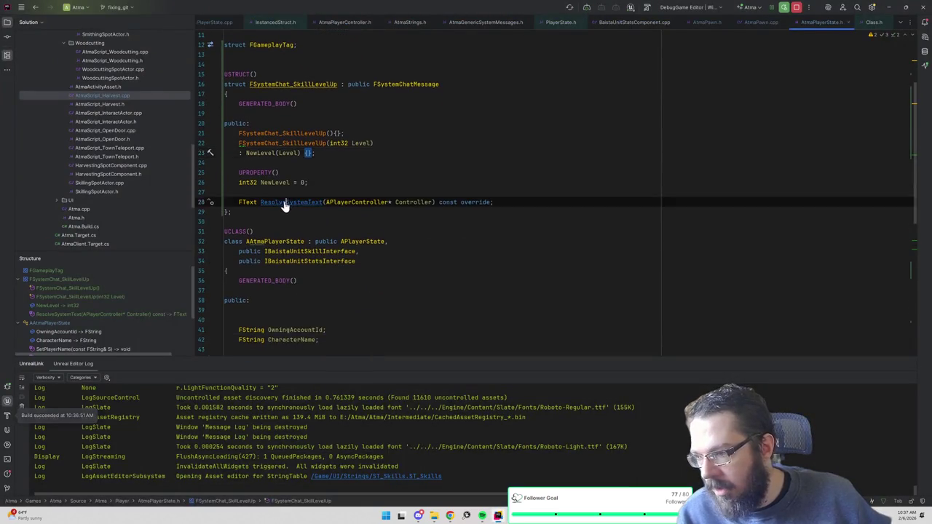
pyautogui.doubleClick(388, 163)
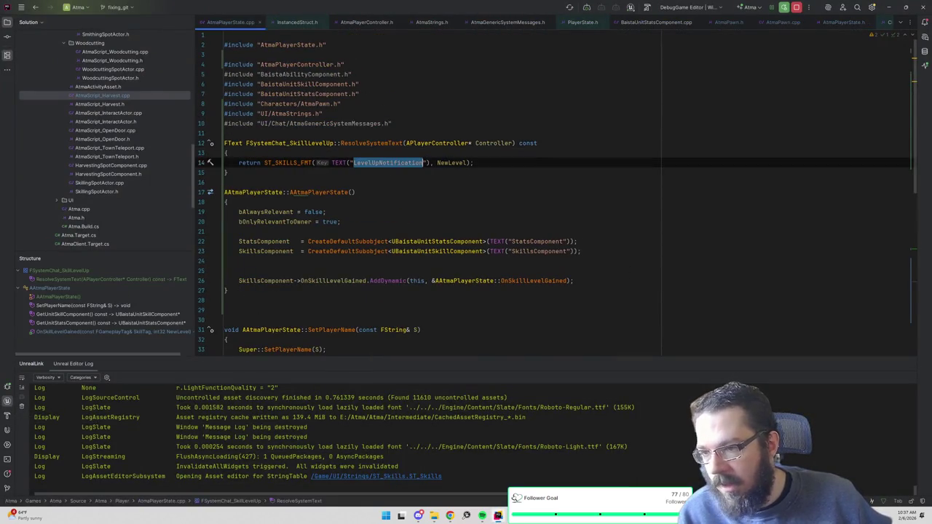
pyautogui.hotkey('ctrl', 'c')
pyautogui.hotkey('alt', 'Tab')
pyautogui.hotkey('ctrl', 'v')
pyautogui.press('Tab')
pyautogui.write('You ga')
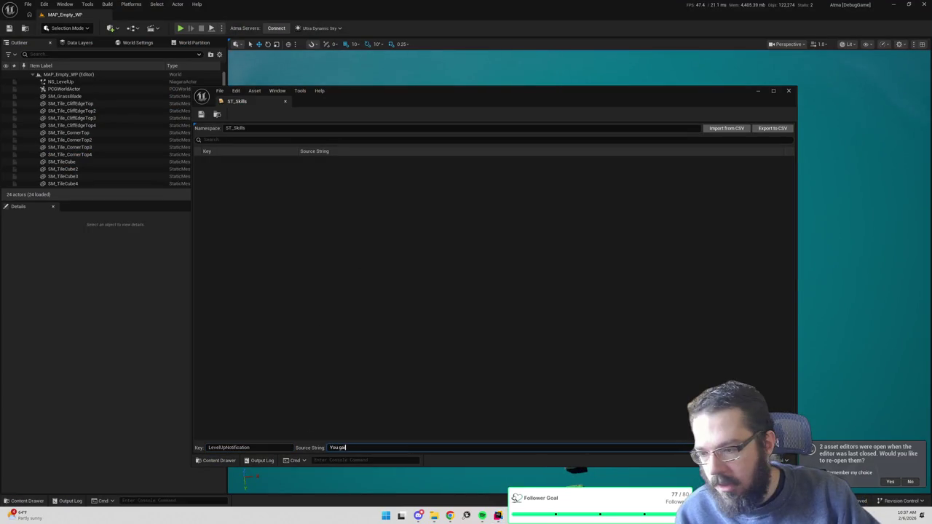
pyautogui.write('ined a leve')
pyautogui.press('BackSpace')
pyautogui.press('BackSpace')
pyautogui.press('BackSpace')
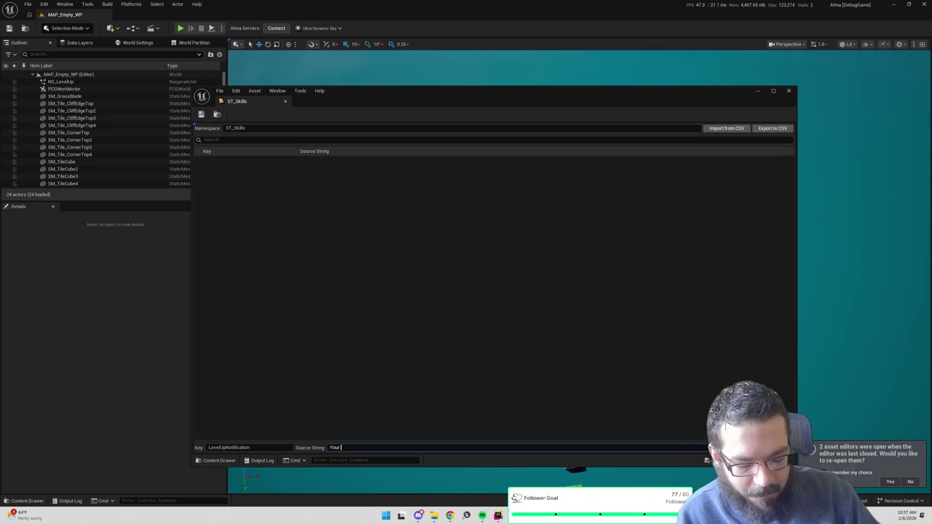
pyautogui.write('skil')
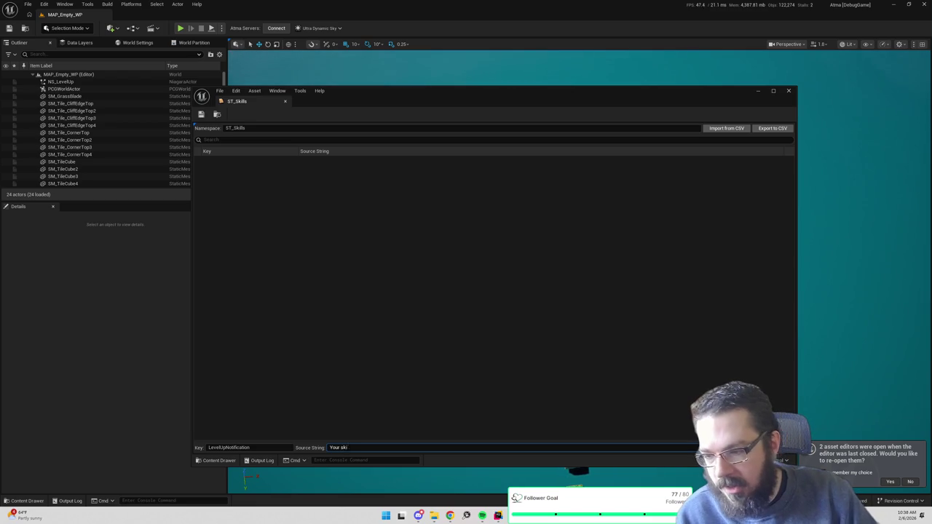
pyautogui.write('l level is now {')
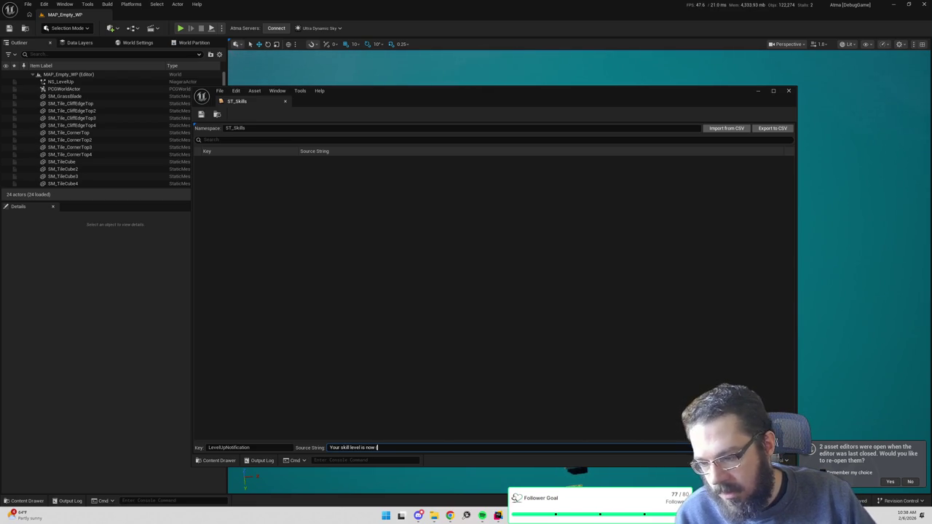
pyautogui.write('Value}')
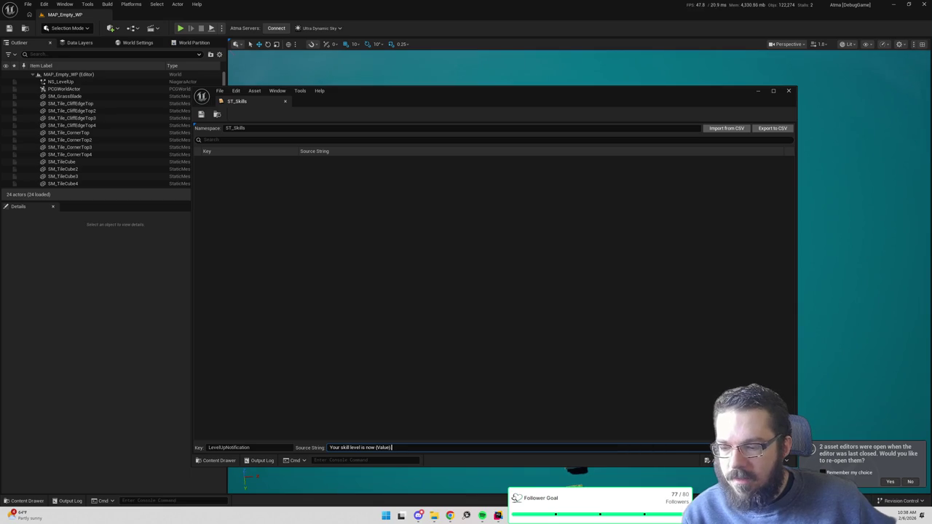
pyautogui.hotkey('ctrl', 'shift', 'Left')
pyautogui.hotkey('ctrl', 'shift', 'Left')
pyautogui.hotkey('ctrl', 'shift', 'Left')
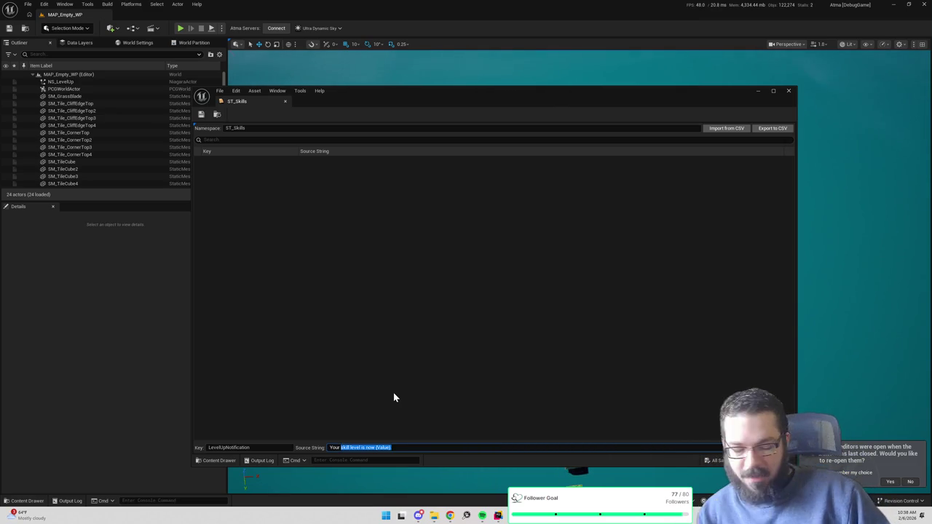
pyautogui.press('BackSpace')
pyautogui.write('wood')
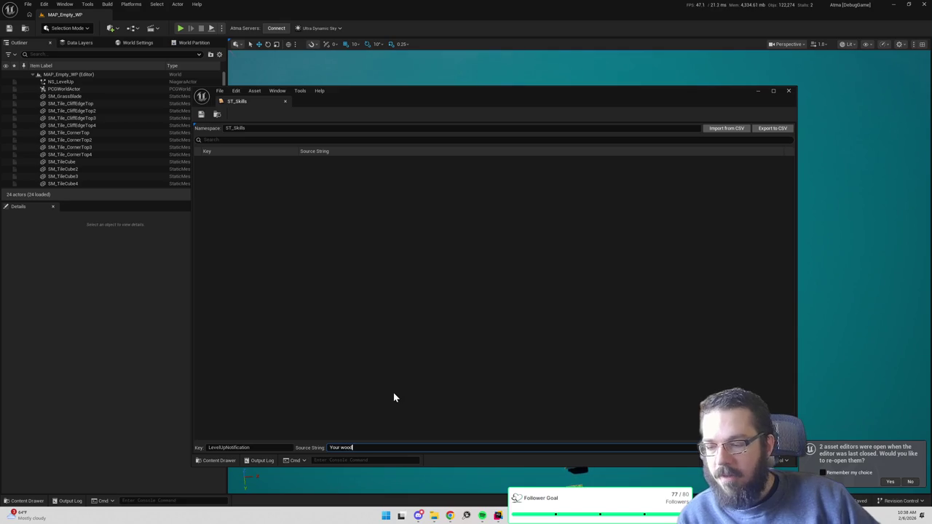
pyautogui.write('cutting level is now')
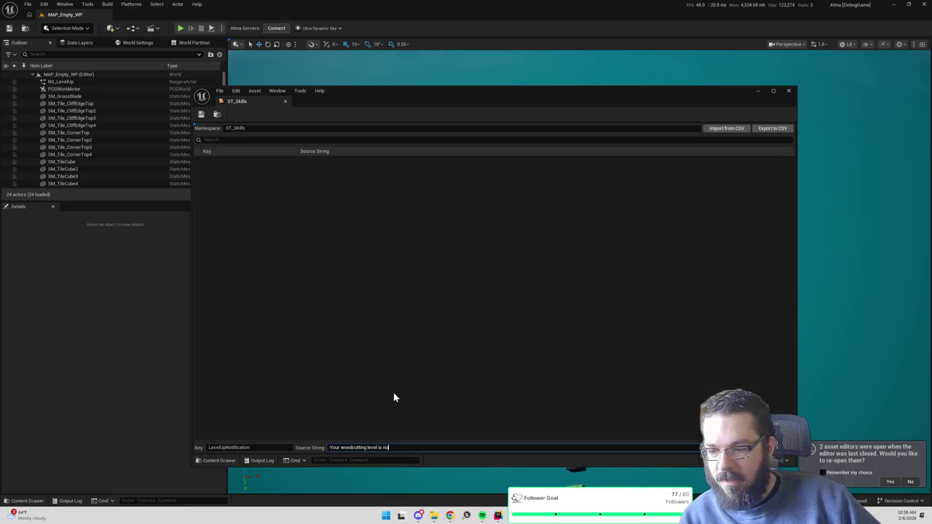
pyautogui.press('BackSpace')
pyautogui.press('BackSpace')
pyautogui.press('BackSpace')
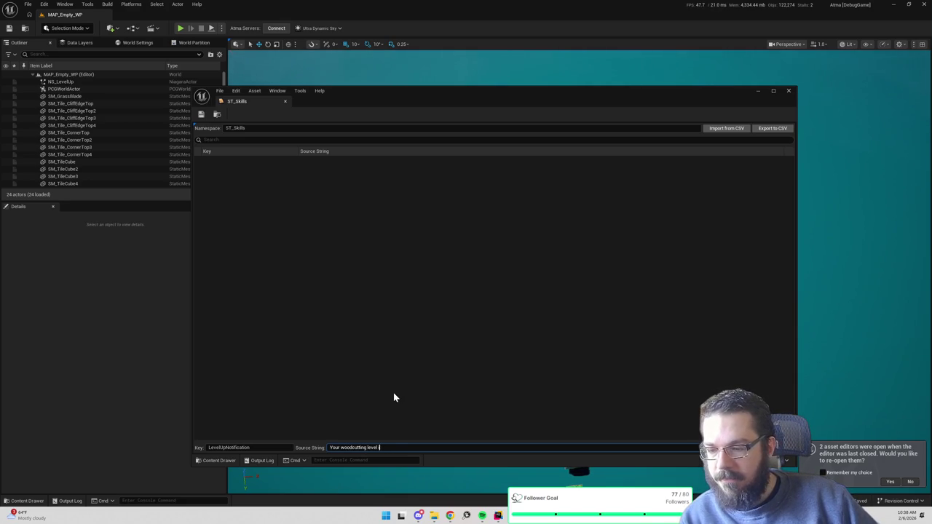
pyautogui.press('BackSpace')
pyautogui.press('BackSpace')
pyautogui.press('BackSpace')
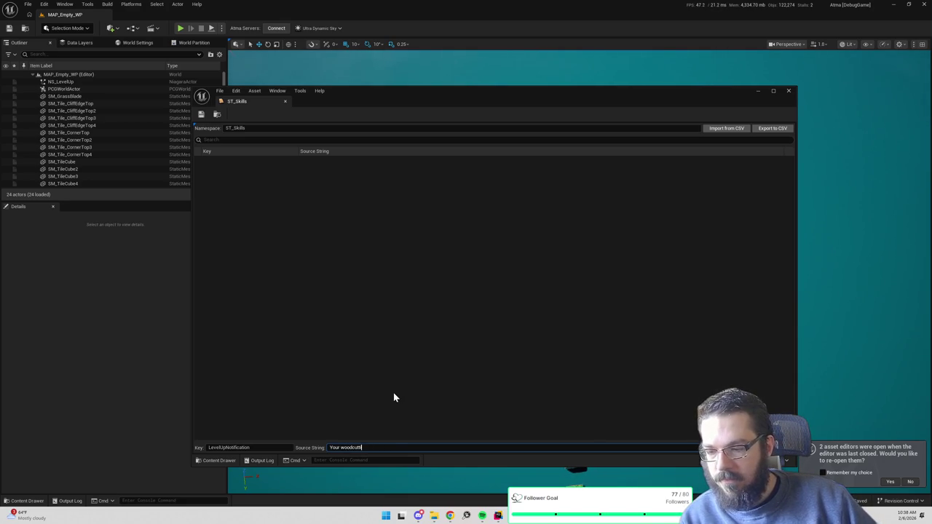